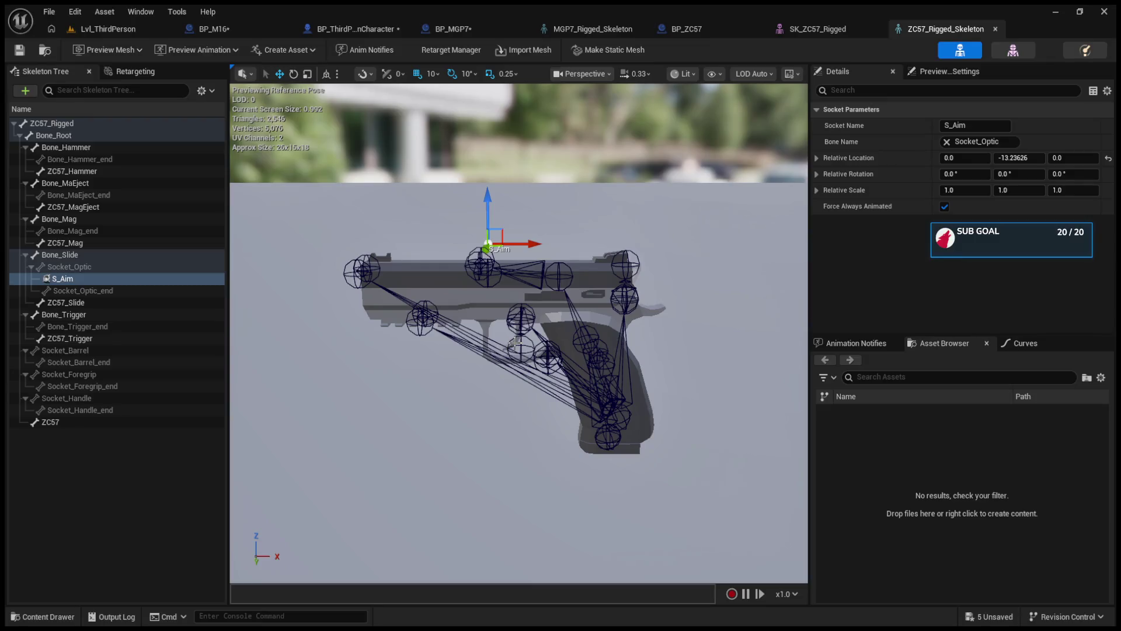
In BP_ThirdPersonCharacter's EventGraph, place the FPSAnim Character and Get In Use Mesh nodes beside Set Current Firearm.
left_click(351, 28)
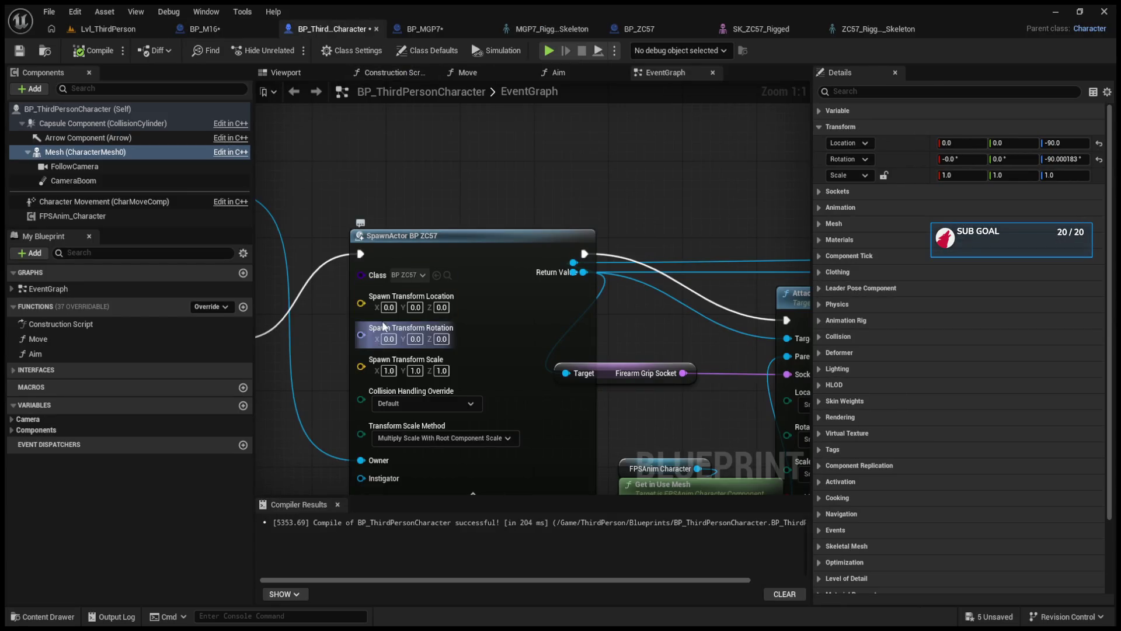
mouse_move(605, 334)
left_mouse_down()
mouse_move(595, 257)
mouse_move(365, 242)
mouse_move(379, 275)
mouse_move(401, 277)
left_mouse_up()
left_click_drag(485, 435, 327, 368)
mouse_move(472, 394)
left_mouse_down()
mouse_move(435, 345)
mouse_move(349, 340)
left_mouse_up()
mouse_move(484, 392)
left_mouse_down()
mouse_move(658, 335)
mouse_move(278, 344)
left_mouse_up()
Shift the Set Character Component node right, compile the Blueprint, and start a play test.
left_click_drag(582, 209, 640, 209)
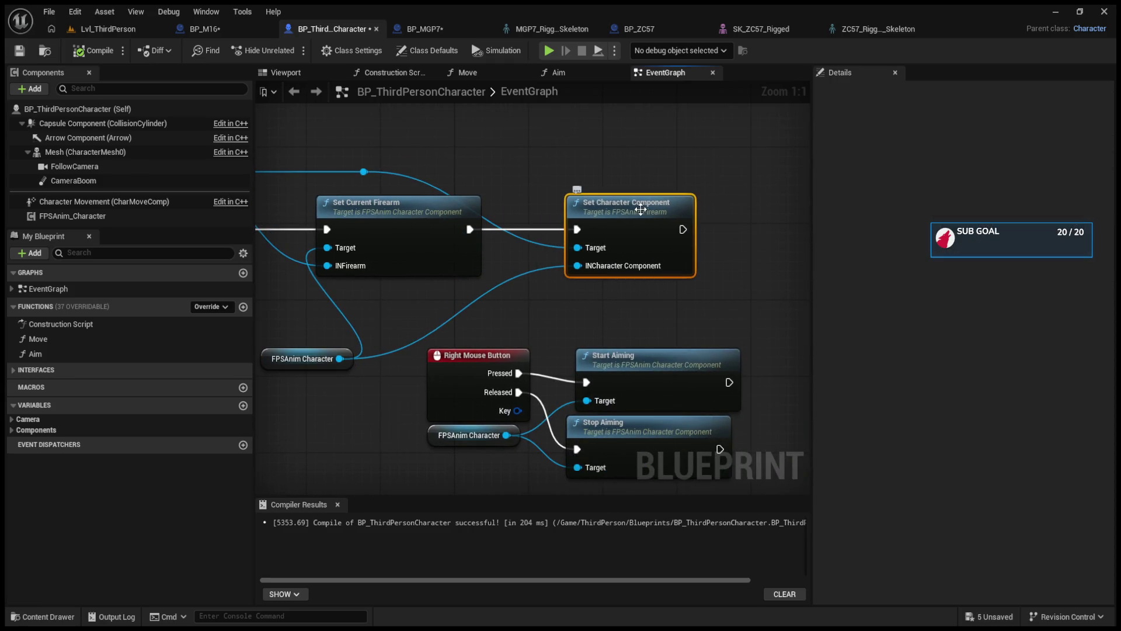
scroll(568, 288, "down", 3)
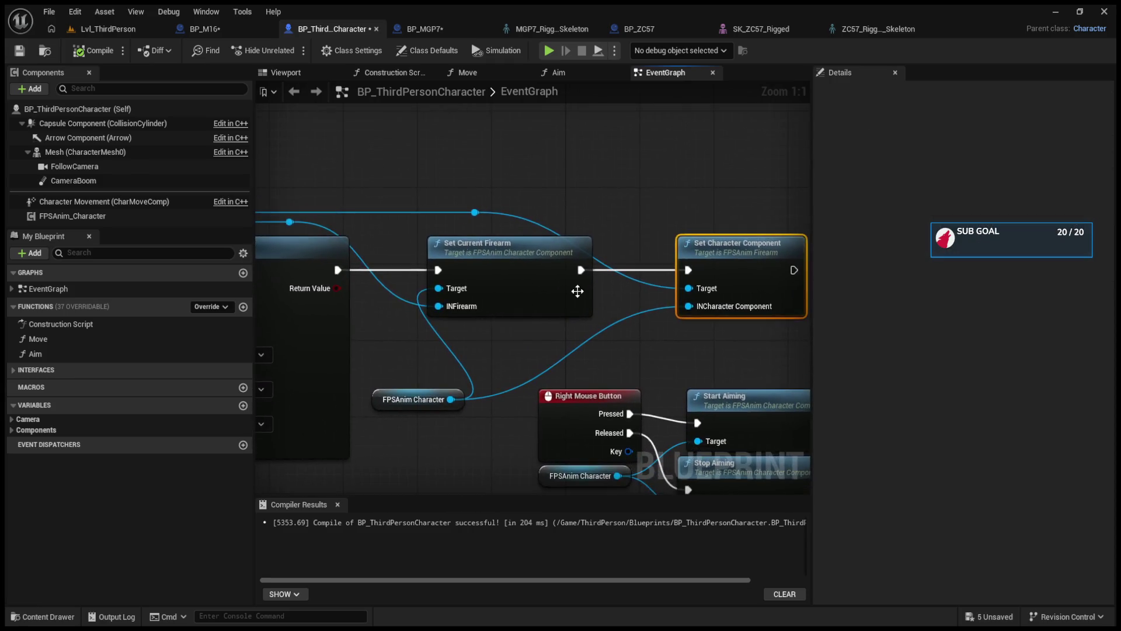
scroll(529, 345, "up", 3)
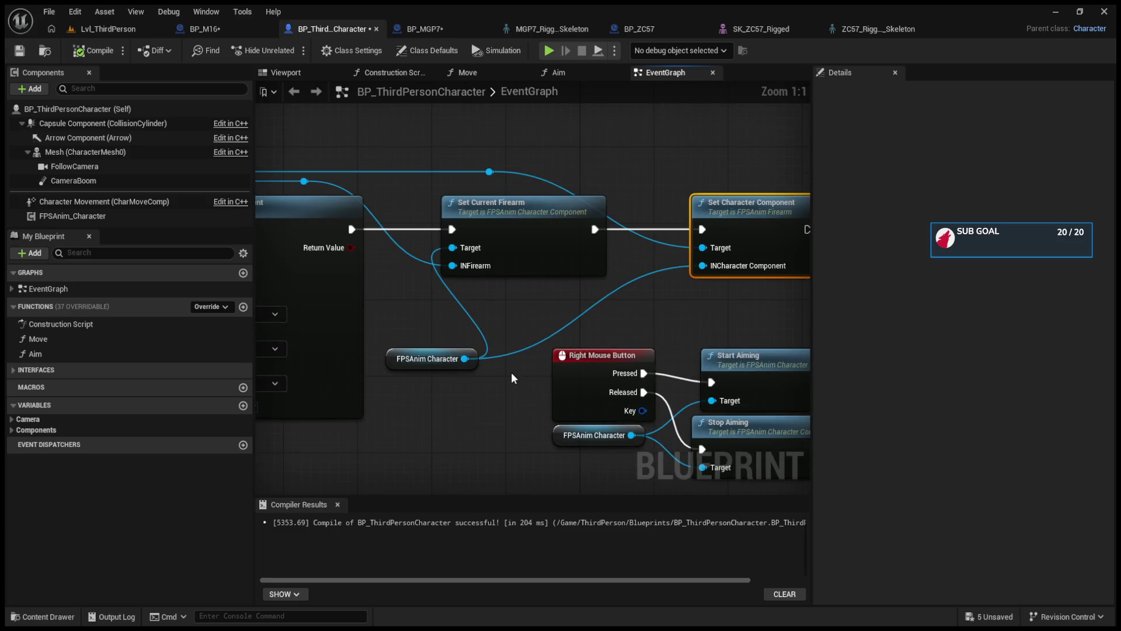
left_click_drag(511, 374, 734, 386)
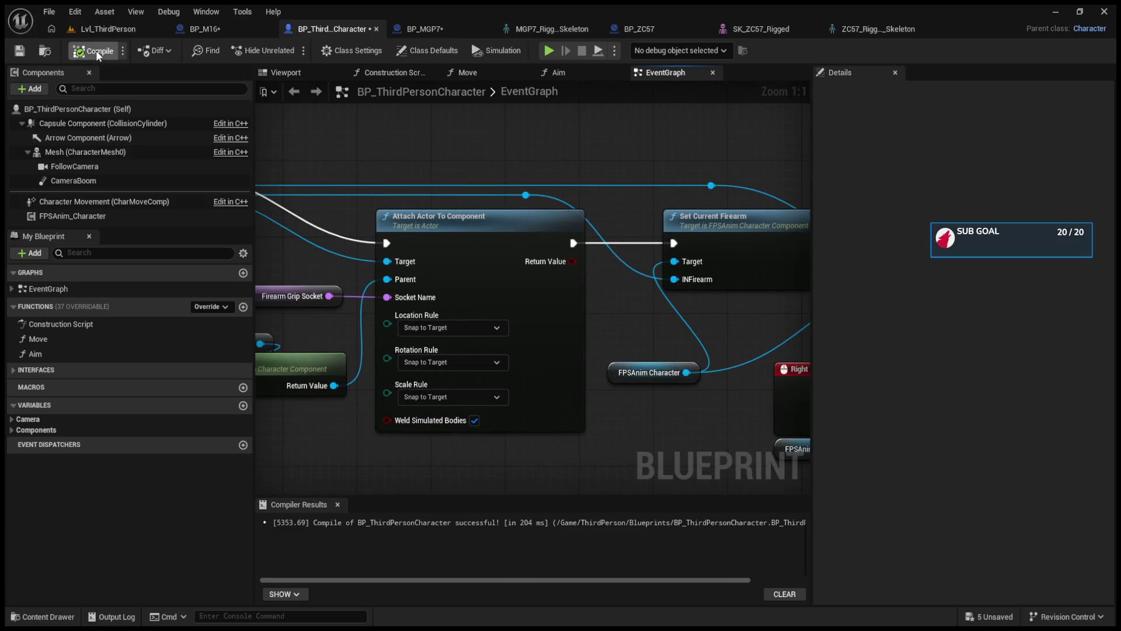
left_click(108, 28)
left_click(292, 50)
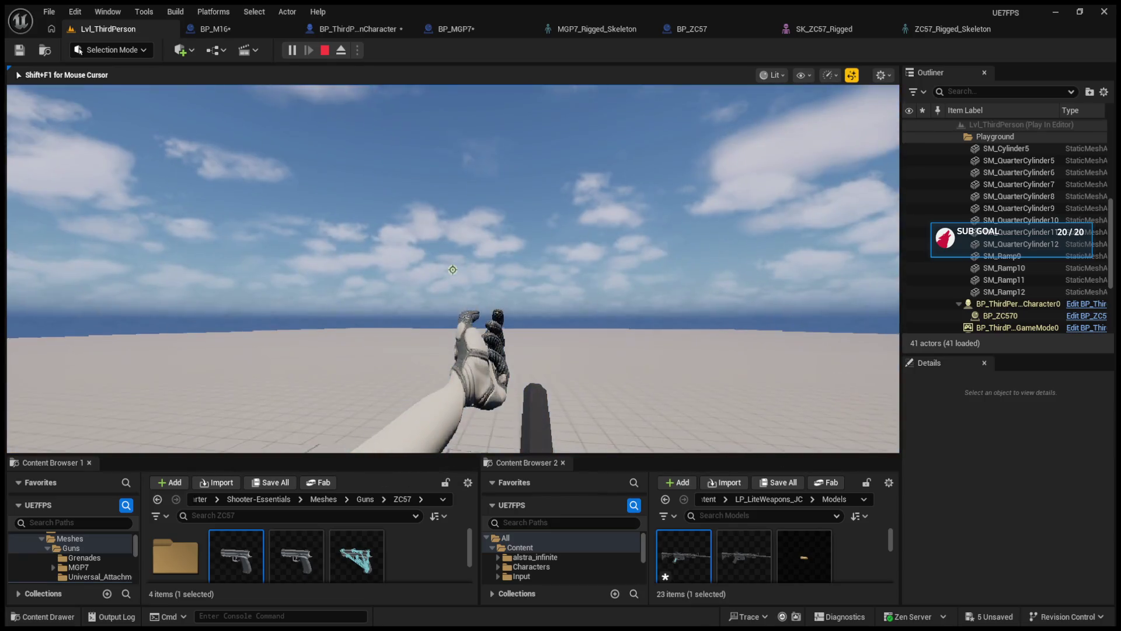
End the play session, enlarge the Content Browser, and open BP_M16 from Content > LP_LiteWeapons_JC.
key("Escape")
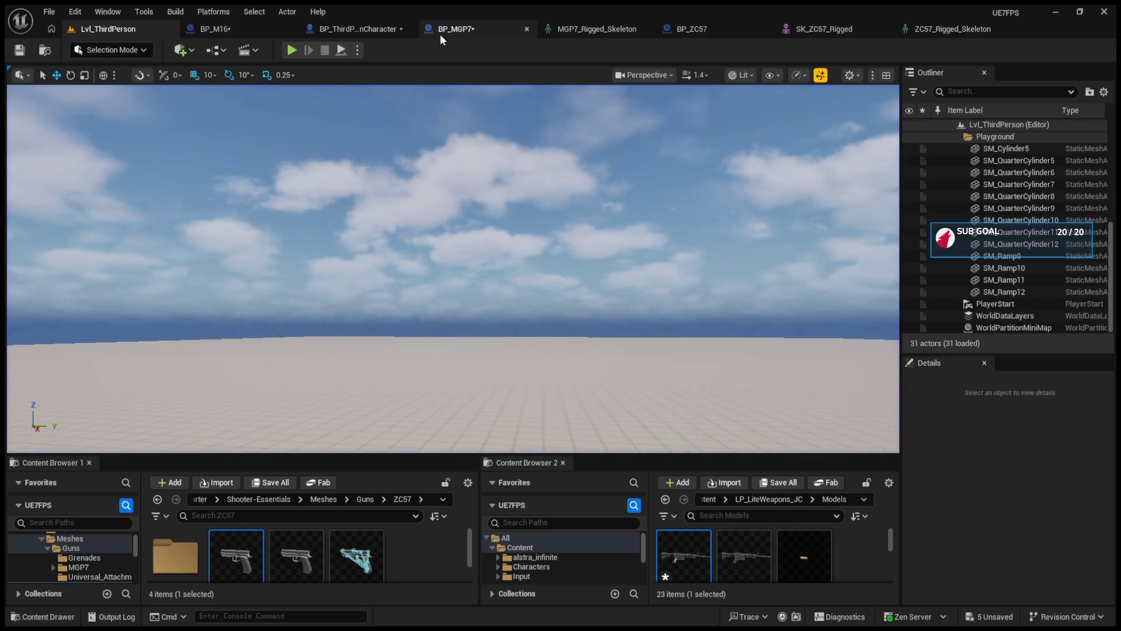
left_click_drag(456, 456, 477, 314)
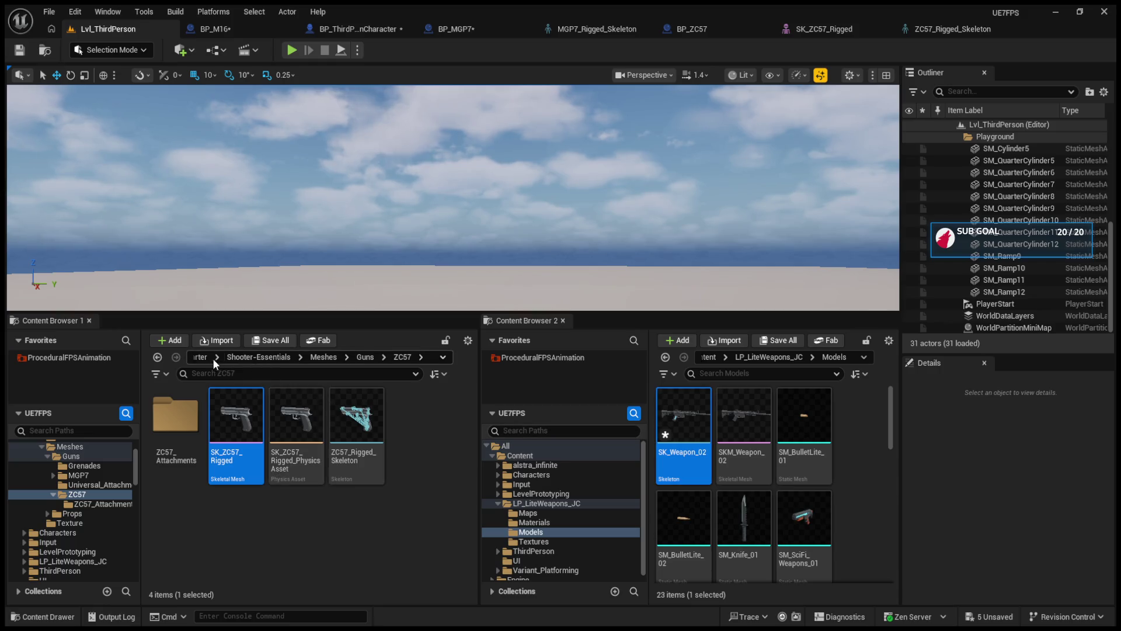
scroll(69, 477, "up", 5)
left_click(41, 456)
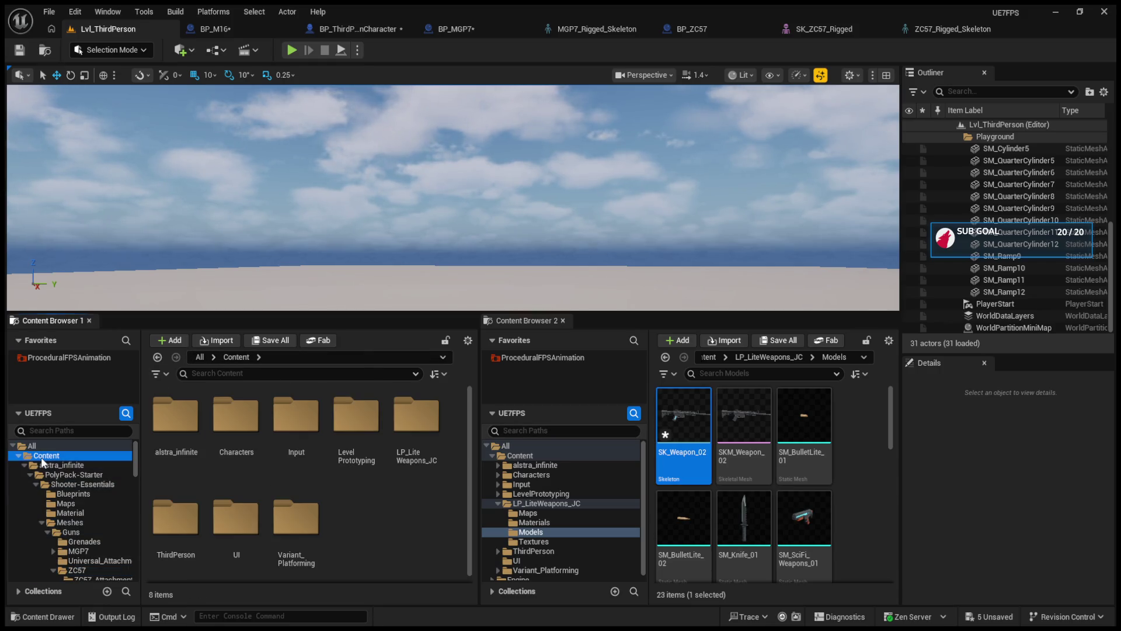
scroll(327, 508, "down", 1)
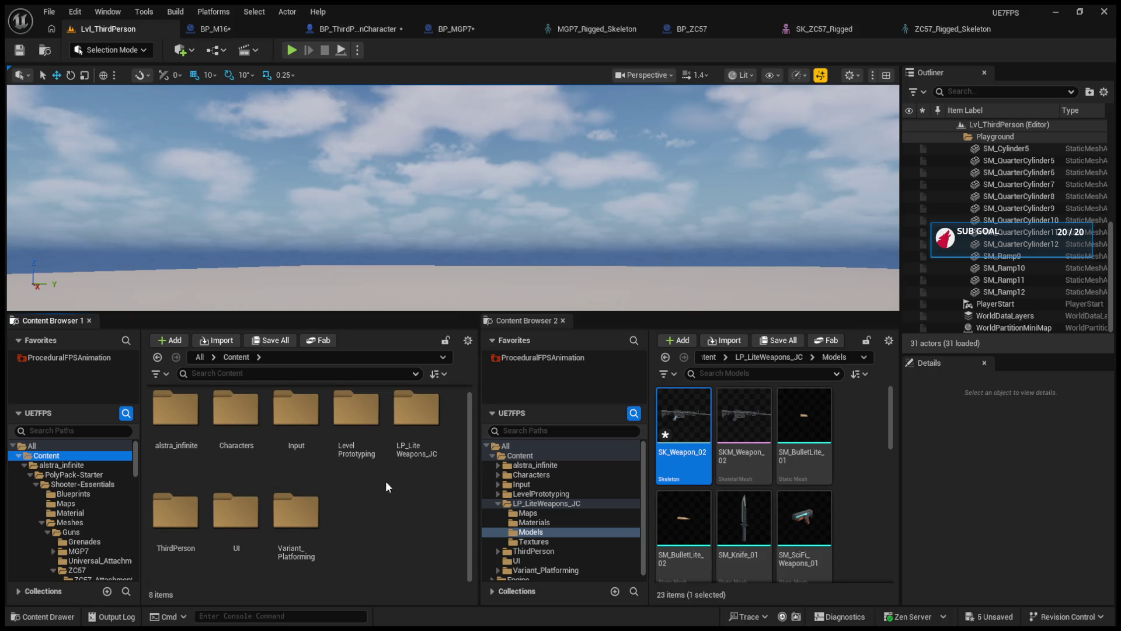
left_click(428, 428)
double_click(429, 428)
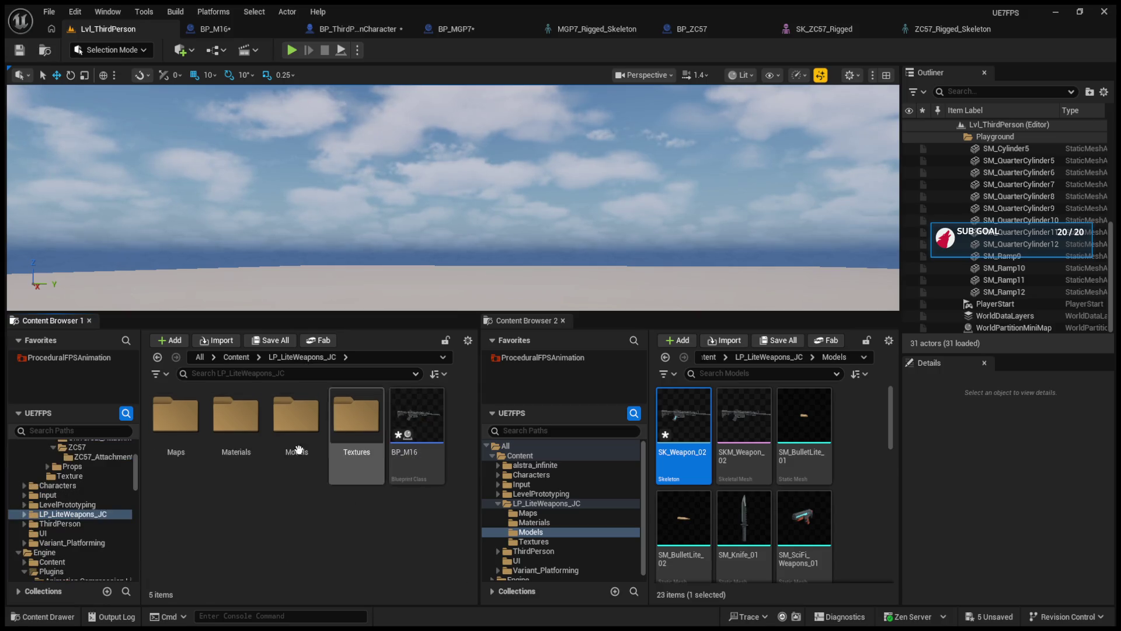
double_click(399, 450)
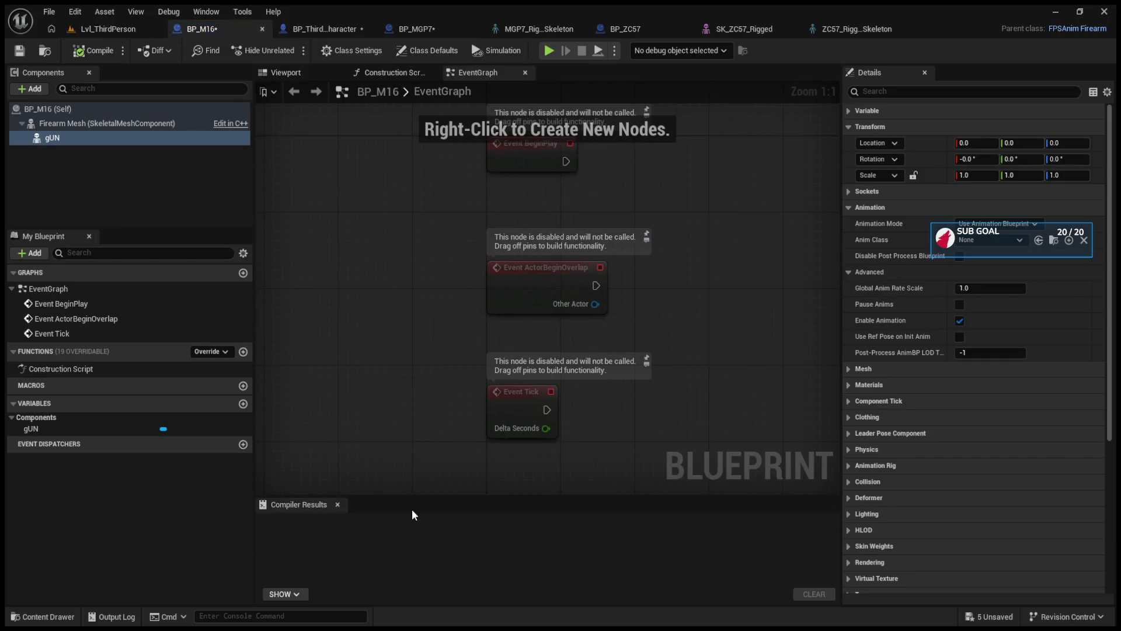
Show BP_M16's Viewport and review Class Defaults, collapsing the Animation, Mesh and Tick sections.
left_click(282, 73)
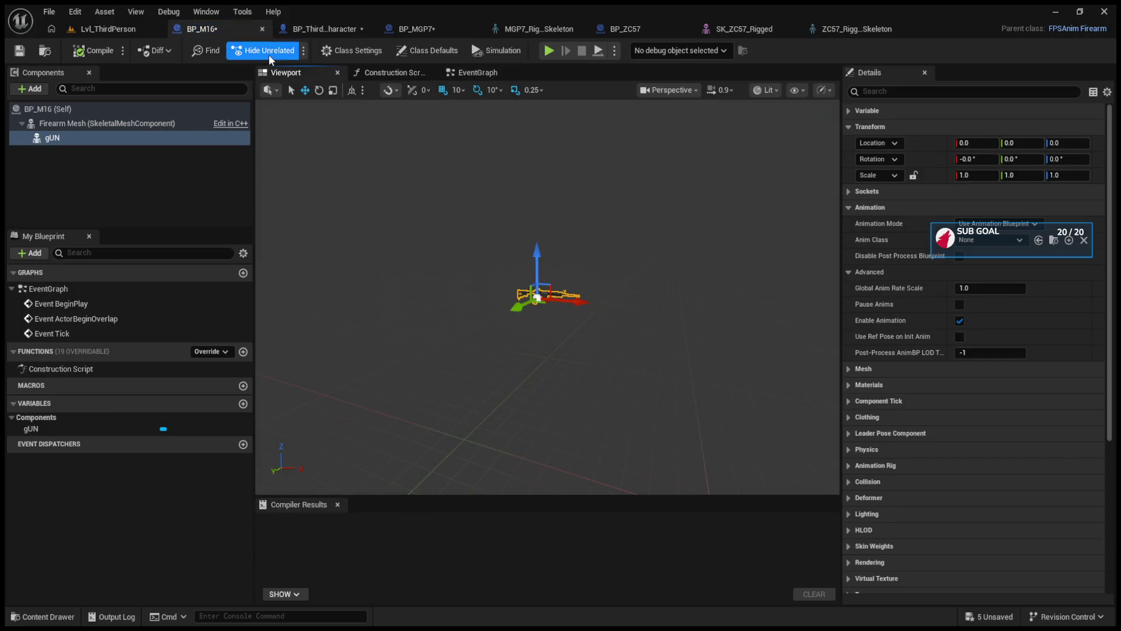
scroll(529, 320, "up", 5)
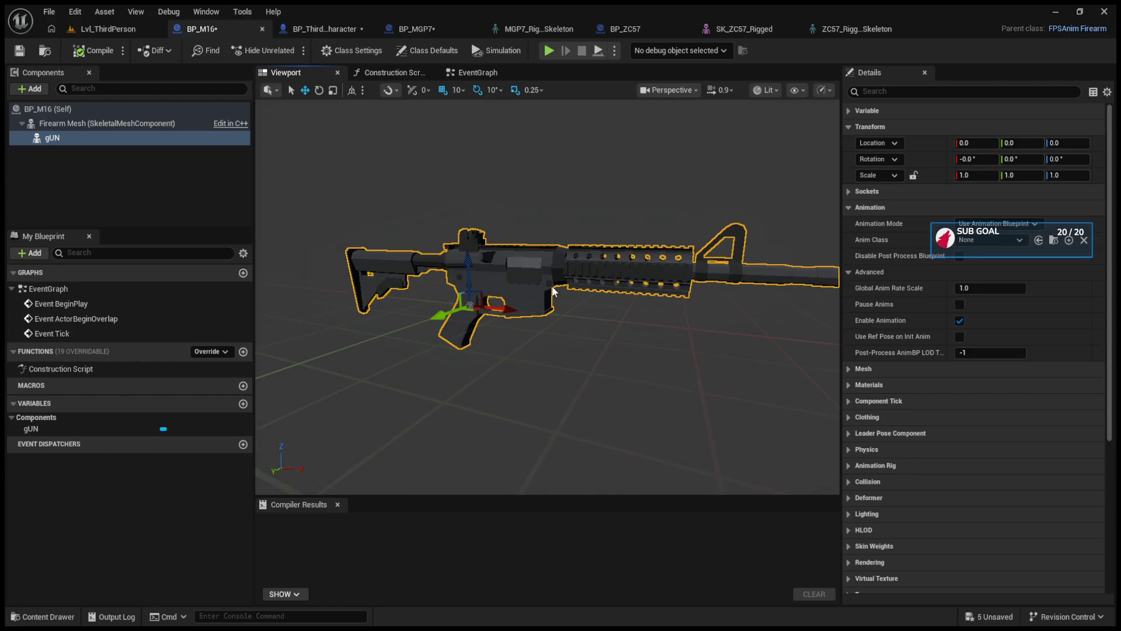
left_click(849, 209)
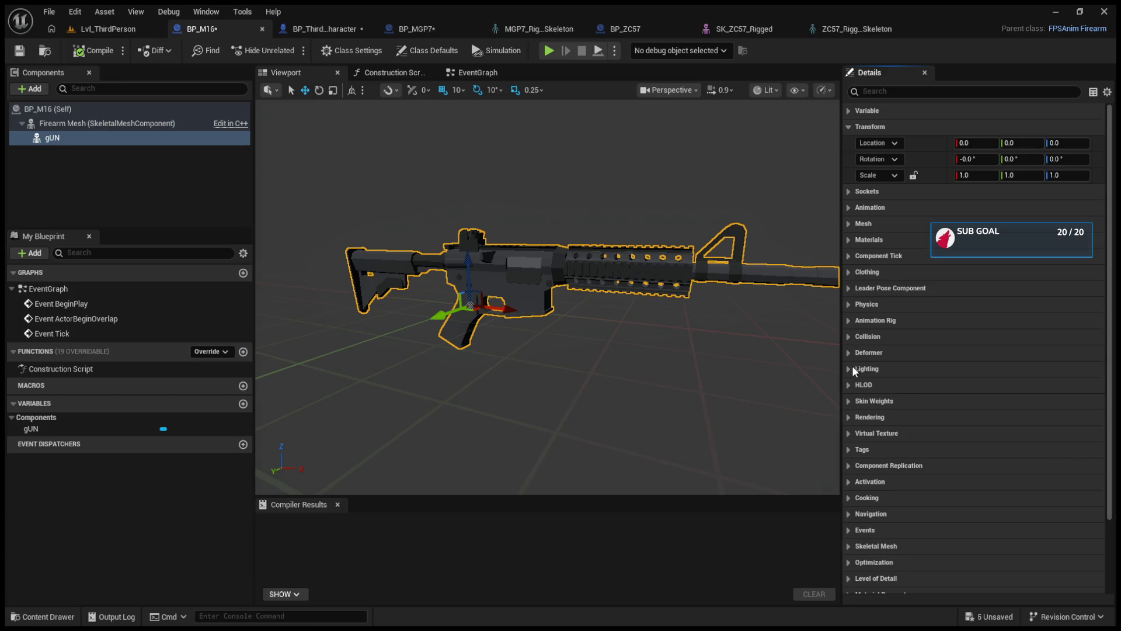
left_click(107, 124)
left_click(48, 109)
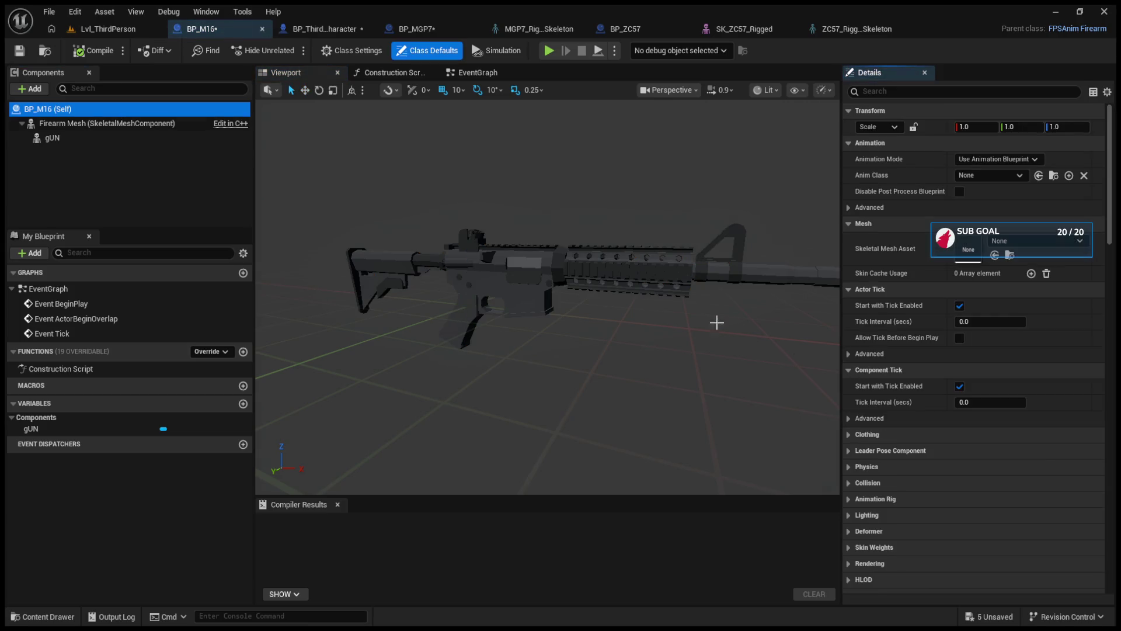
left_click(848, 144)
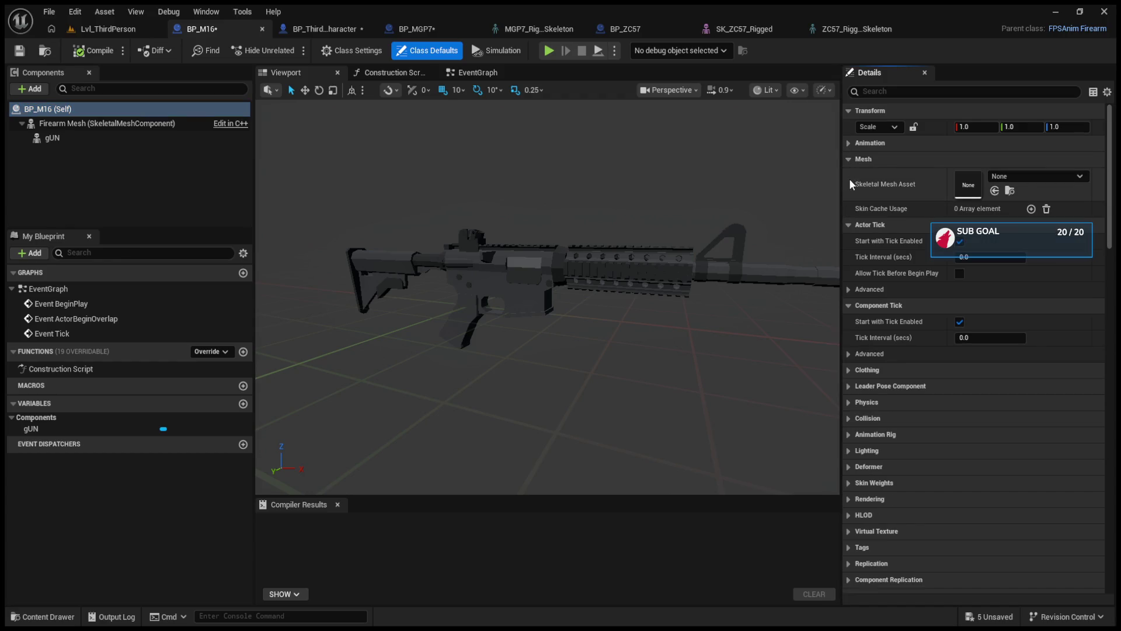
left_click(849, 160)
left_click(849, 174)
left_click(847, 191)
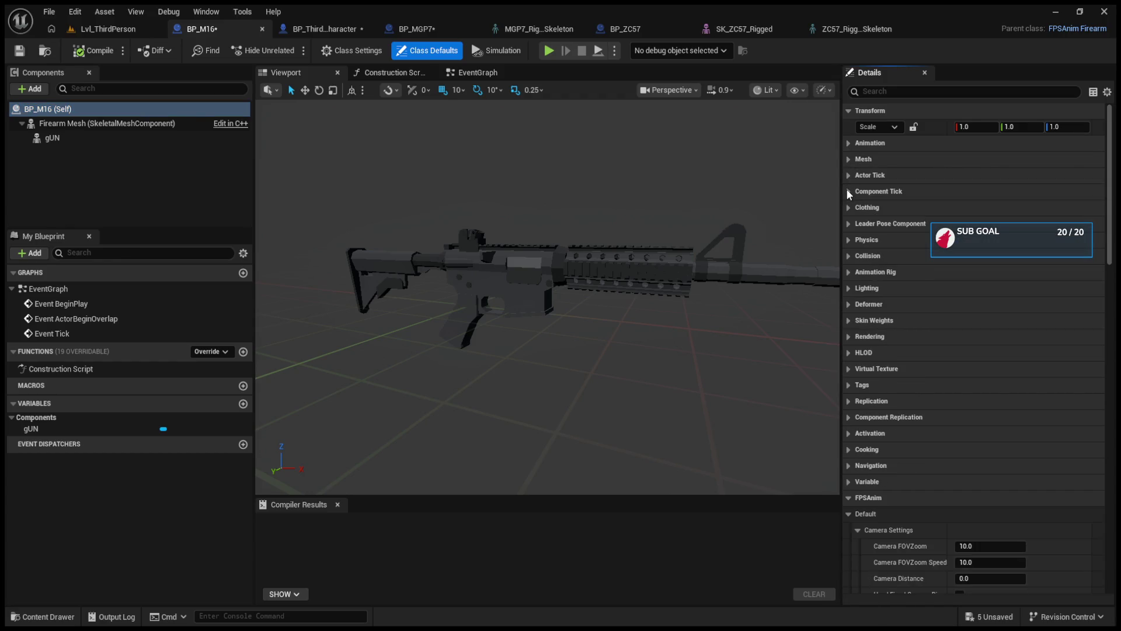
scroll(876, 486, "down", 10)
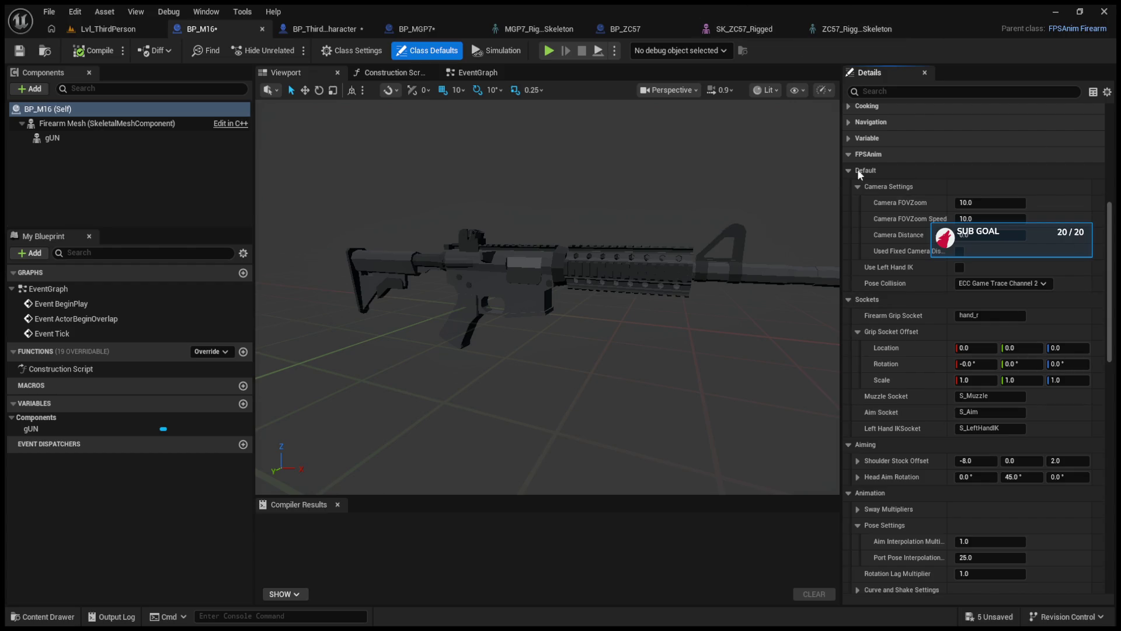
Select the gUN gun component and expand its Mesh settings.
left_click(146, 123)
left_click(146, 139)
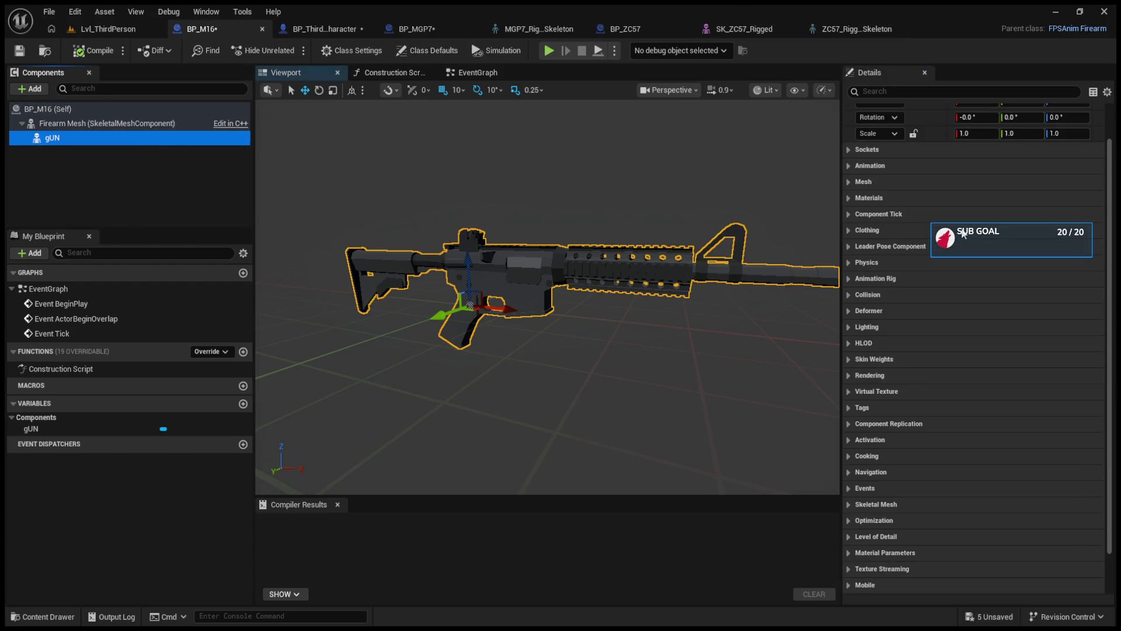
scroll(882, 234, "up", 1)
left_click(848, 224)
Browse to the gun's mesh, open SK_Weapon_02 and inspect its S_Aim socket, then return to the level.
left_click(1011, 255)
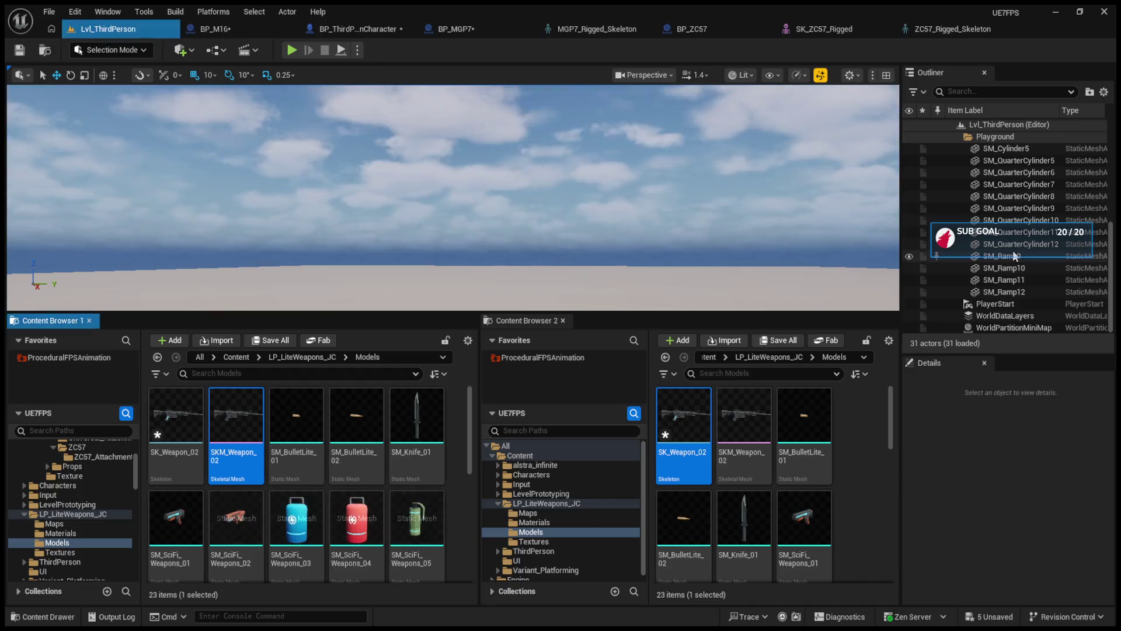
left_click(181, 429)
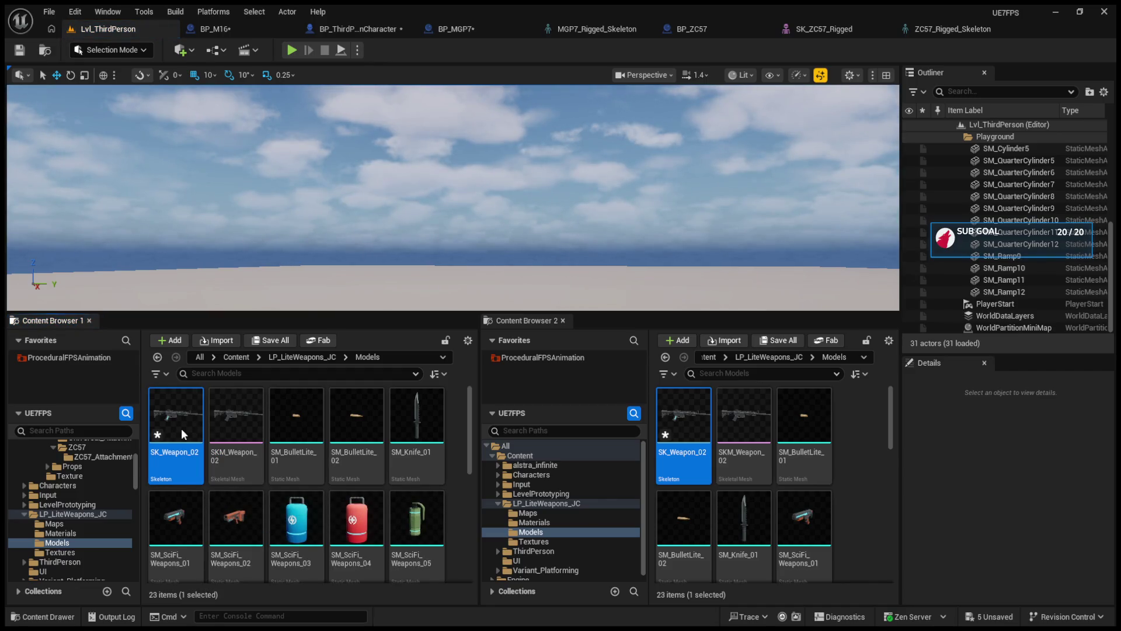
double_click(181, 428)
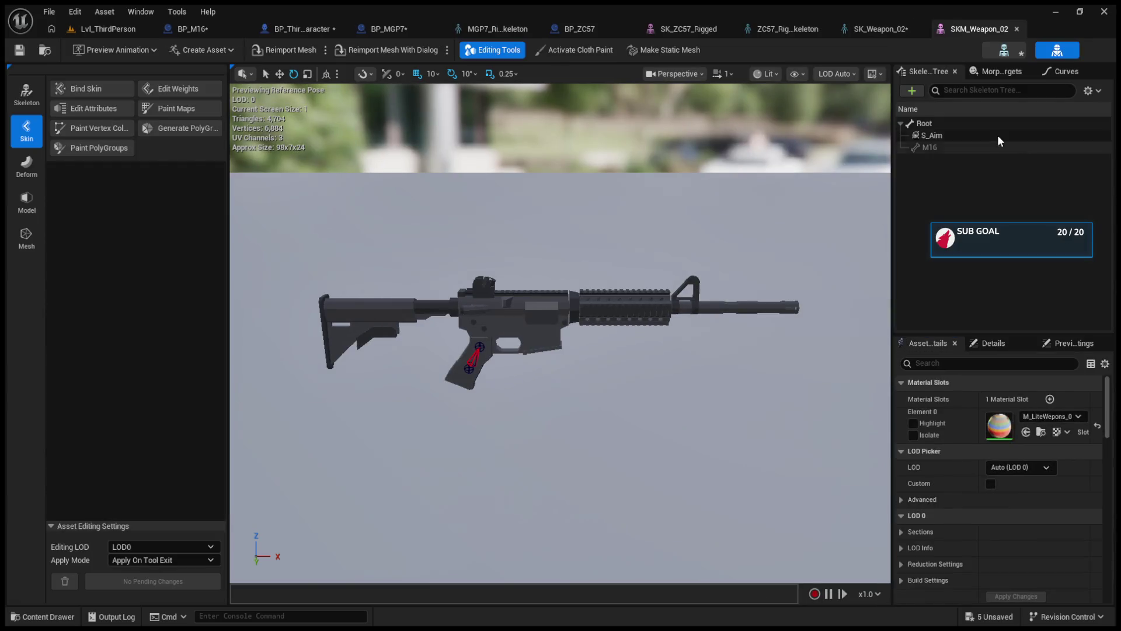
left_click(979, 135)
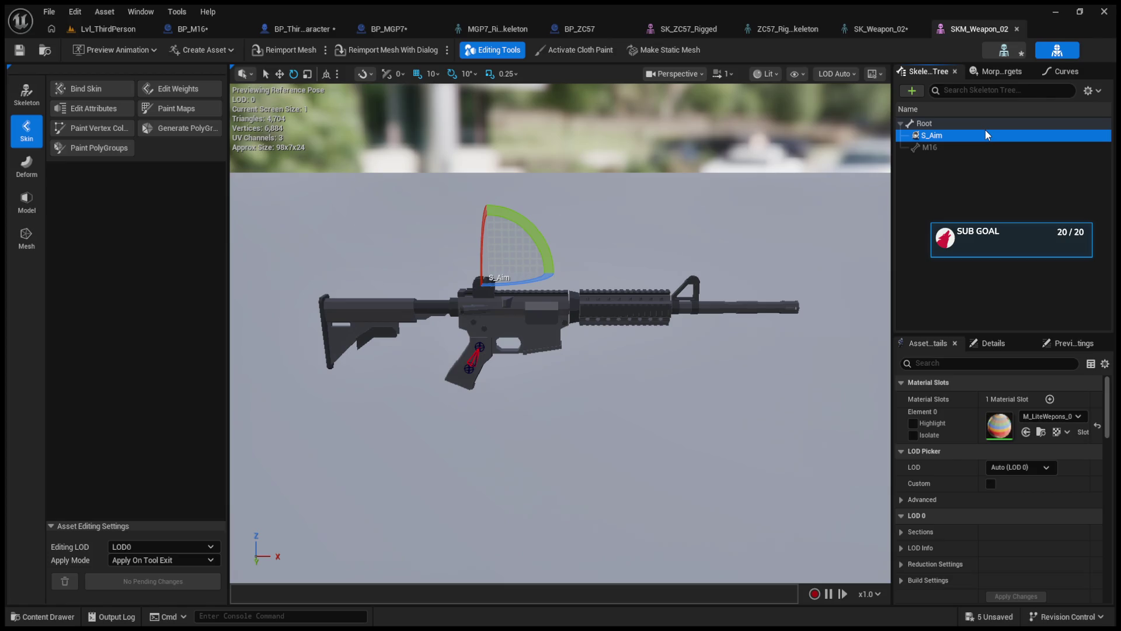
left_click(98, 32)
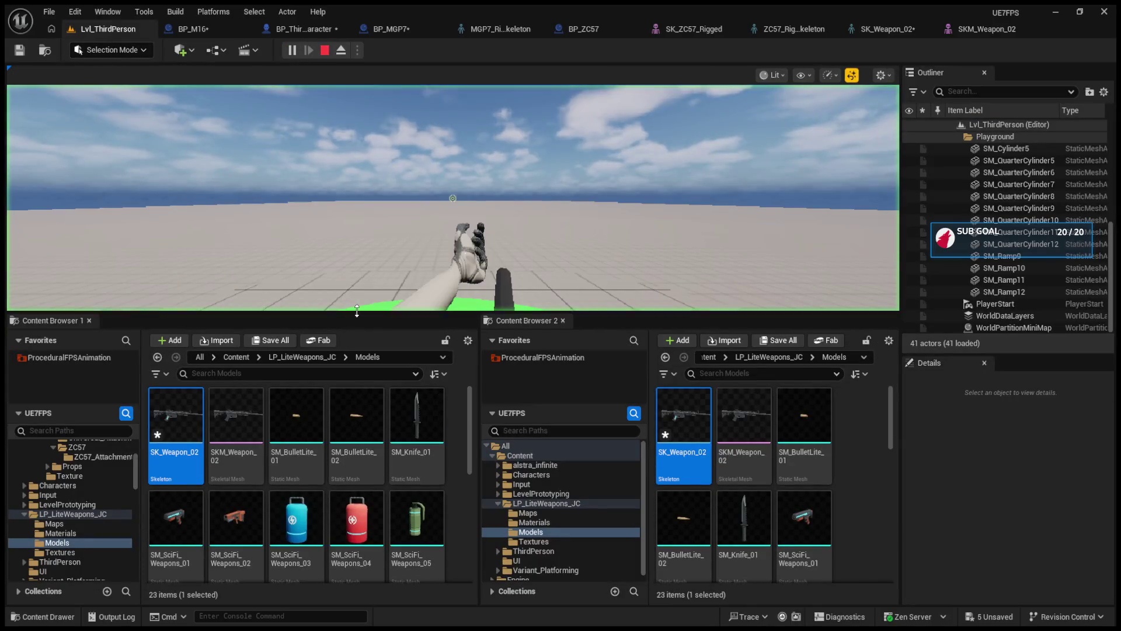
Stop the play test, change the SpawnActor class from BP_ZC57 to BP_M16, compile, and return to Lvl_ThirdPerson.
left_click_drag(357, 311, 342, 541)
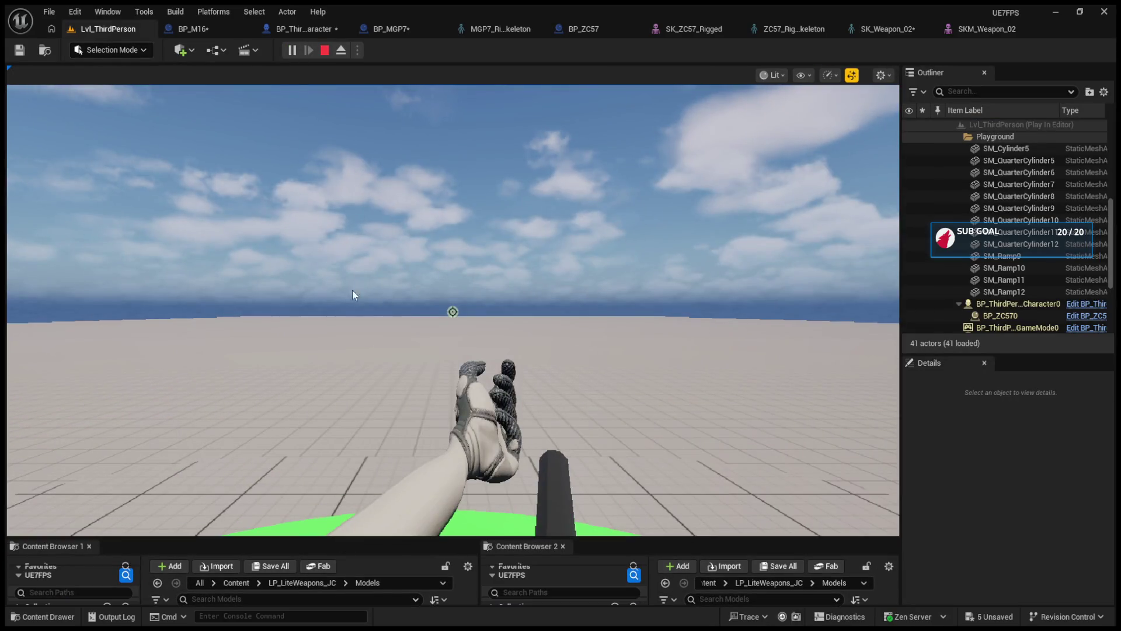
left_click(324, 51)
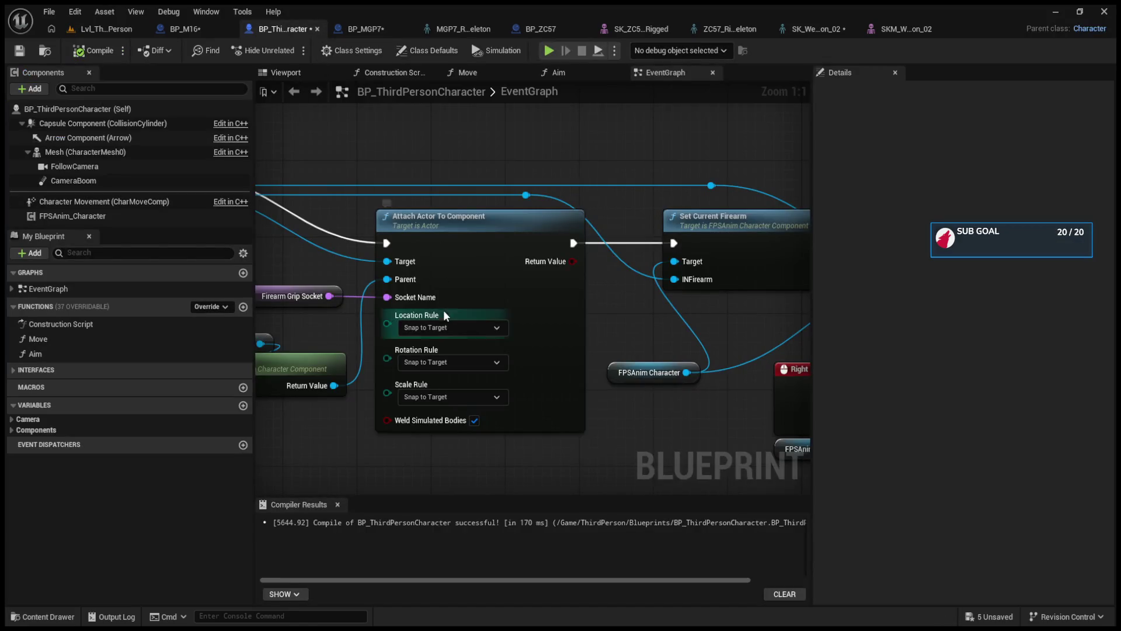
left_click_drag(445, 315, 466, 230)
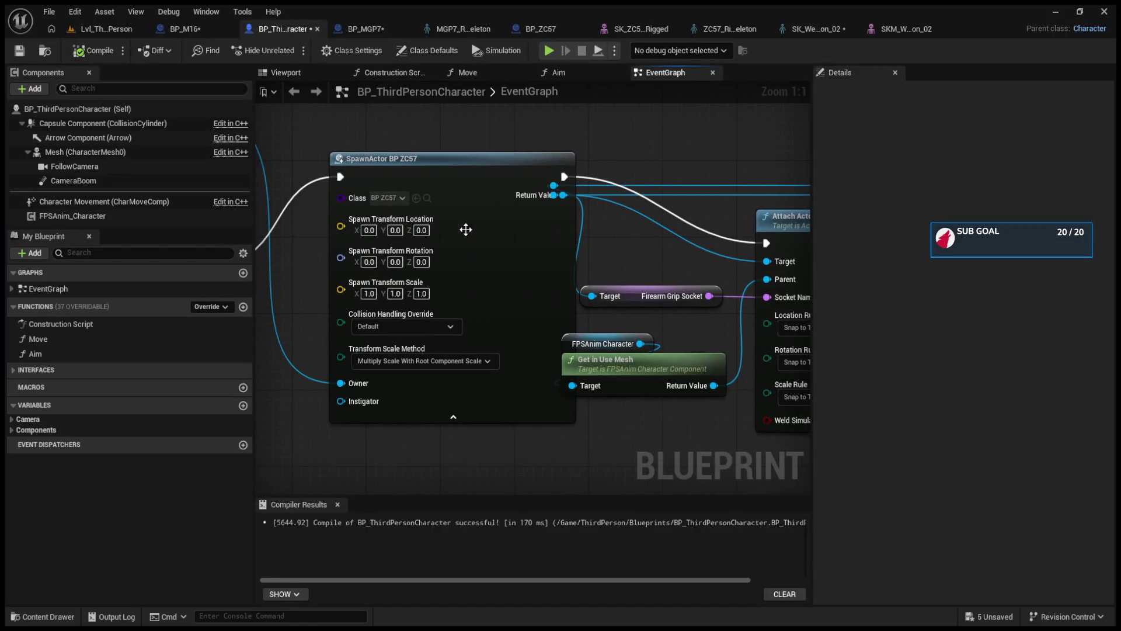
left_click(416, 198)
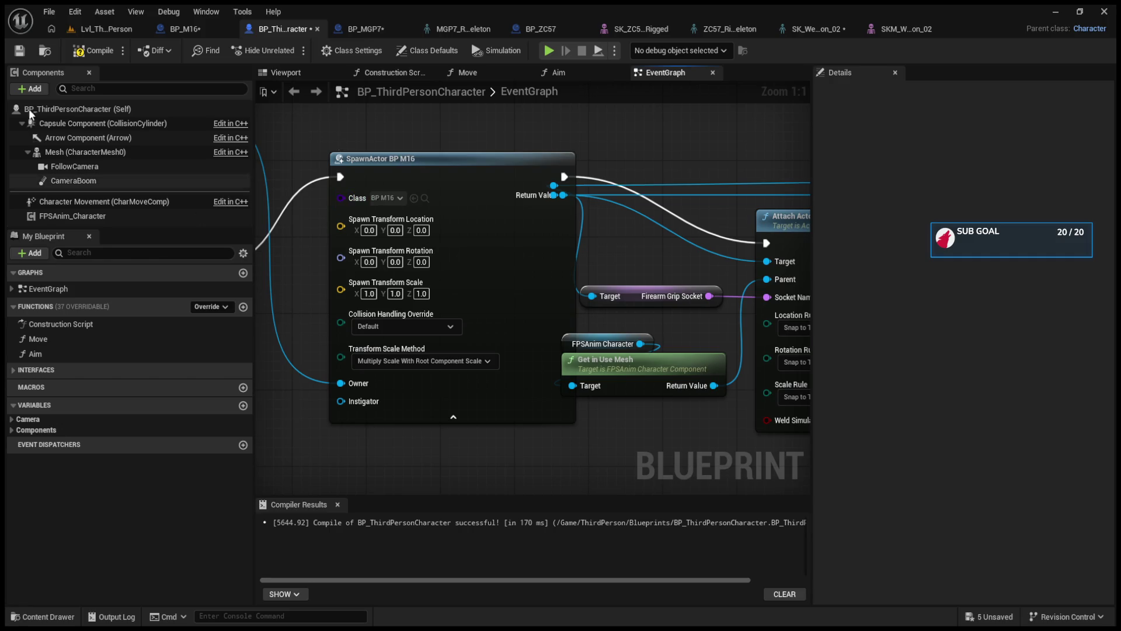
left_click(77, 54)
left_click(85, 31)
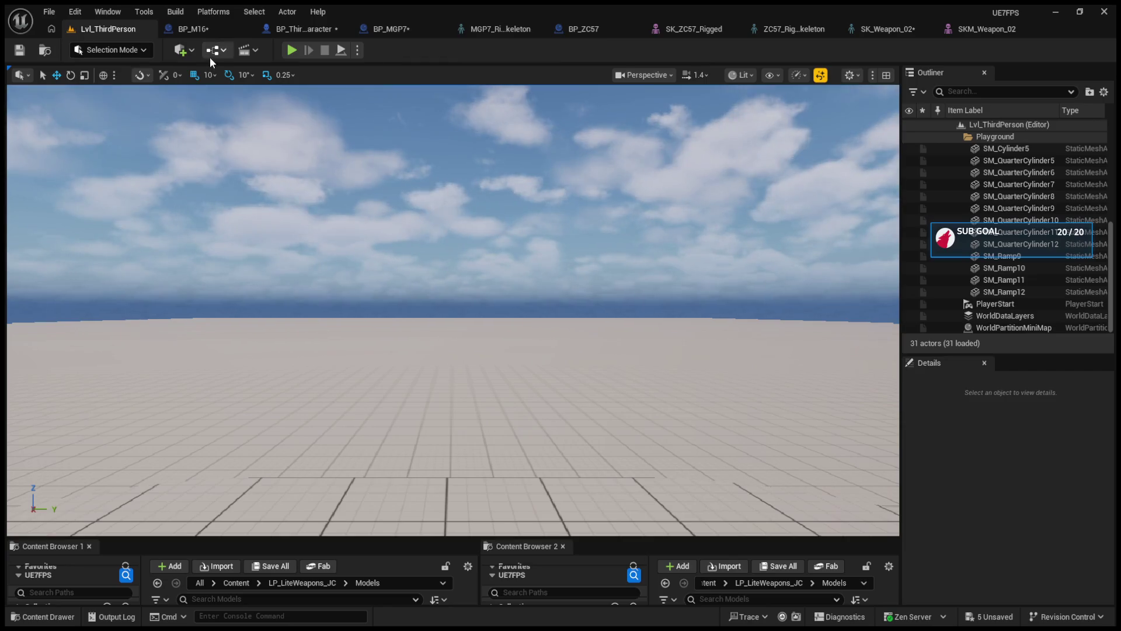
Restart the play test, eject with F8, and select the BP_M160 rifle in the character's hands.
left_click(292, 50)
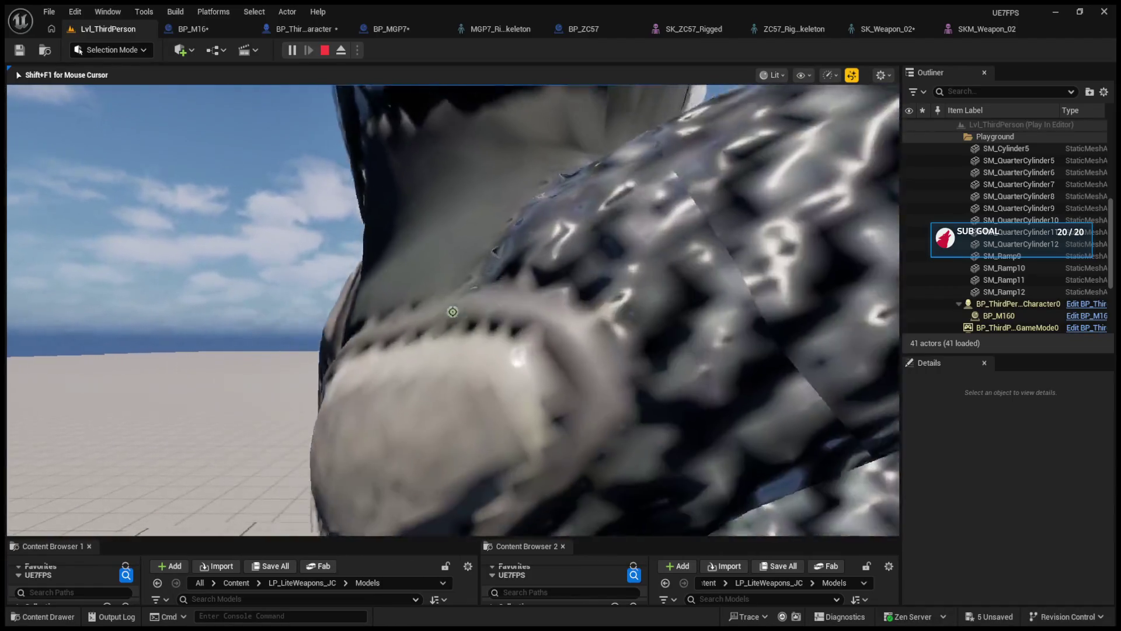
key("Escape")
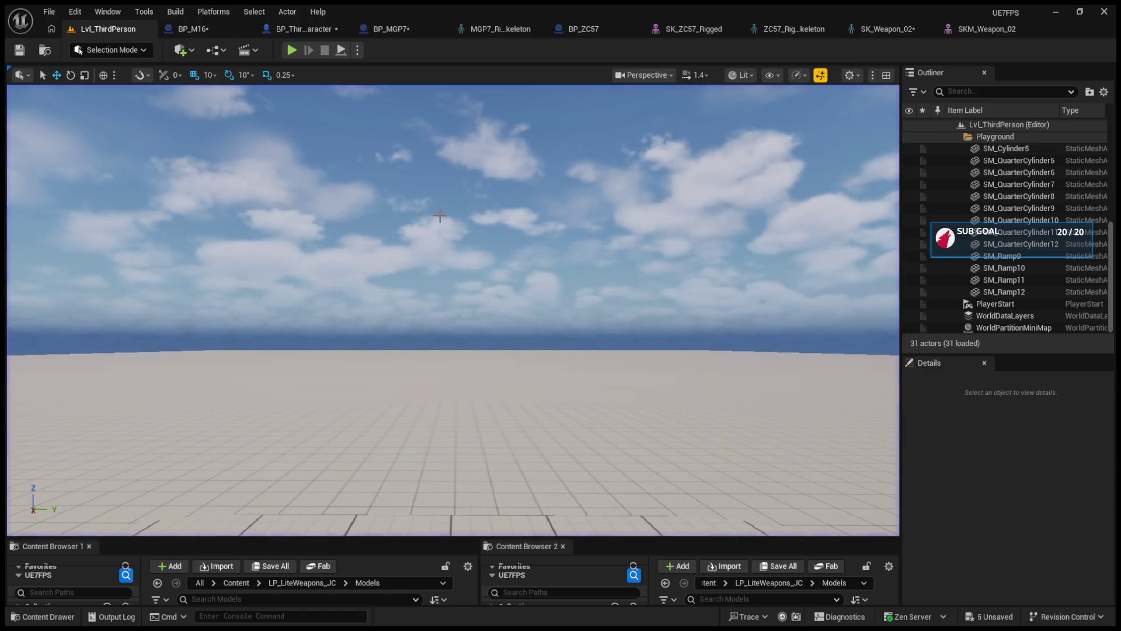
left_click(291, 50)
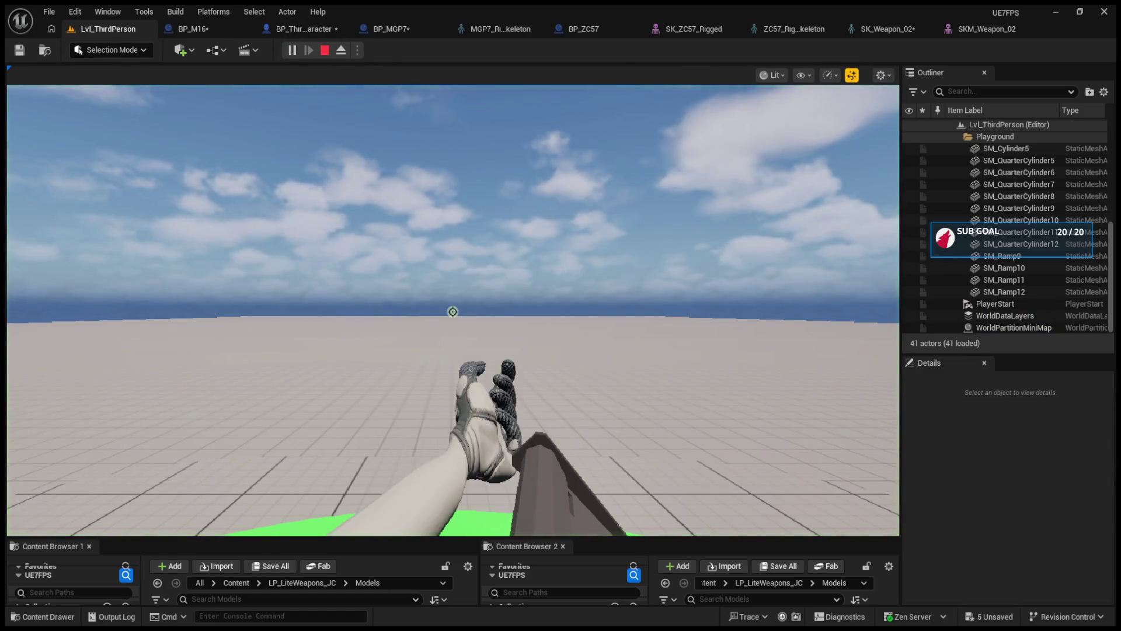
key("F8")
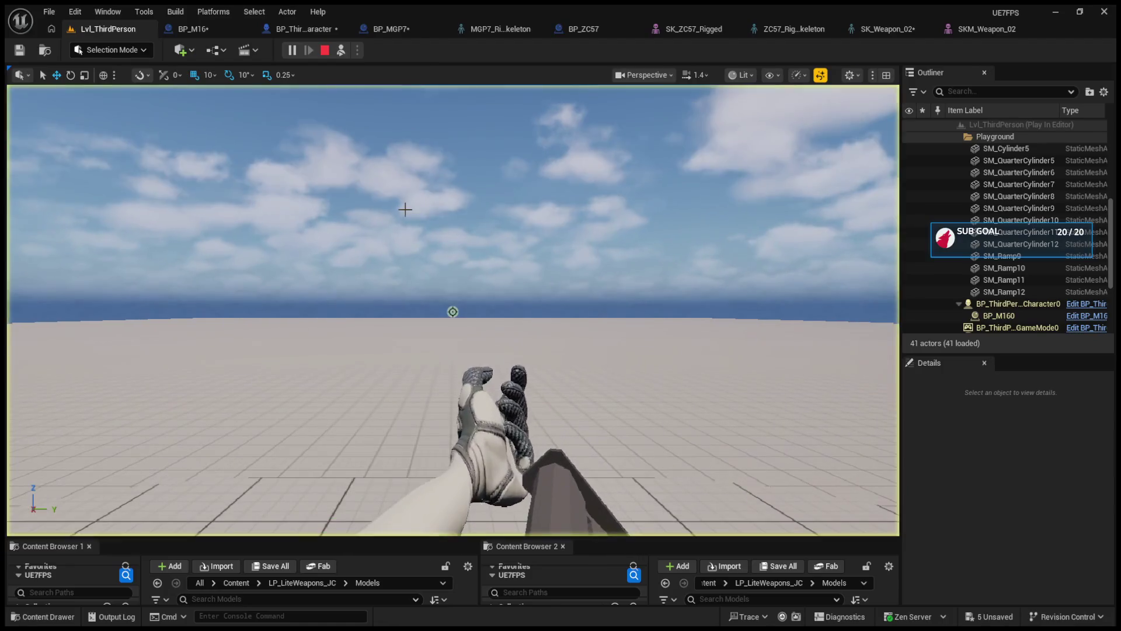
mouse_move(404, 209)
left_mouse_down()
mouse_move(385, 222)
mouse_move(374, 211)
mouse_move(359, 237)
left_mouse_up()
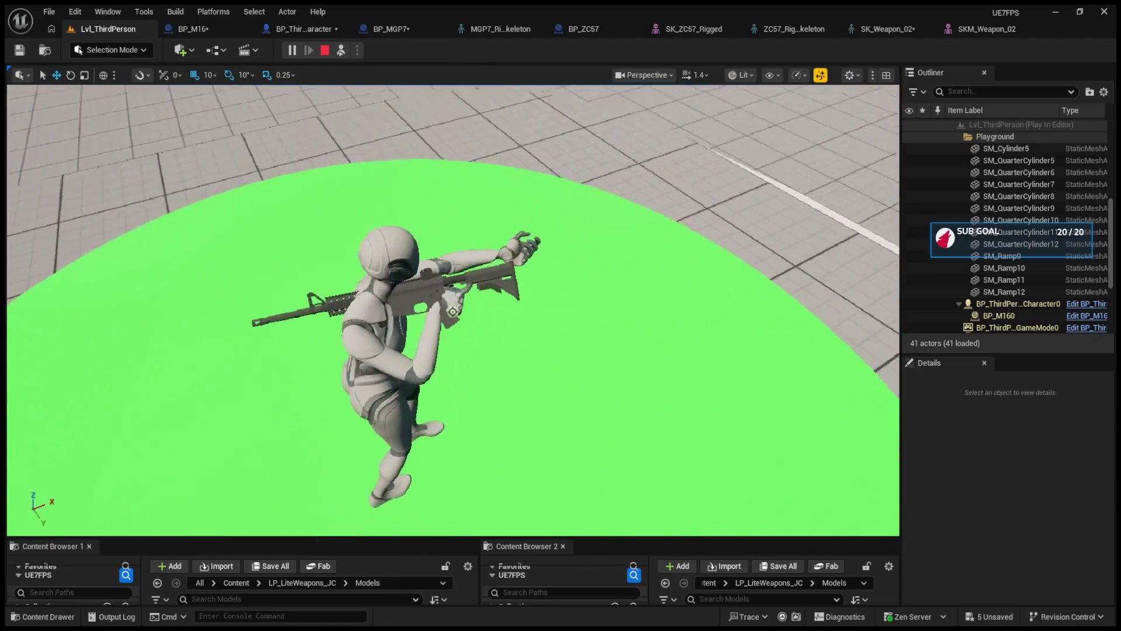
scroll(450, 243, "up", 3)
left_click(465, 299)
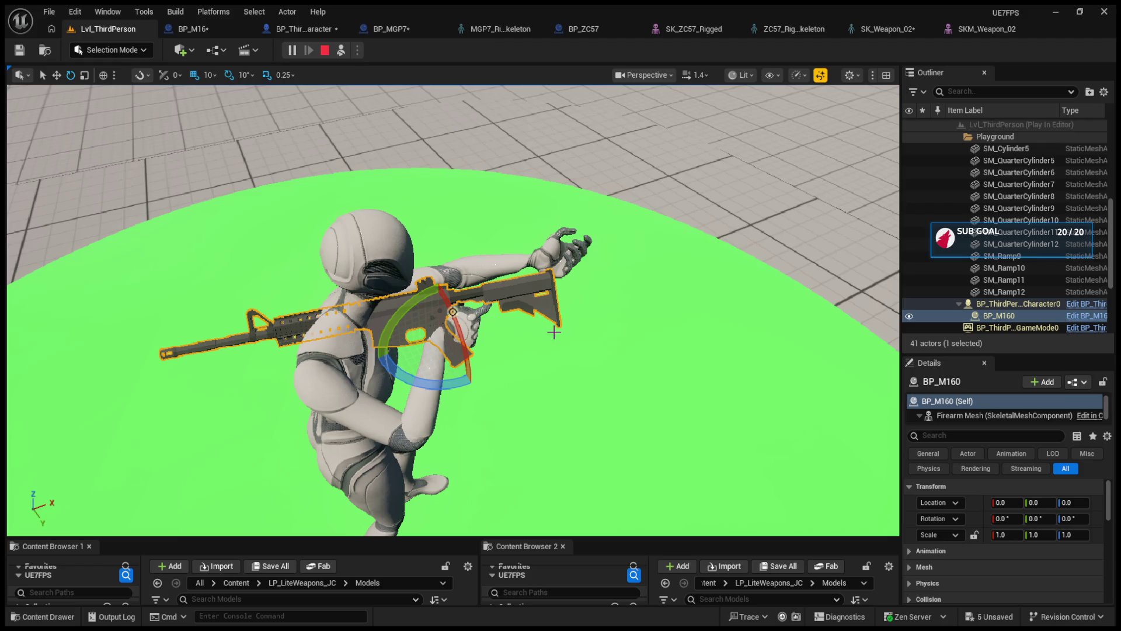
Rotate the BP_M160 rifle to roughly horizontal and tilt it into the character's grip.
mouse_move(427, 394)
left_mouse_down()
mouse_move(492, 398)
mouse_move(473, 381)
mouse_move(462, 397)
mouse_move(437, 387)
left_mouse_up()
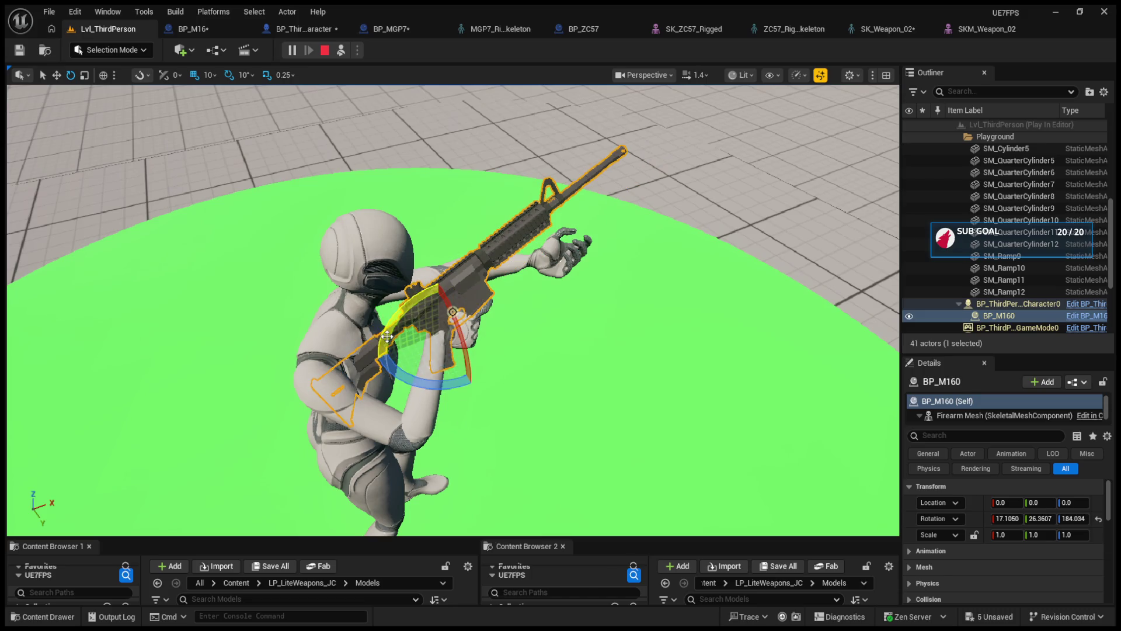
left_click_drag(387, 337, 461, 359)
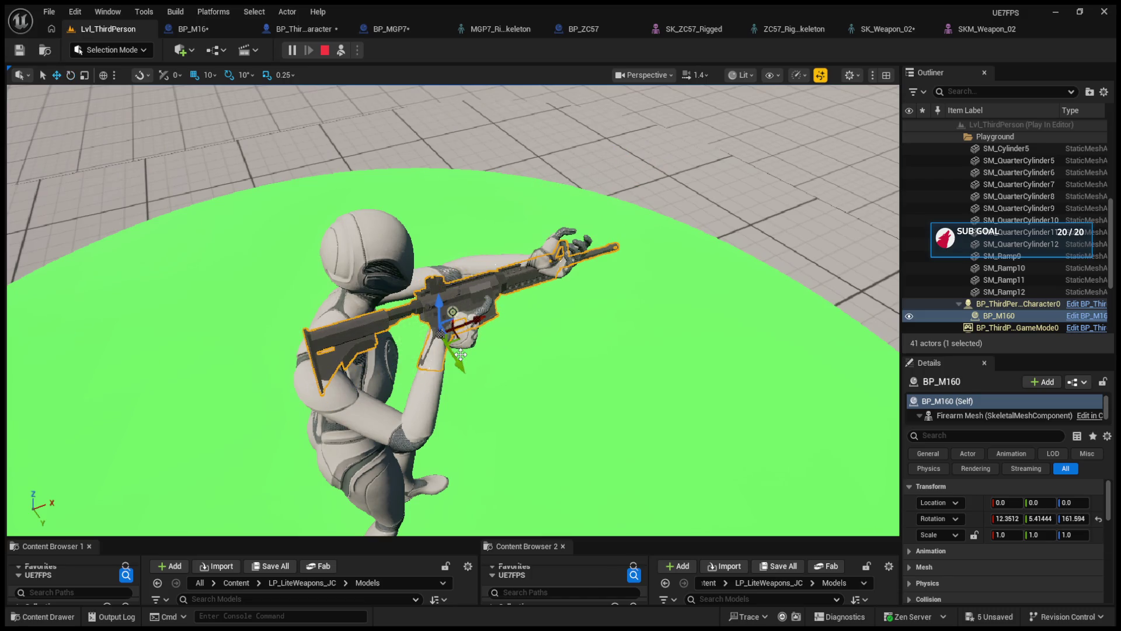
left_click_drag(494, 317, 500, 317)
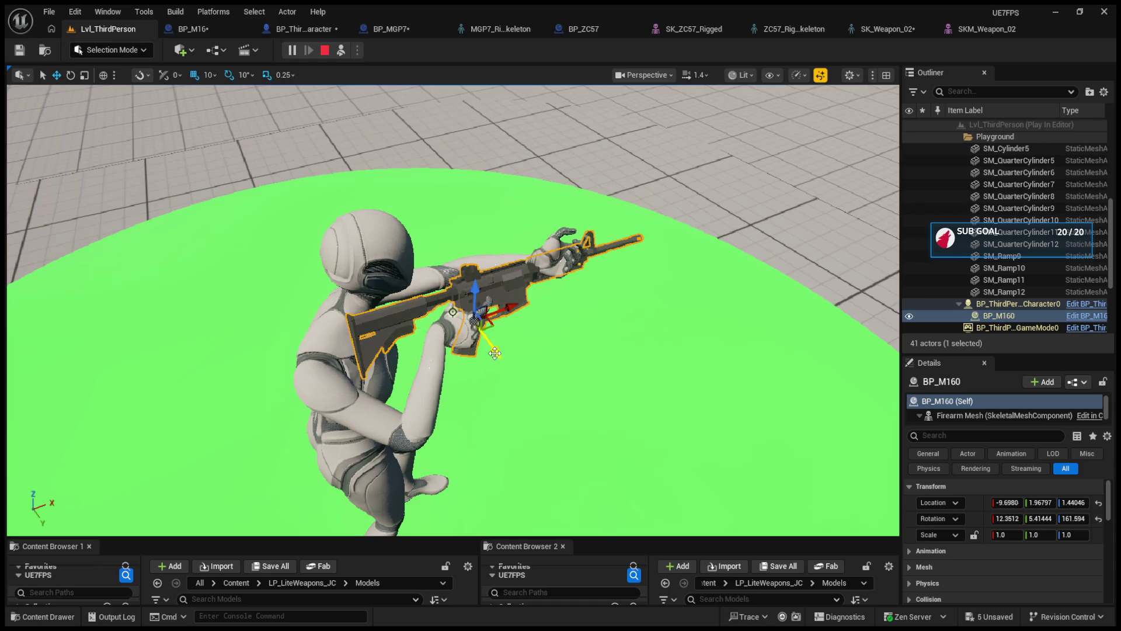
scroll(495, 353, "up", 5)
scroll(495, 353, "down", 5)
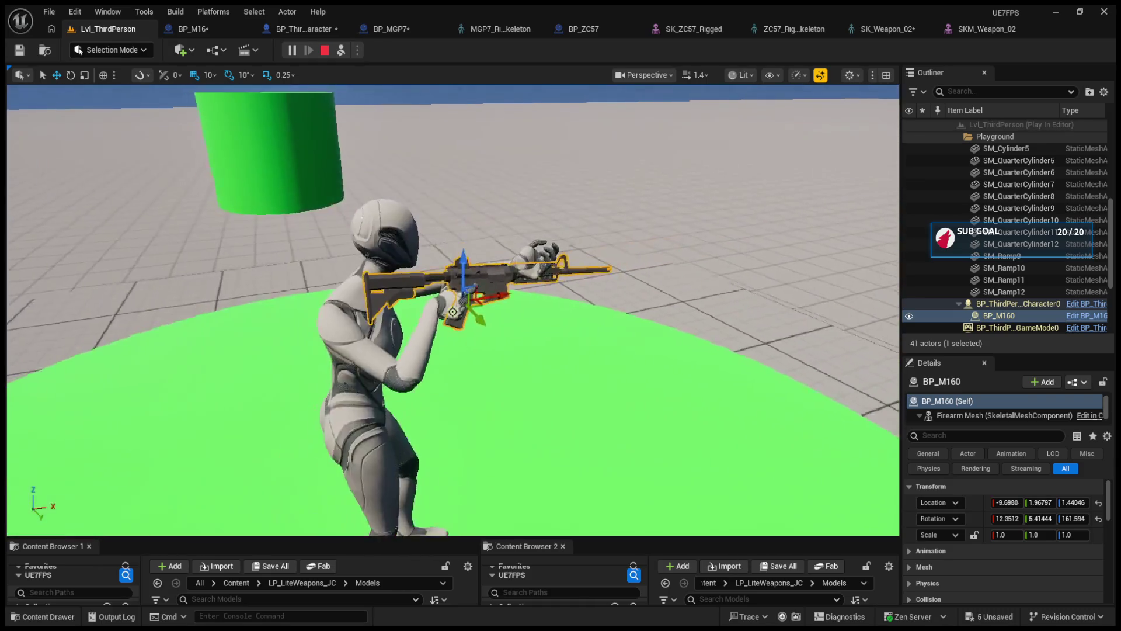
scroll(506, 370, "up", 4)
key("e")
left_click_drag(525, 246, 539, 267)
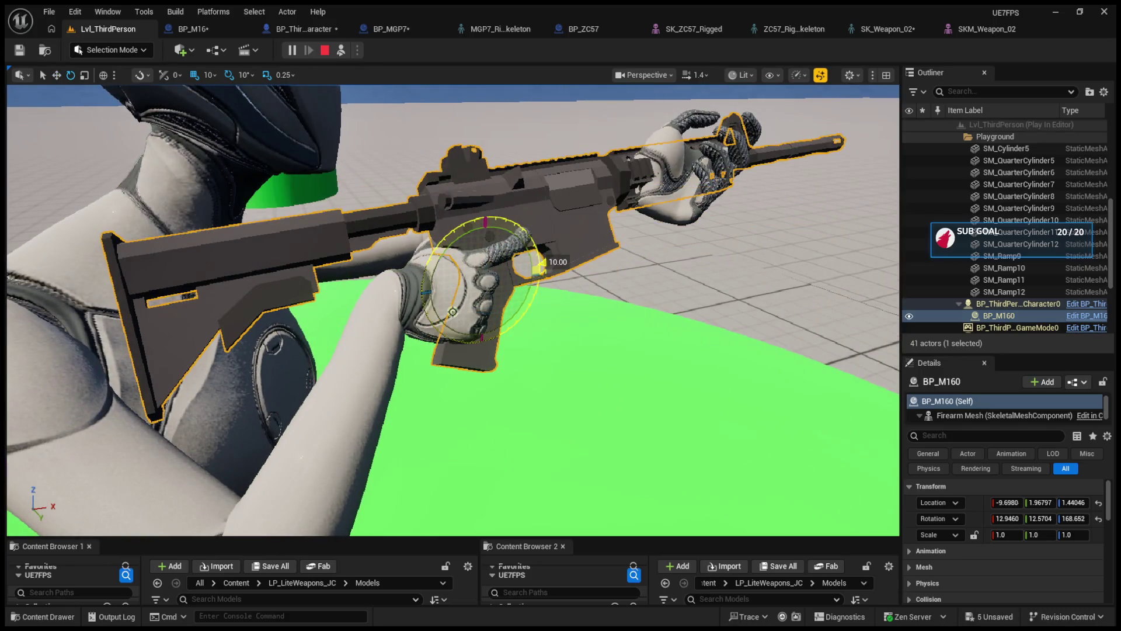
mouse_move(487, 225)
left_mouse_down()
mouse_move(491, 199)
mouse_move(499, 213)
mouse_move(472, 231)
left_mouse_up()
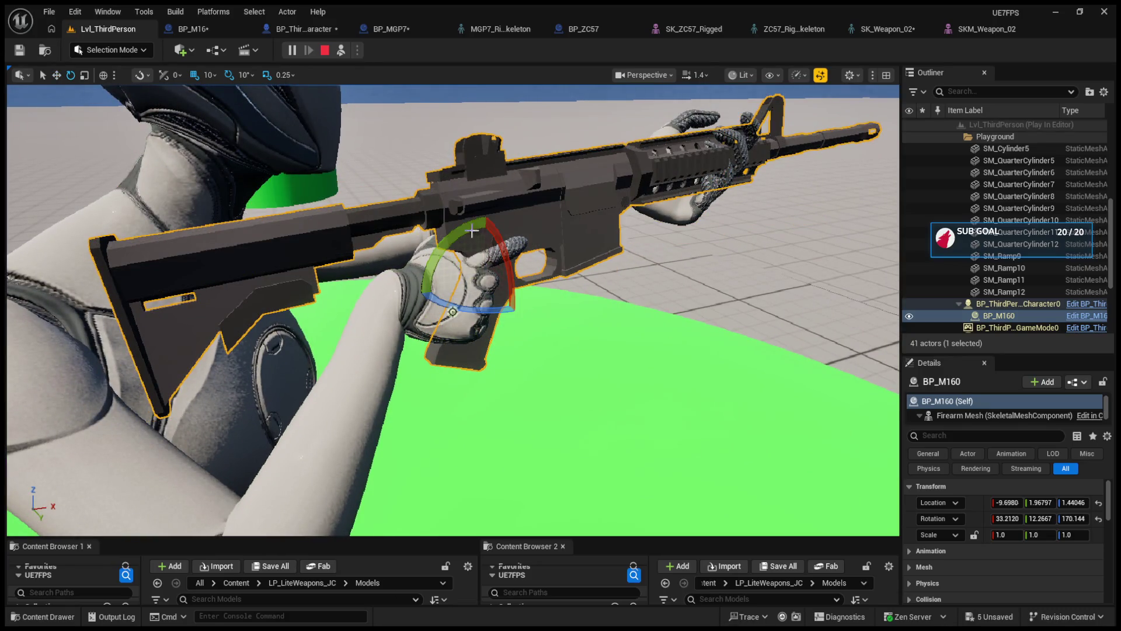
key("ctrl+z")
key("ctrl+y")
Move the rifle up into the hands, setting its location to X -10 and Z 5.
key("w")
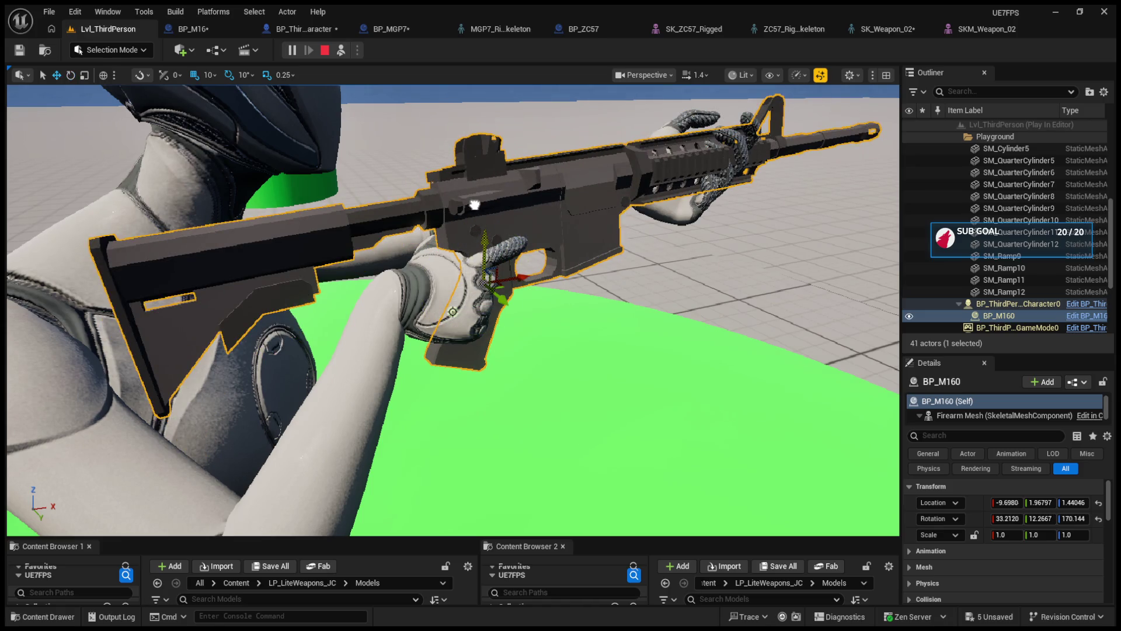
left_click_drag(474, 205, 470, 184)
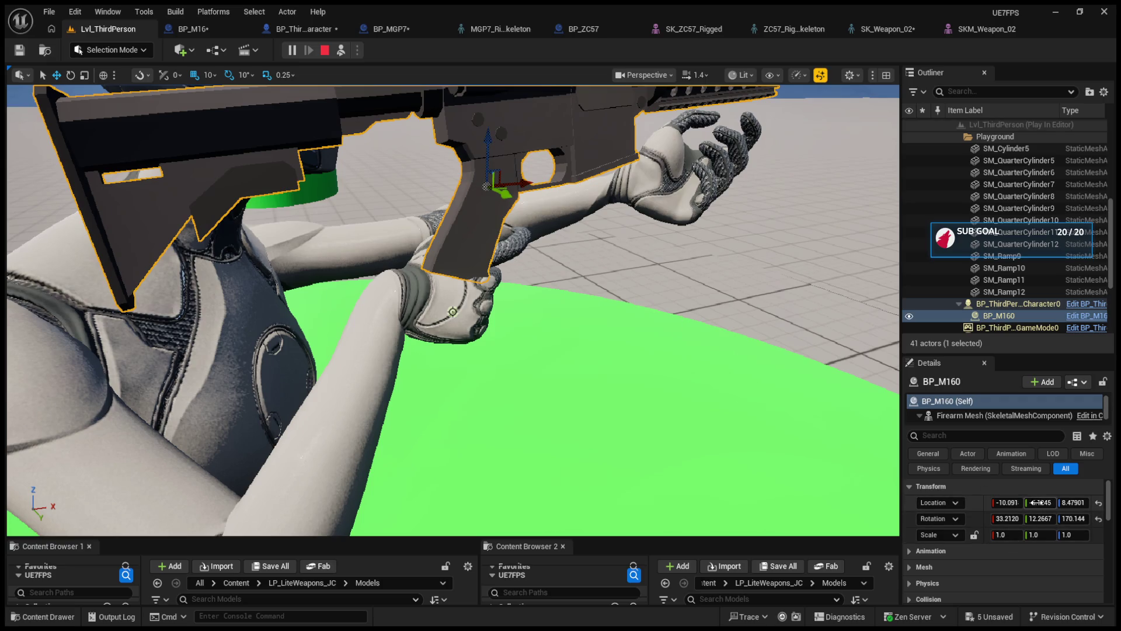
left_click_drag(1037, 502, 1055, 502)
left_click(1006, 503)
type("-10.0")
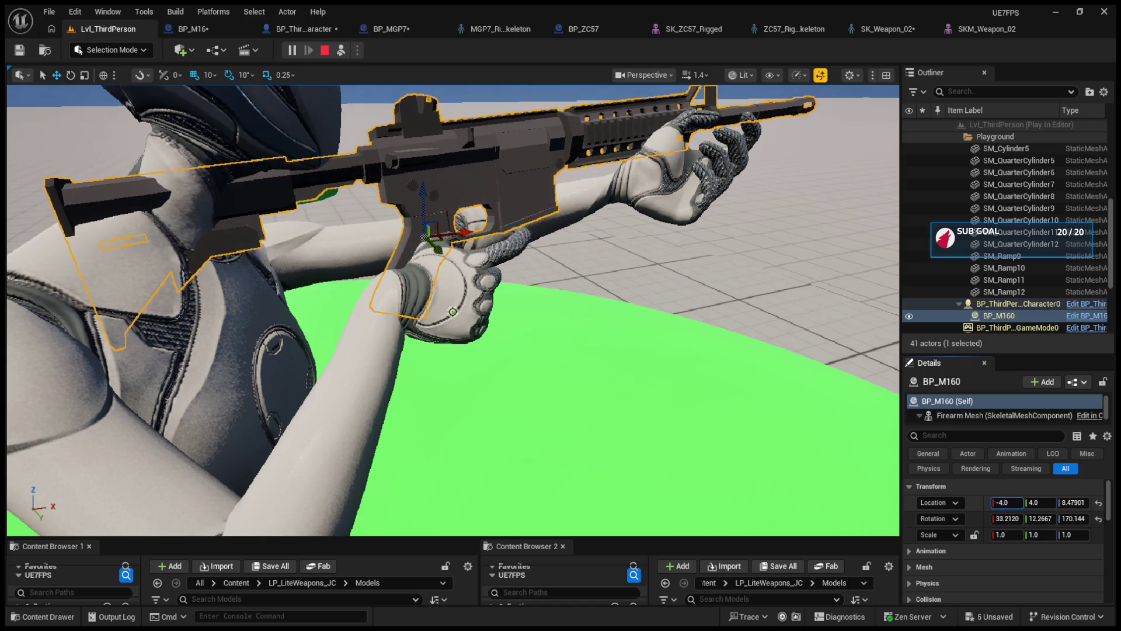
type("5.0")
key("Return")
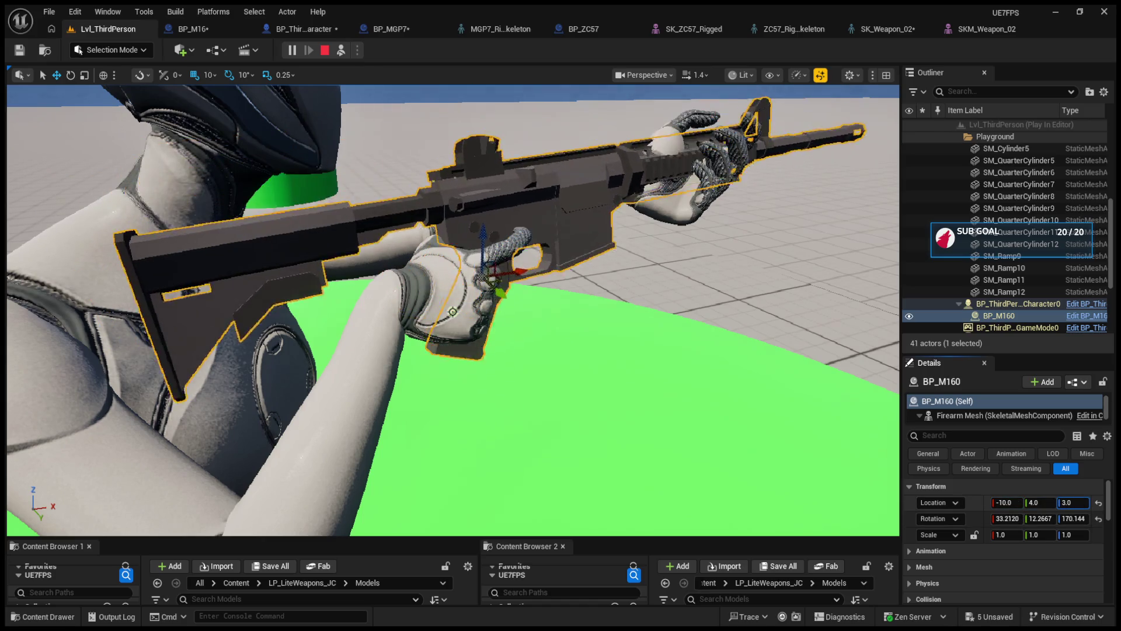
Possess the character to check the rifle in first person, then stop the play test.
left_click_drag(467, 175, 320, 87)
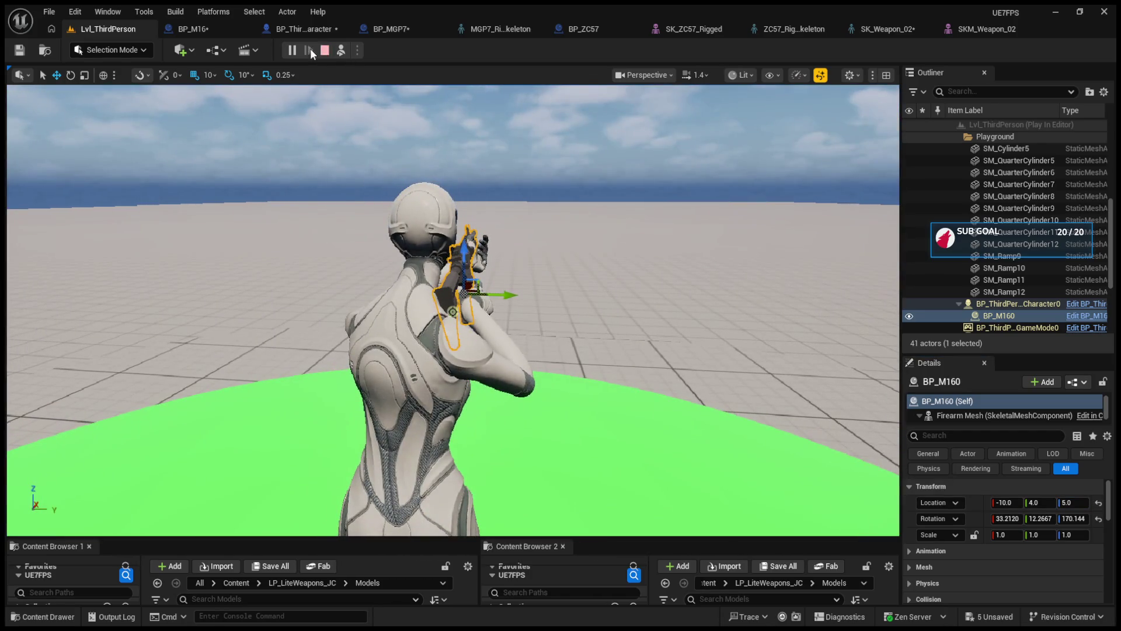
left_click(341, 52)
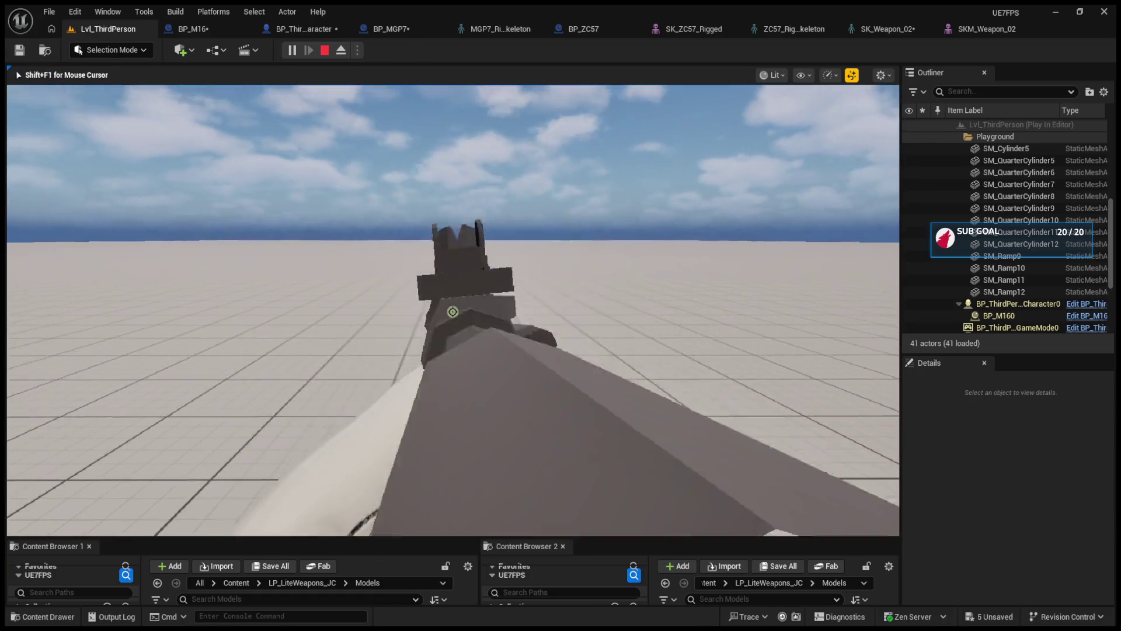
key("Escape")
In SKM_Weapon_02, parent the S_Aim socket to the M16 bone and lower it onto the rifle.
left_click(949, 33)
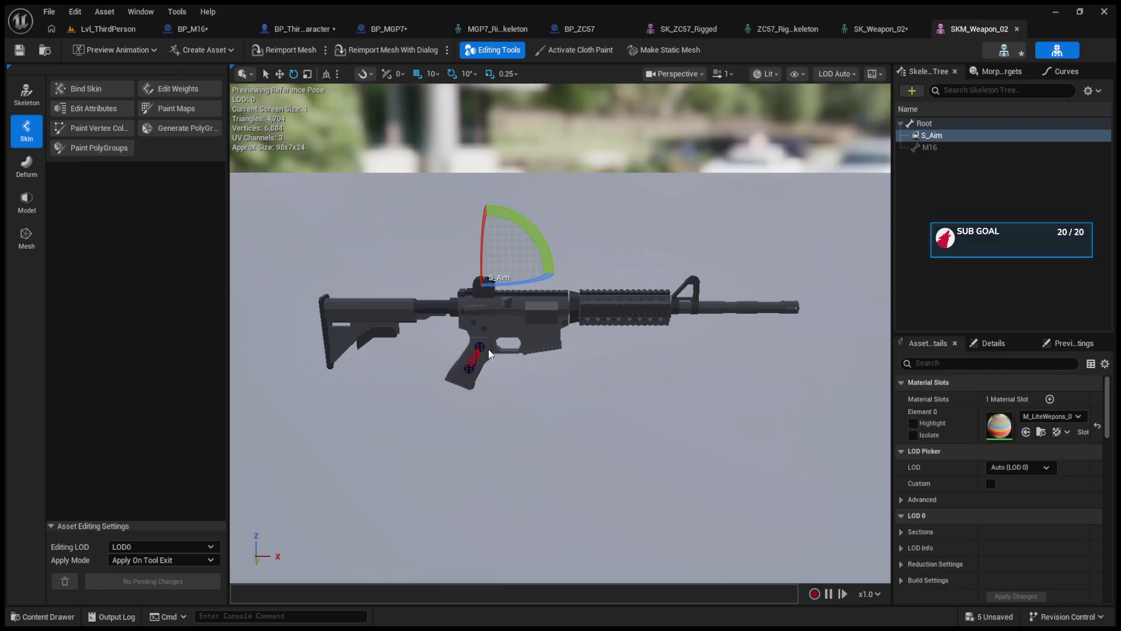
left_click(479, 347)
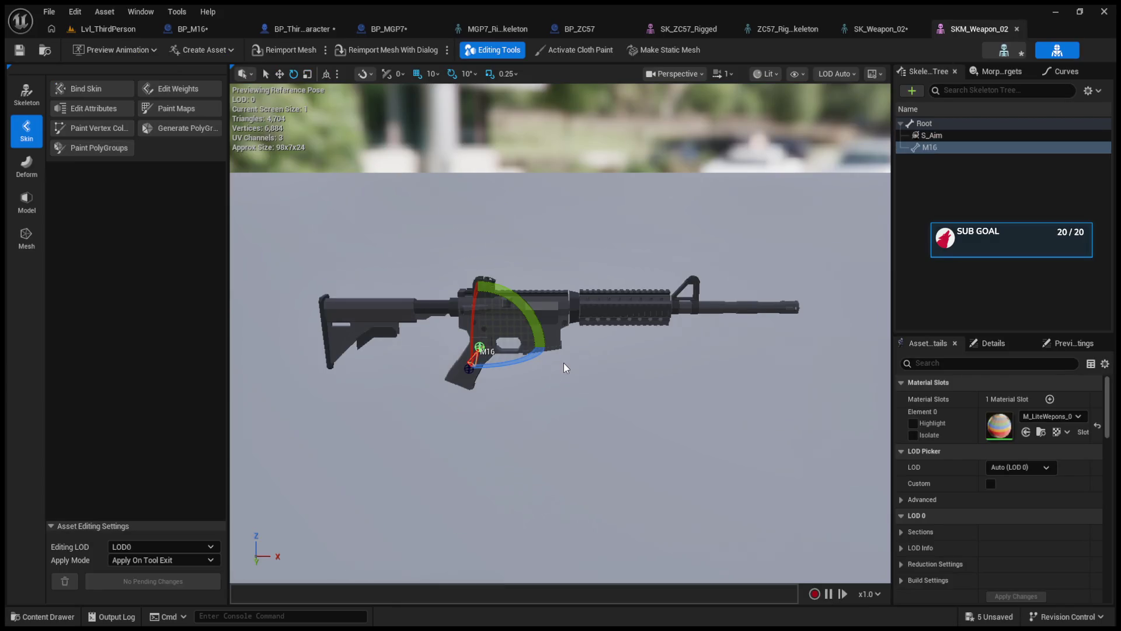
left_click(955, 138)
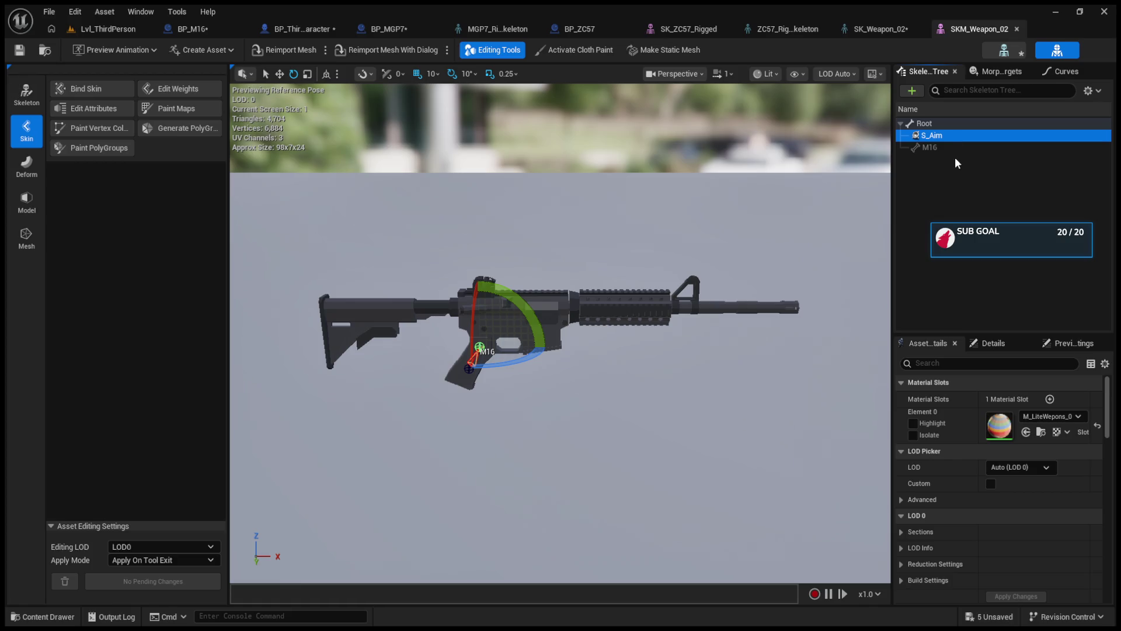
left_click_drag(950, 155, 941, 148)
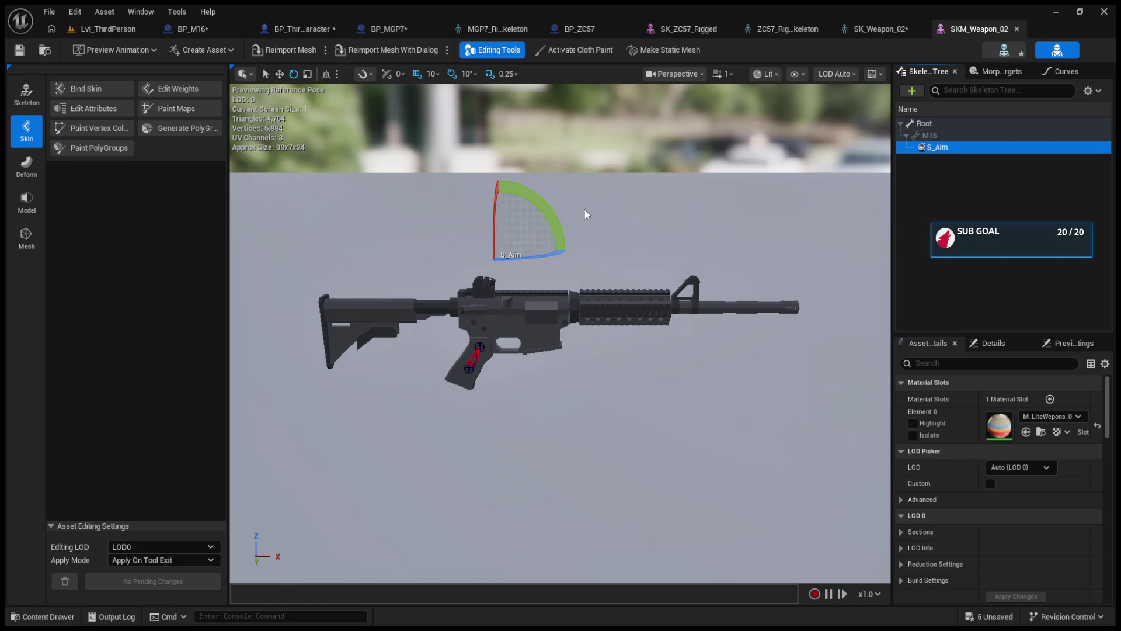
key("w")
left_click_drag(499, 202, 500, 225)
Run two quick play tests of Lvl_ThirdPerson to check the socket change.
left_click(108, 29)
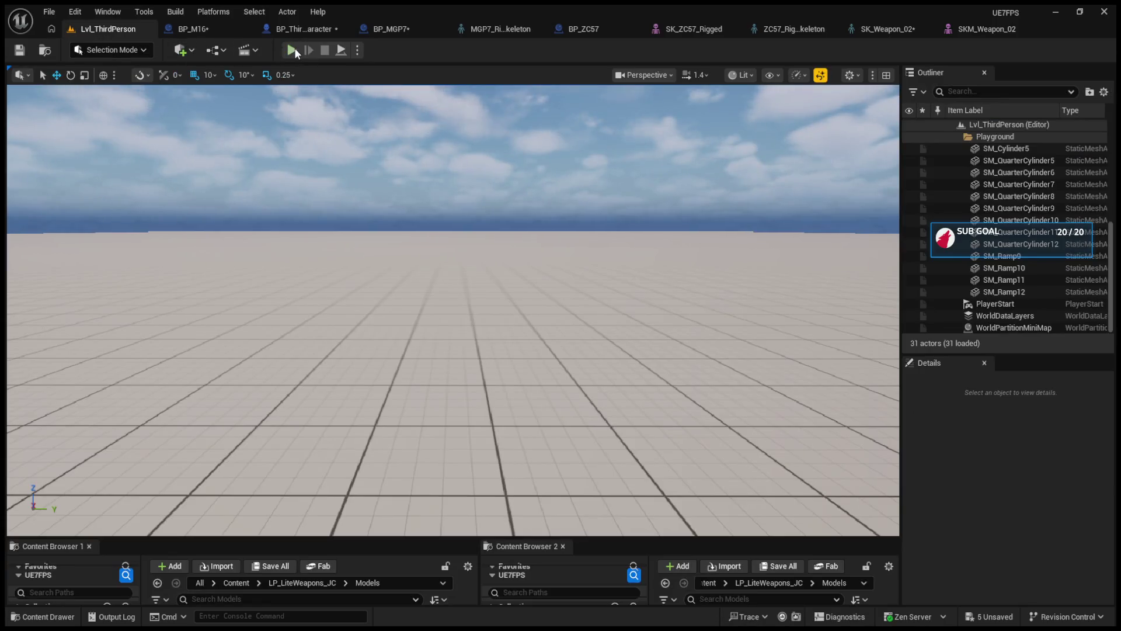
left_click(292, 50)
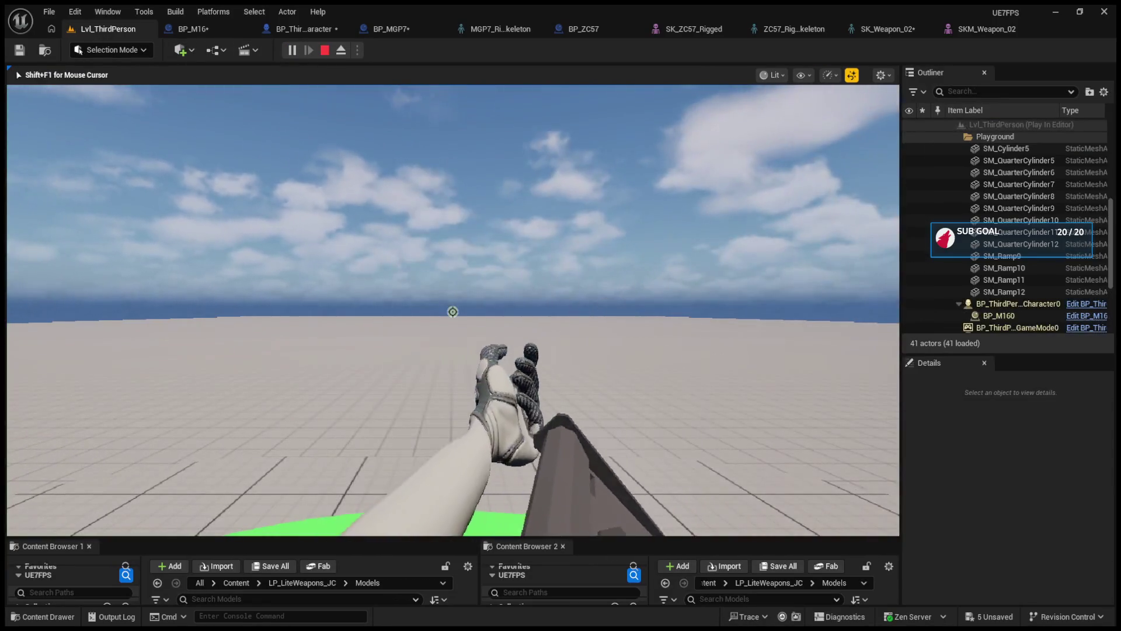
key("Escape")
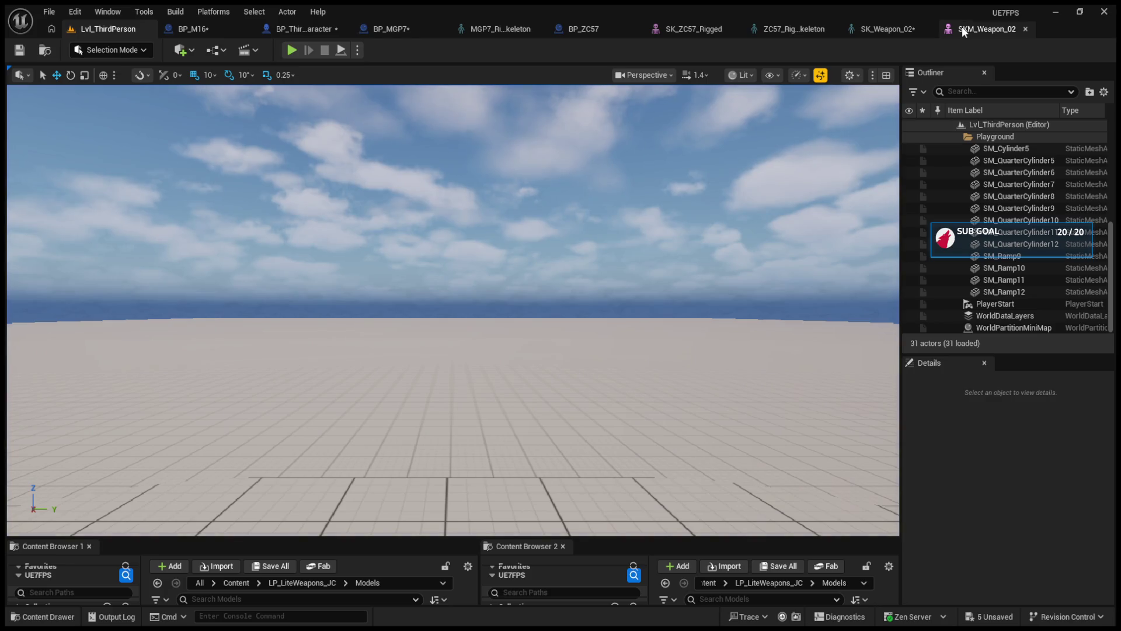
left_click(292, 51)
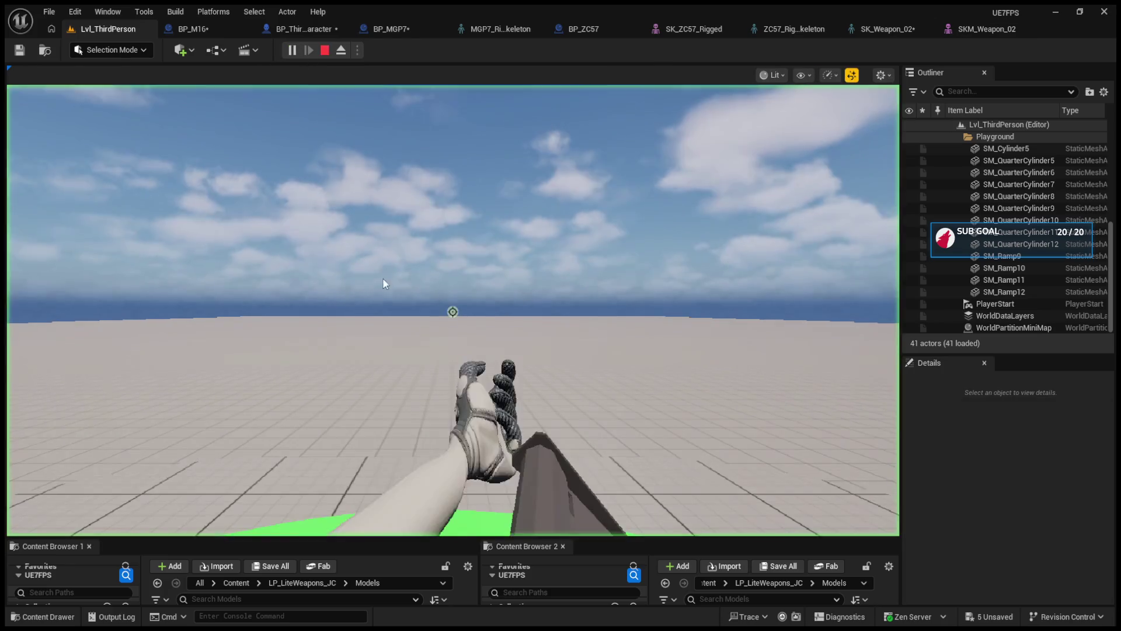
key("Escape")
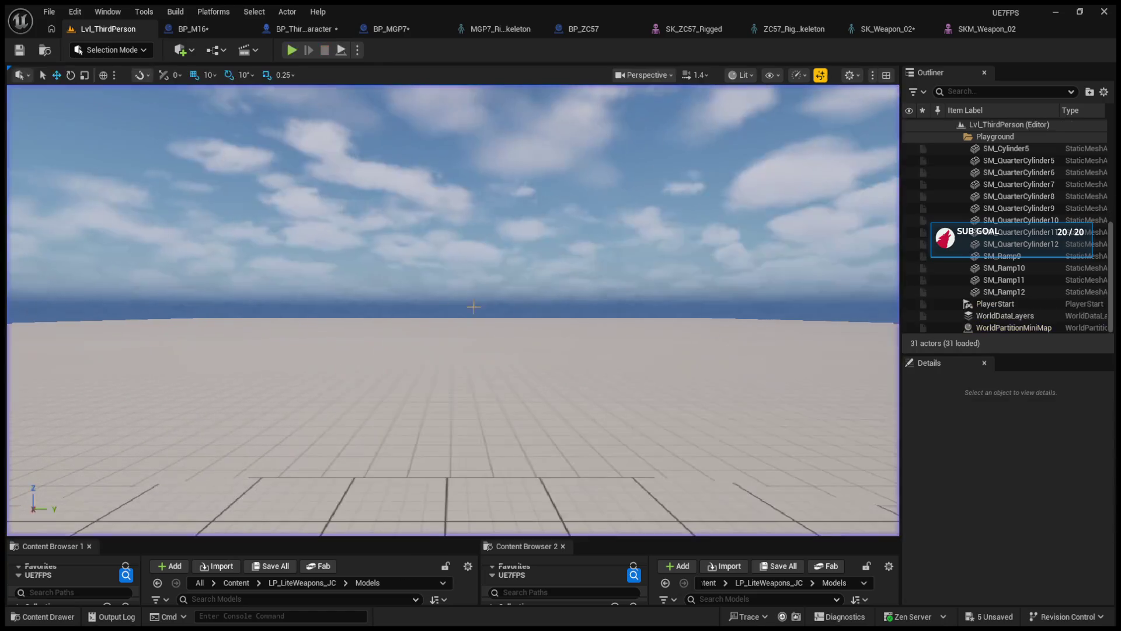
Enter SKM_Weapon_02's skeleton editing mode, select the M16 bone, and switch to the SK_Weapon_02 skeleton.
left_click(981, 28)
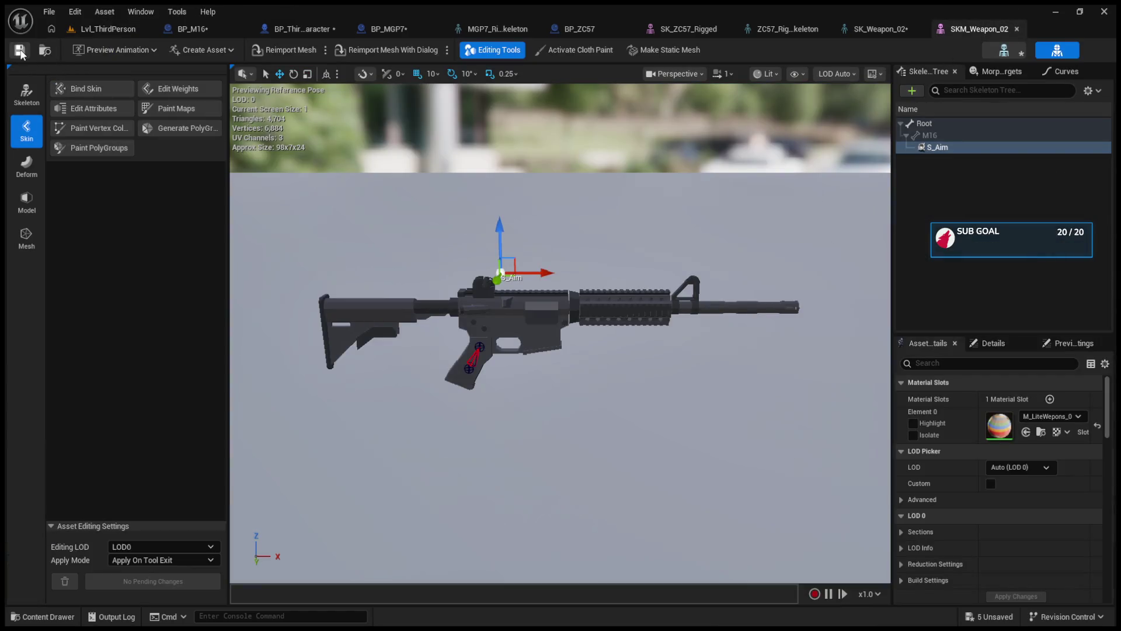
left_click(26, 93)
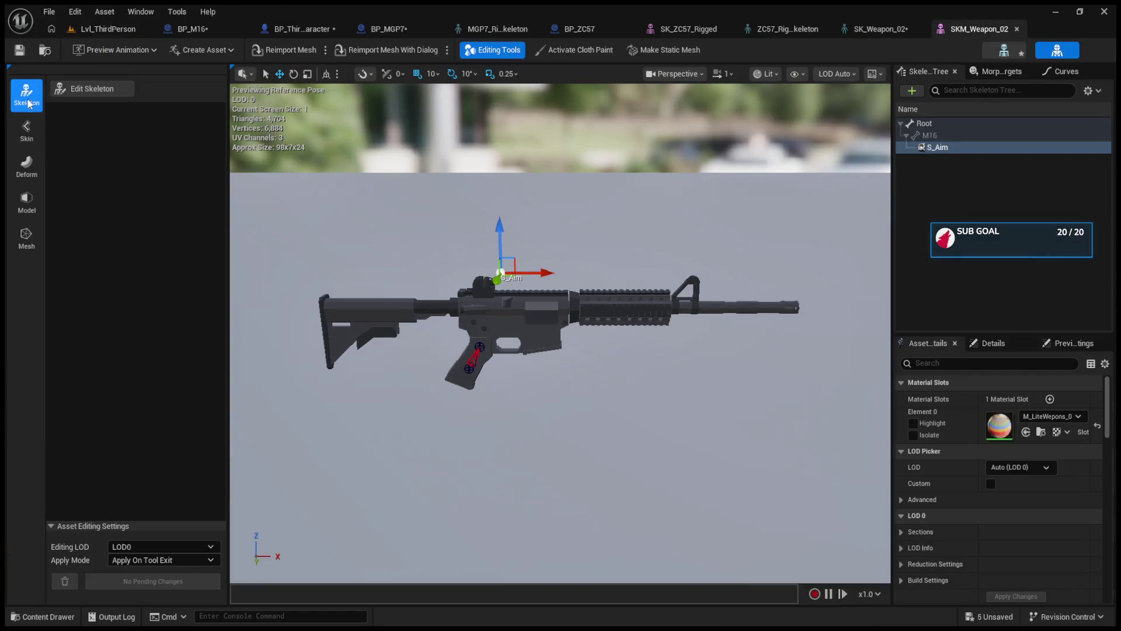
left_click(93, 94)
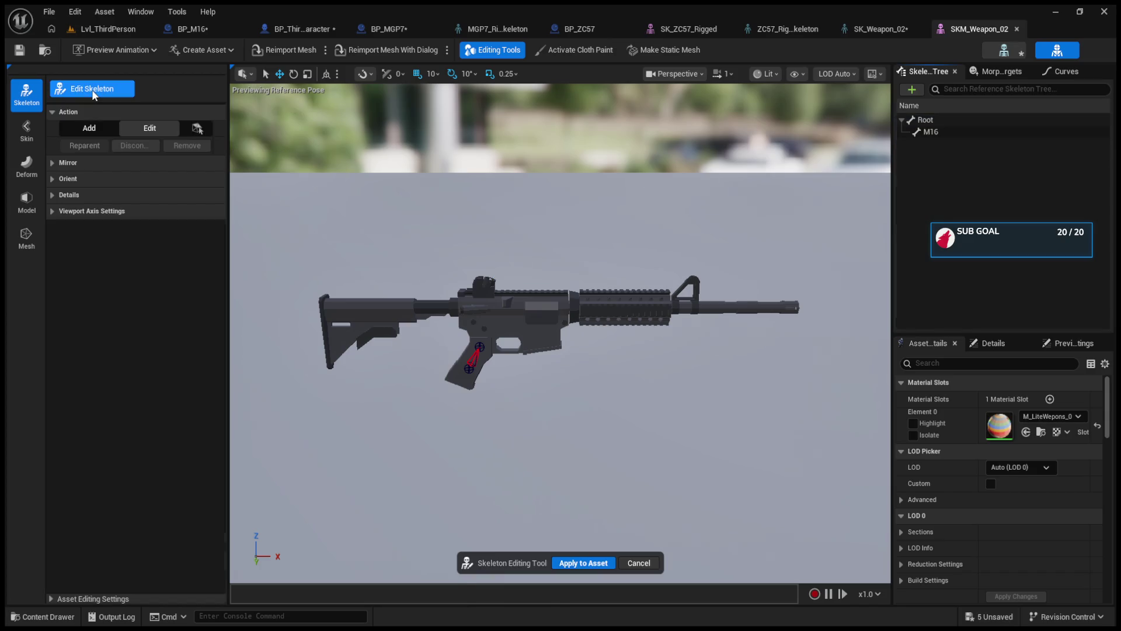
left_click(937, 132)
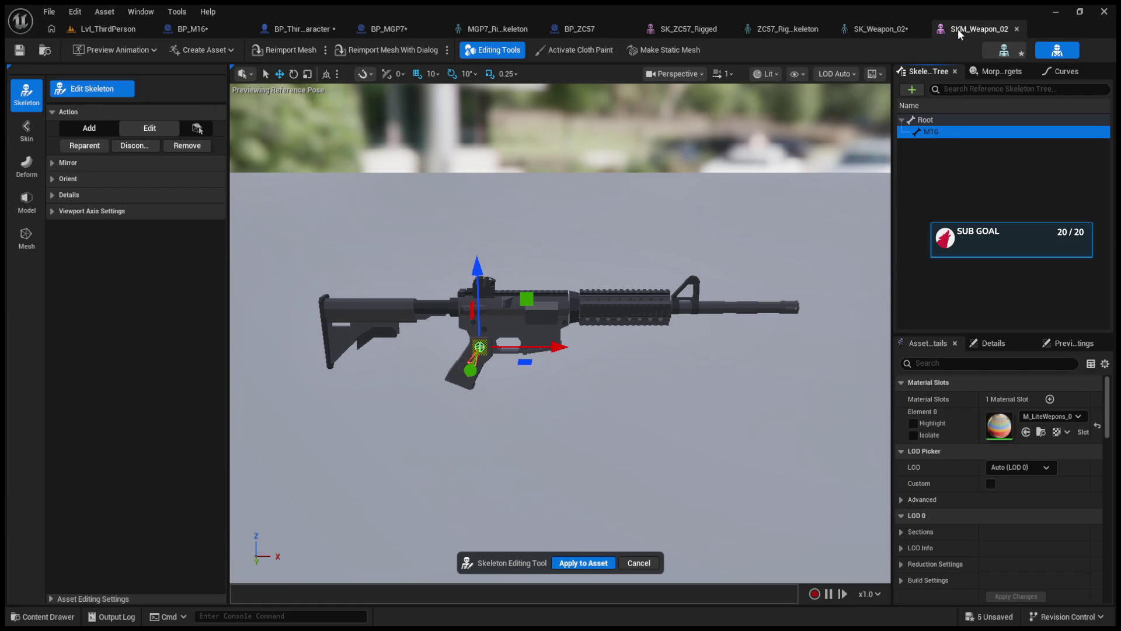
left_click(881, 28)
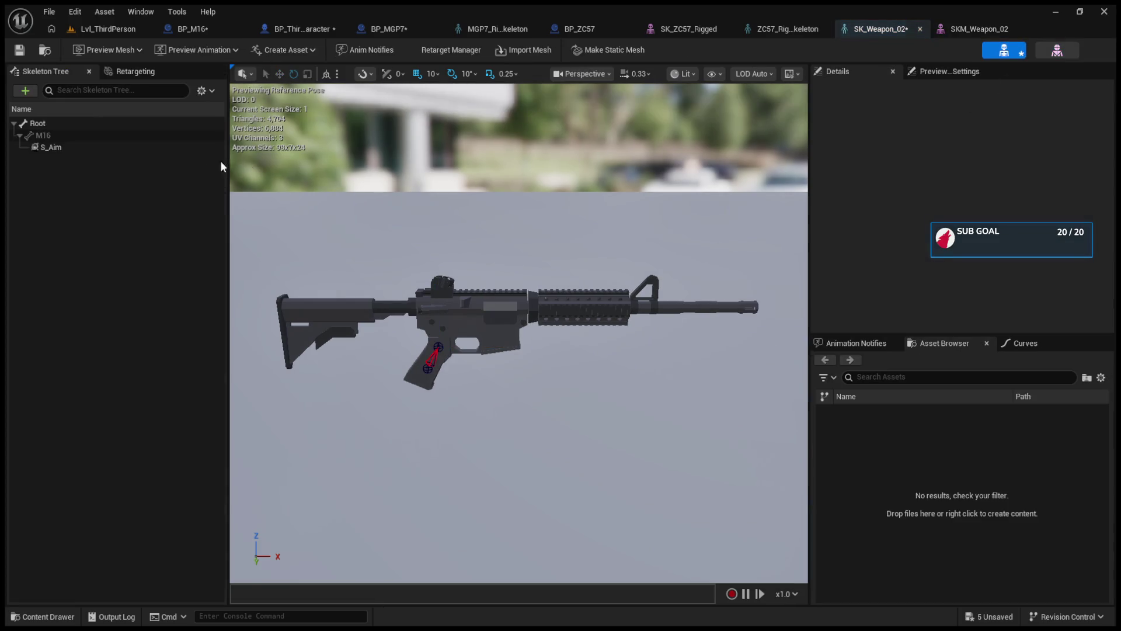
Move the M16 bone up onto the top of the rifle's receiver.
left_click(138, 146)
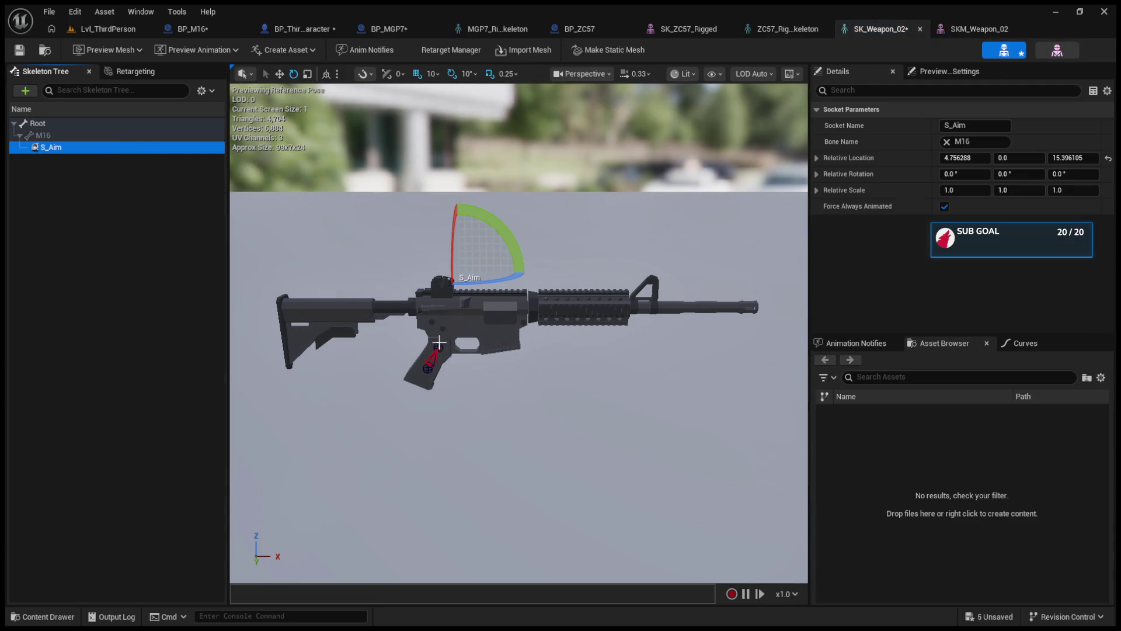
left_click(438, 346)
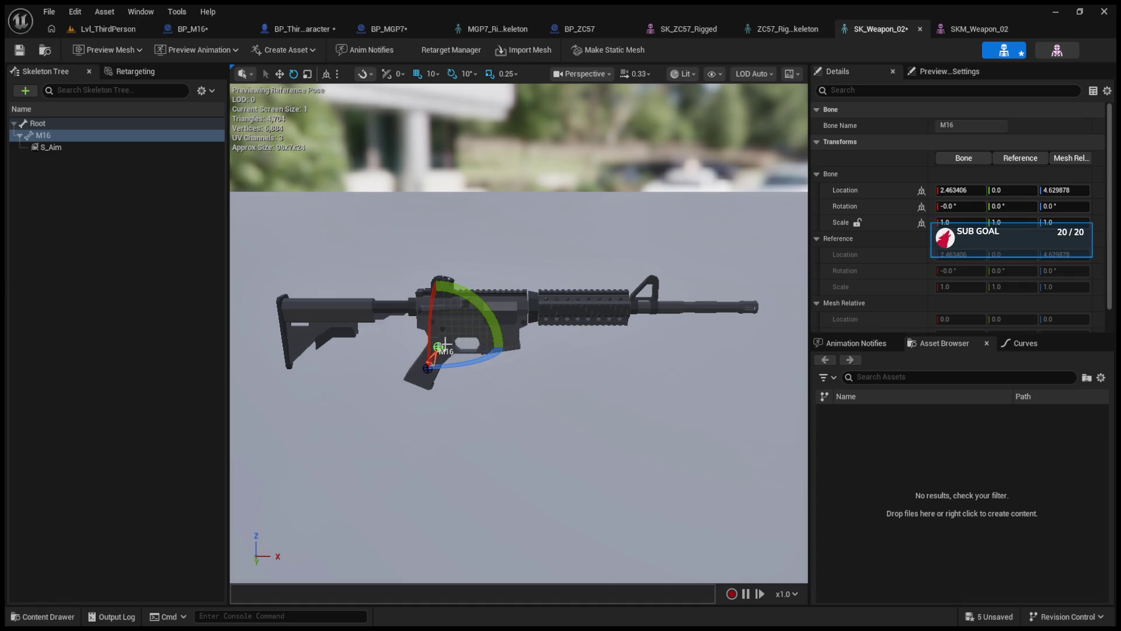
key("w")
left_click_drag(437, 301, 476, 276)
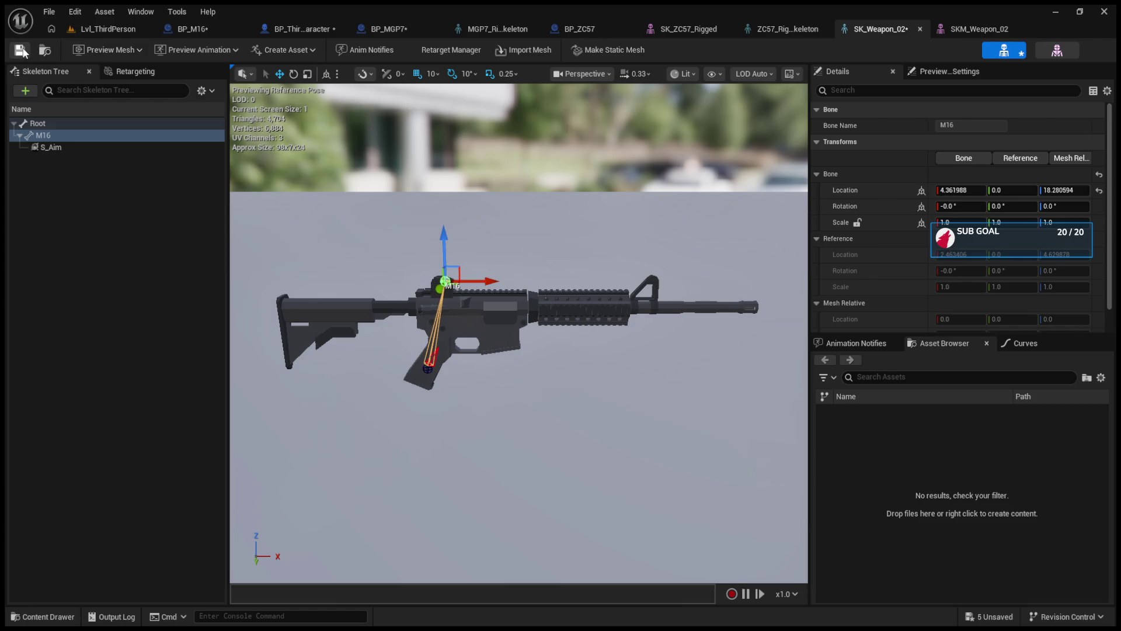
Play-test Lvl_ThirdPerson with the raised bone, then switch to the BP_M16 Blueprint.
left_click(107, 29)
left_click(291, 50)
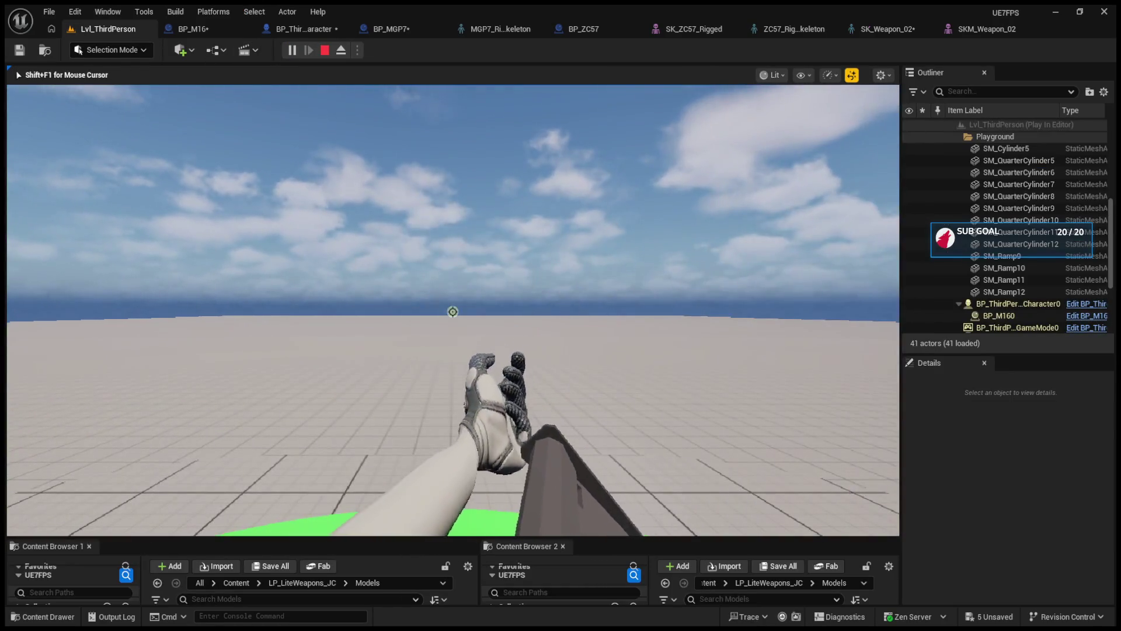
key("Escape")
left_click(193, 29)
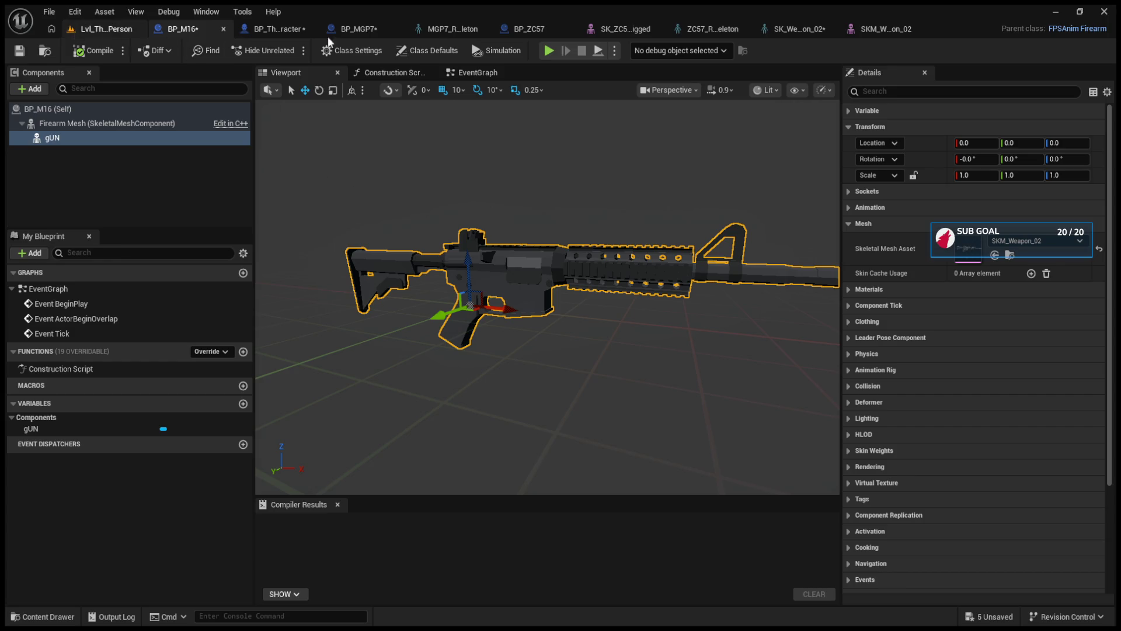
Undo the M16 bone's raise in SK_Weapon_02 and check S_Aim sits at 4.756288, 0.0, 15.396105.
left_click(870, 29)
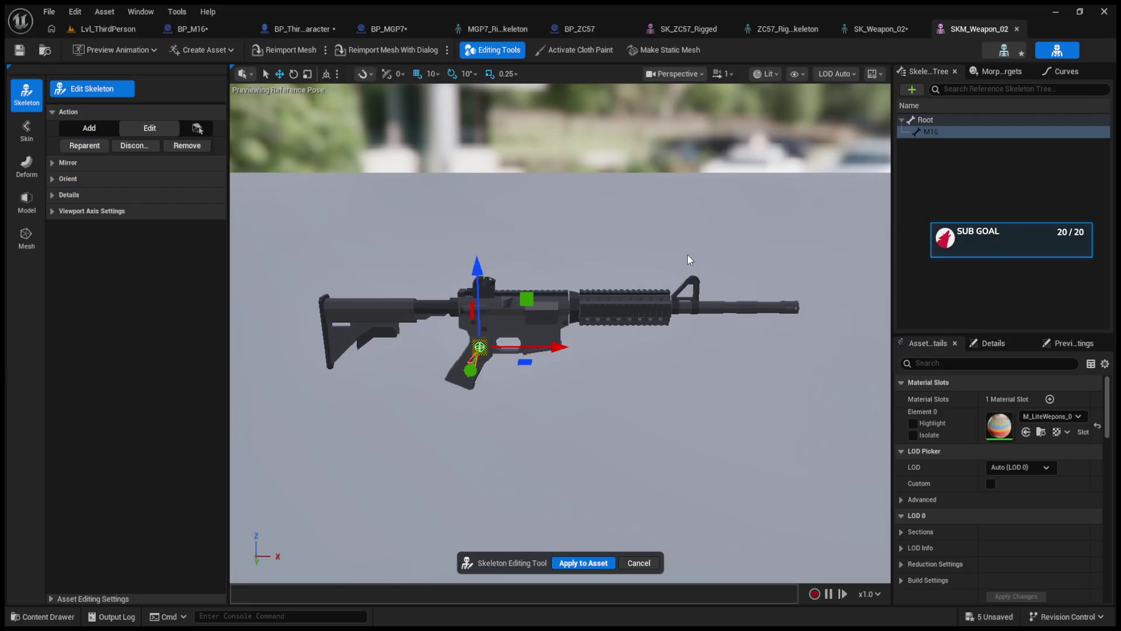
left_click(878, 27)
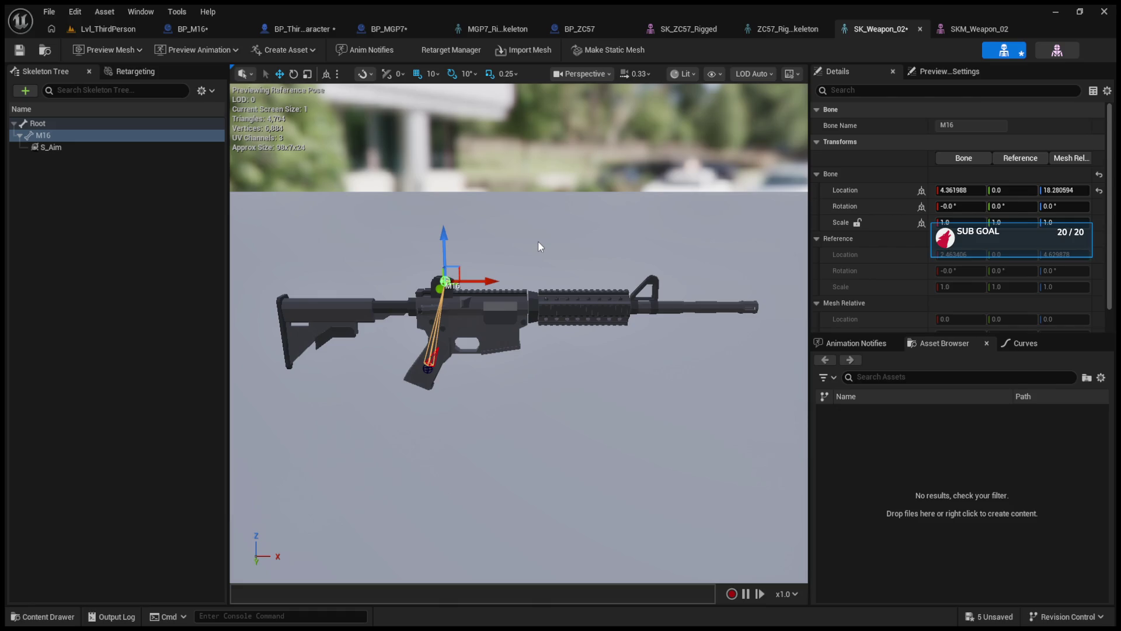
left_click(538, 245)
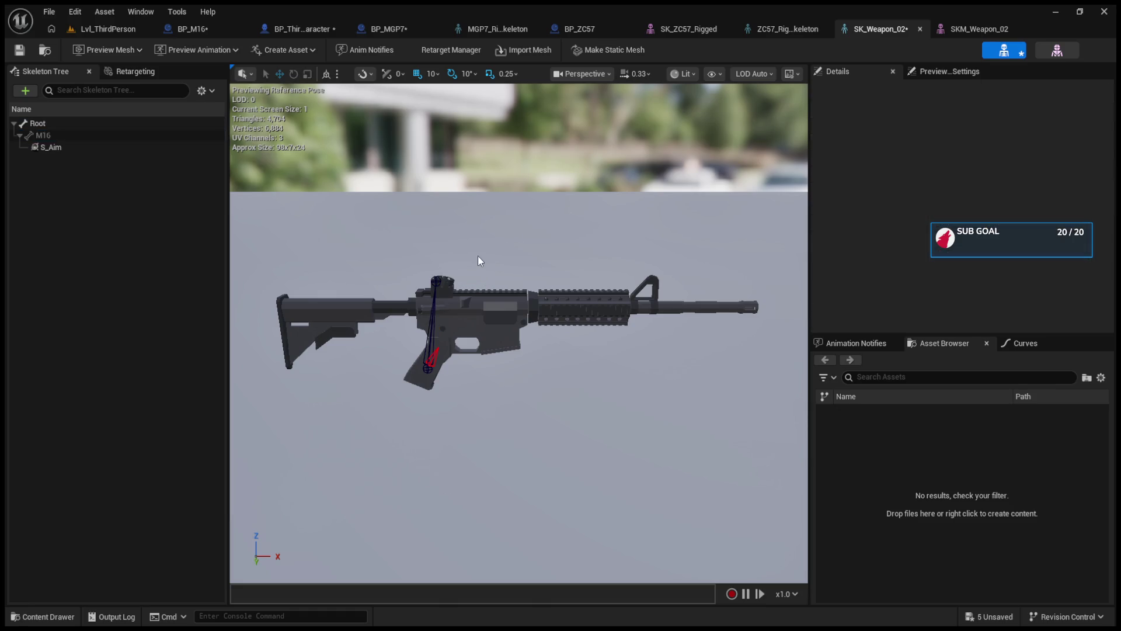
key("ctrl+z")
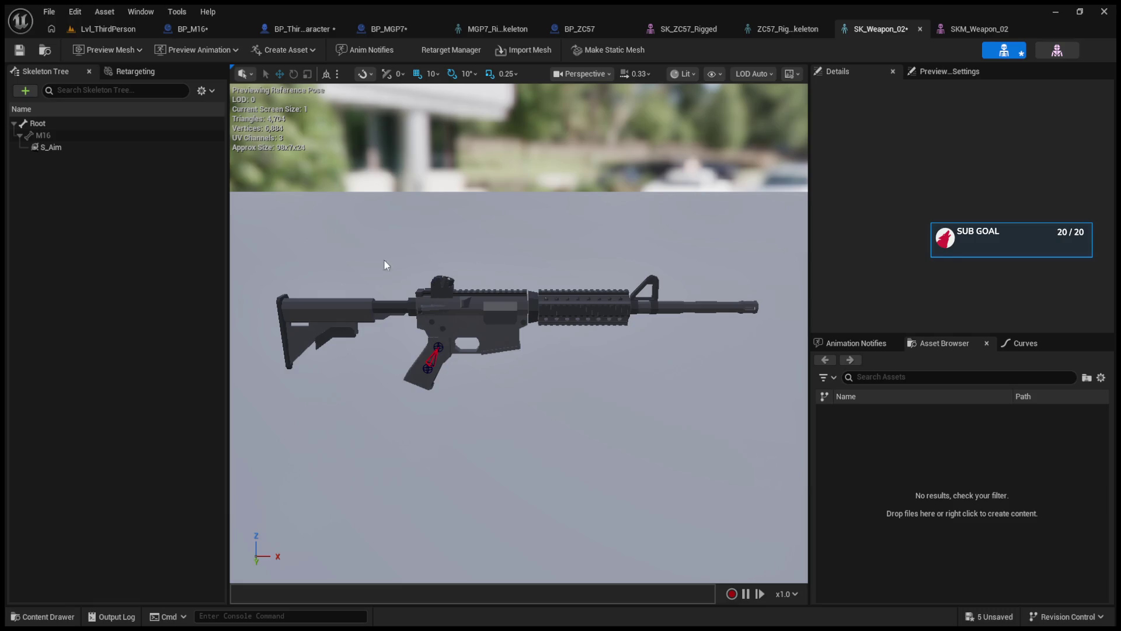
left_click(67, 151)
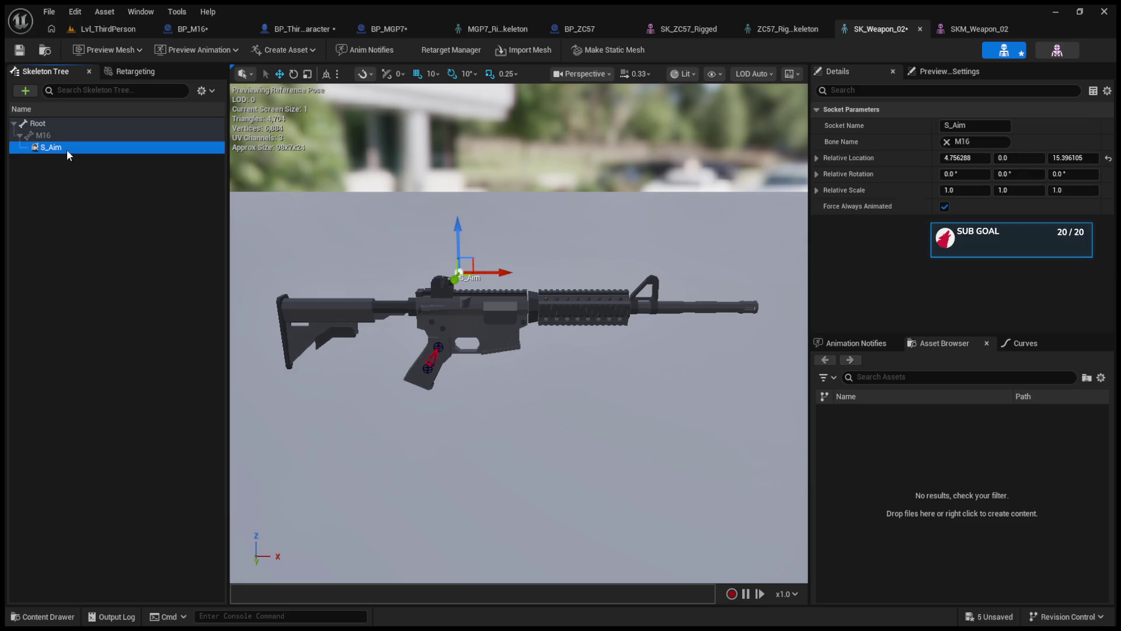
Start a play test of Lvl_ThirdPerson and eject from the player with F8.
left_click(118, 30)
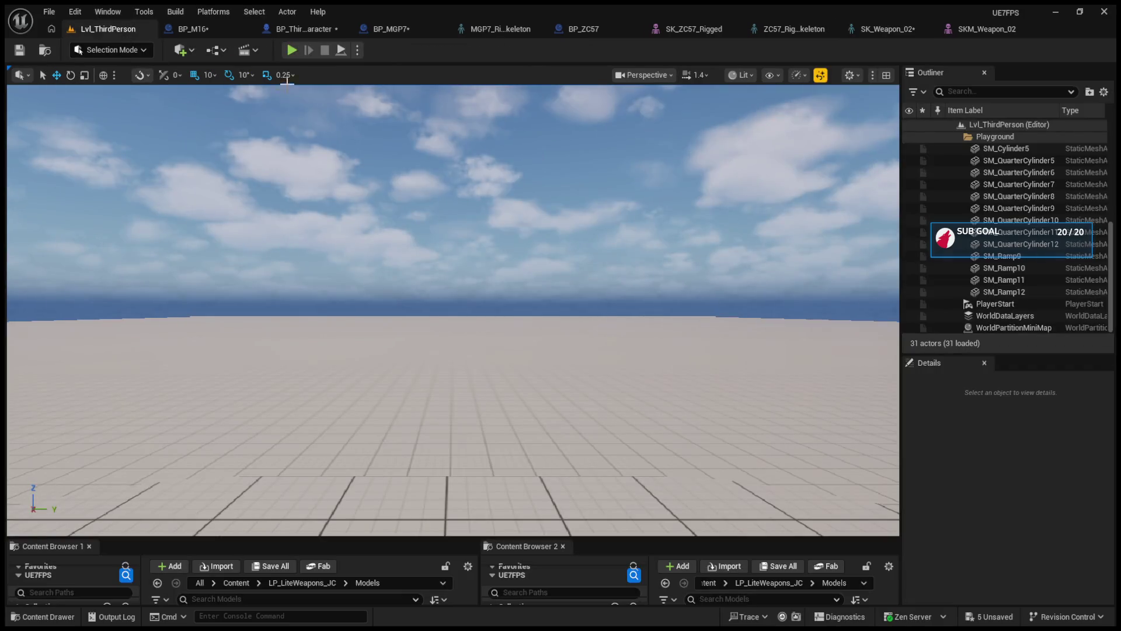
left_click(290, 52)
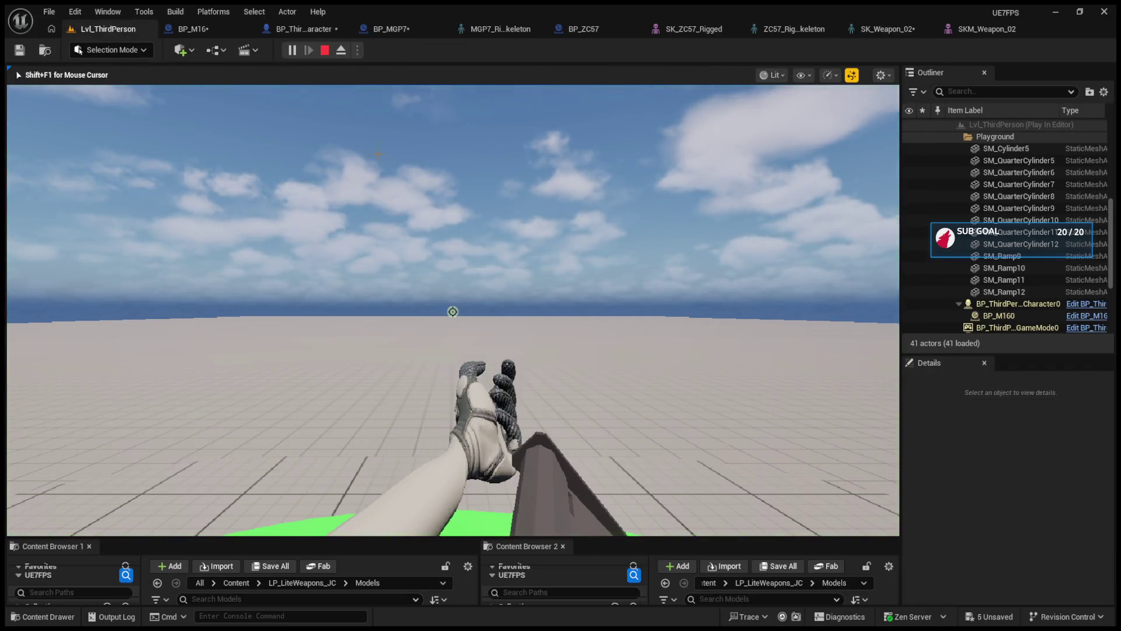
key("F8")
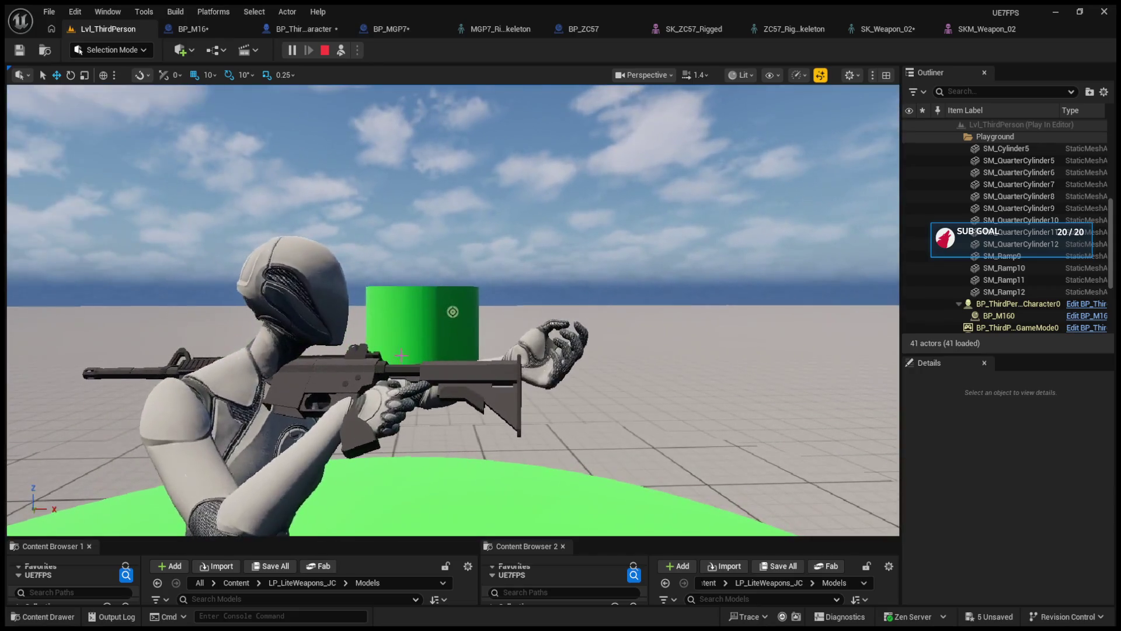
Select BP_M160 and rotate it along the arms to about 40.5, 6.4, 172.7.
left_click(374, 411)
key("e")
mouse_move(375, 415)
left_mouse_down()
mouse_move(398, 430)
mouse_move(353, 351)
mouse_move(368, 402)
mouse_move(420, 409)
left_mouse_up()
Enter first trial location values for the held BP_M160 rifle.
key("w")
left_click(1006, 502)
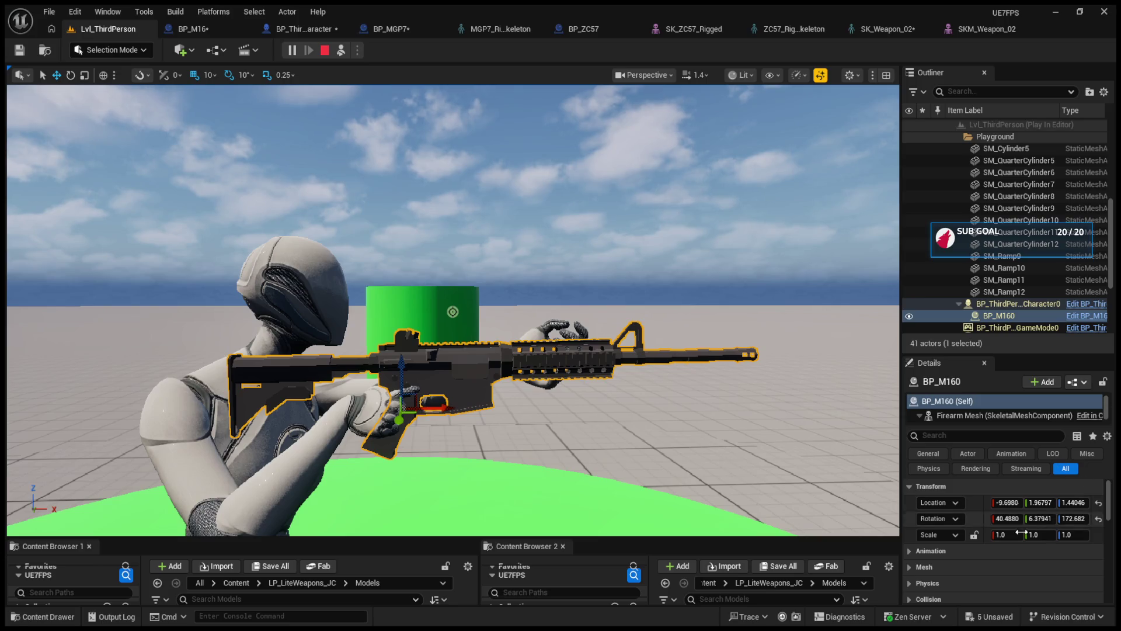
type("-10")
key("Return")
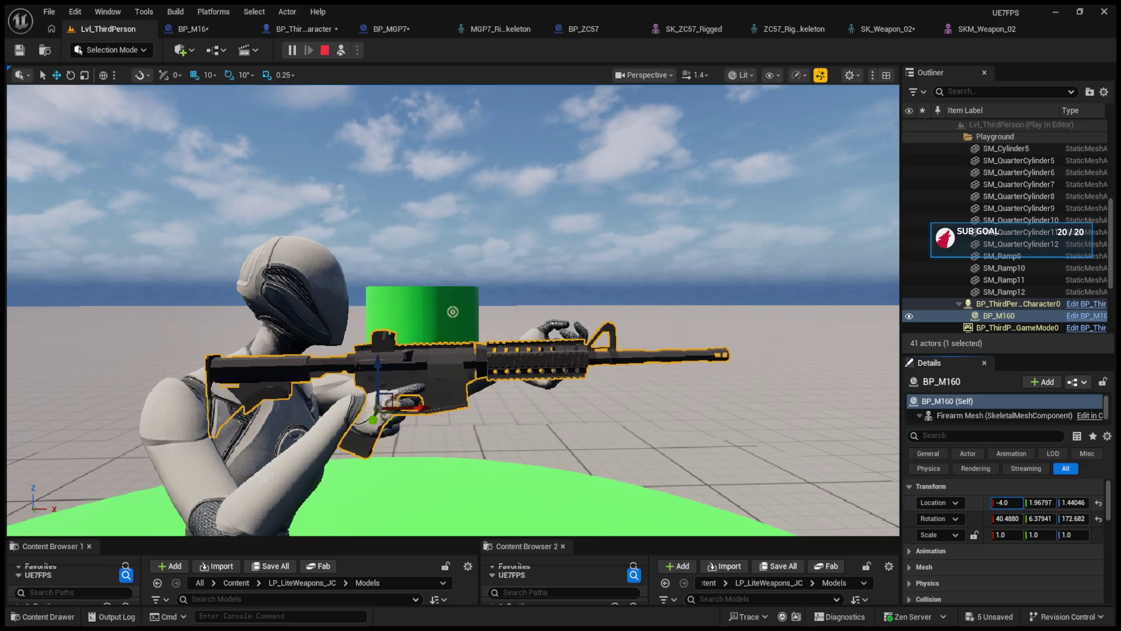
type("-6")
key("Tab")
key("Tab")
type("6")
key("Return")
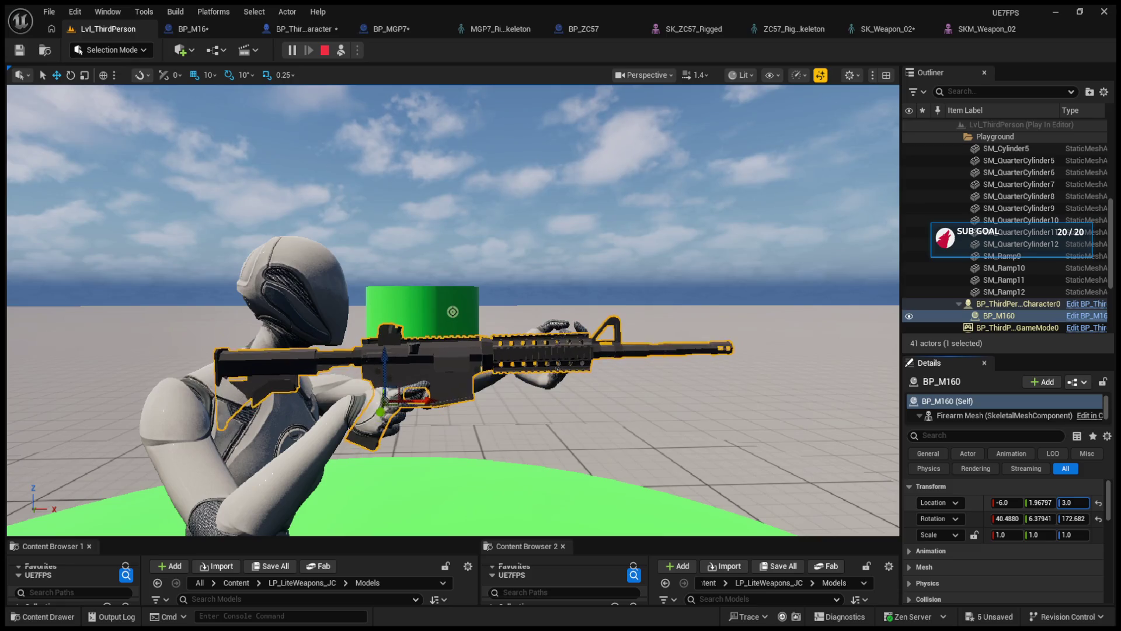
Retype the rifle's location, settling on Y 1 and Z 5.
type("5")
key("shift+Tab")
type("0")
key("Return")
type("-1")
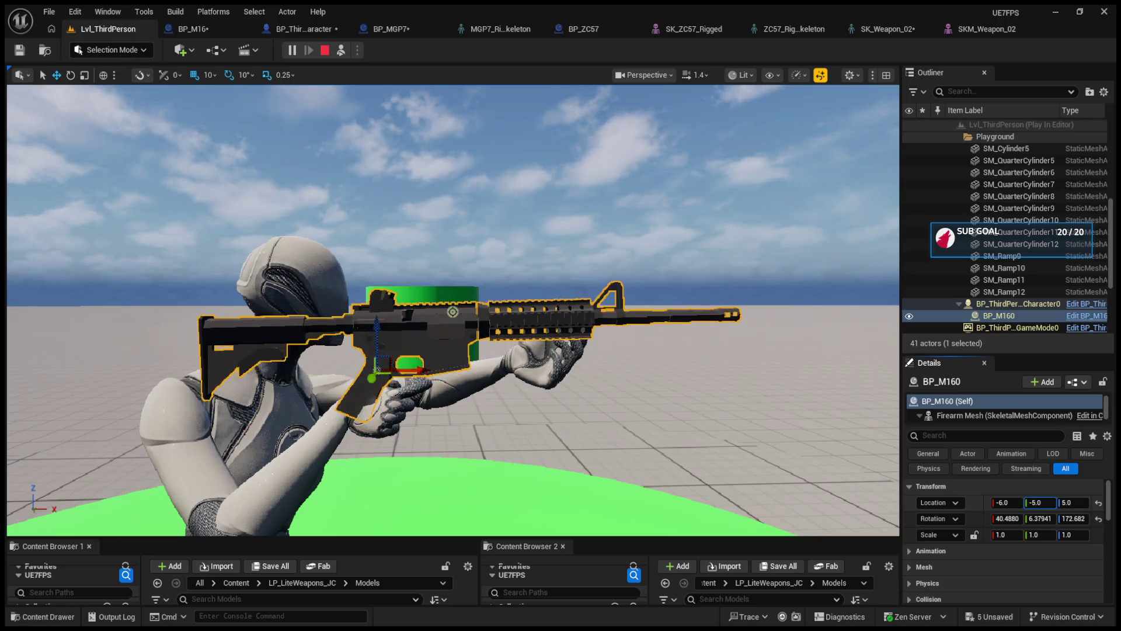
key("Tab")
type("1")
key("Return")
type("5")
key("Return")
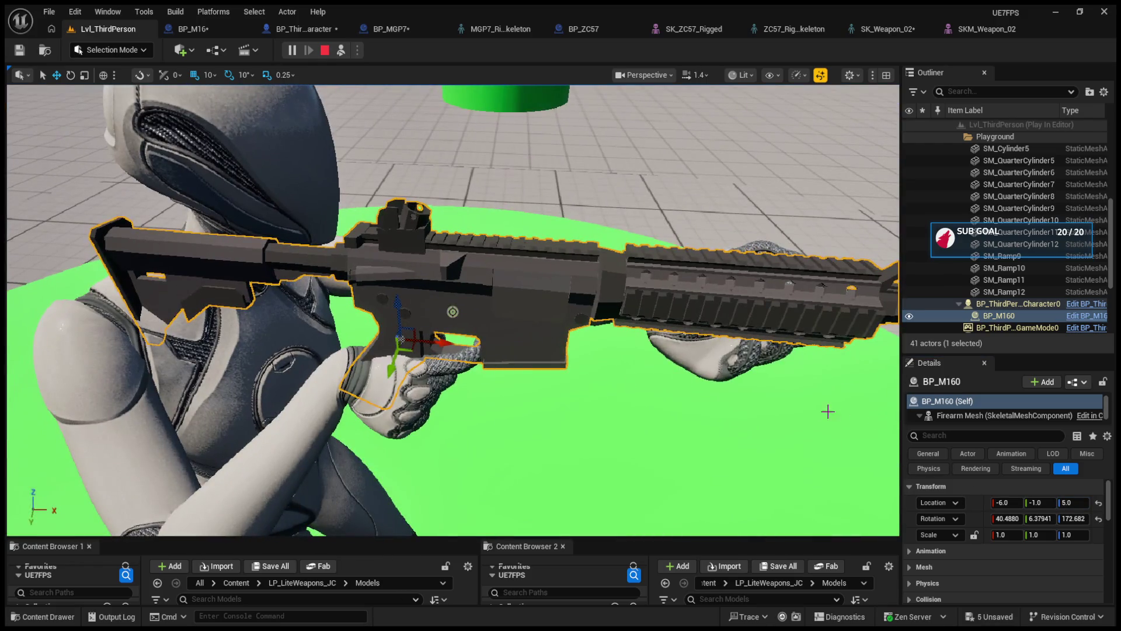
Slide the rifle's X location to about -9 and reframe the view on it.
left_click_drag(1006, 503, 988, 503)
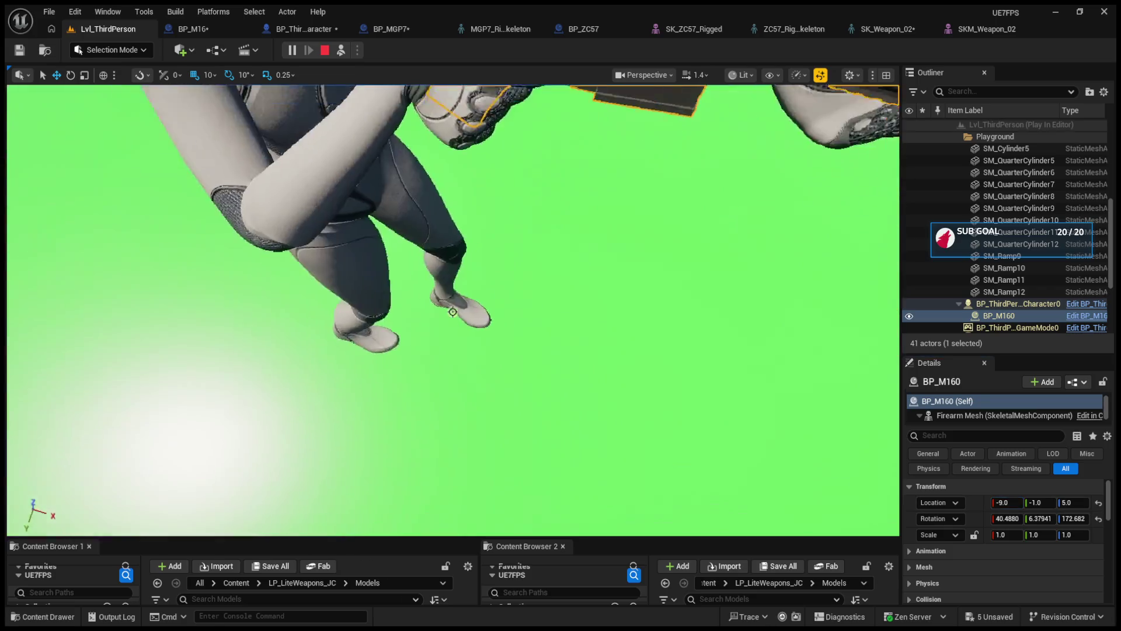
key("f")
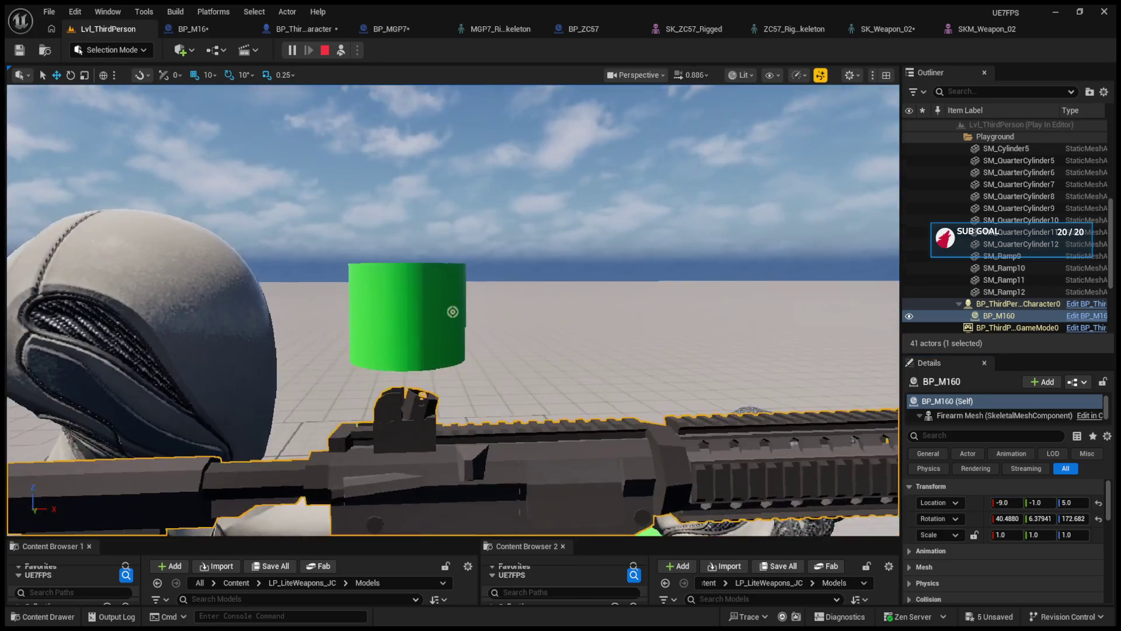
key("f")
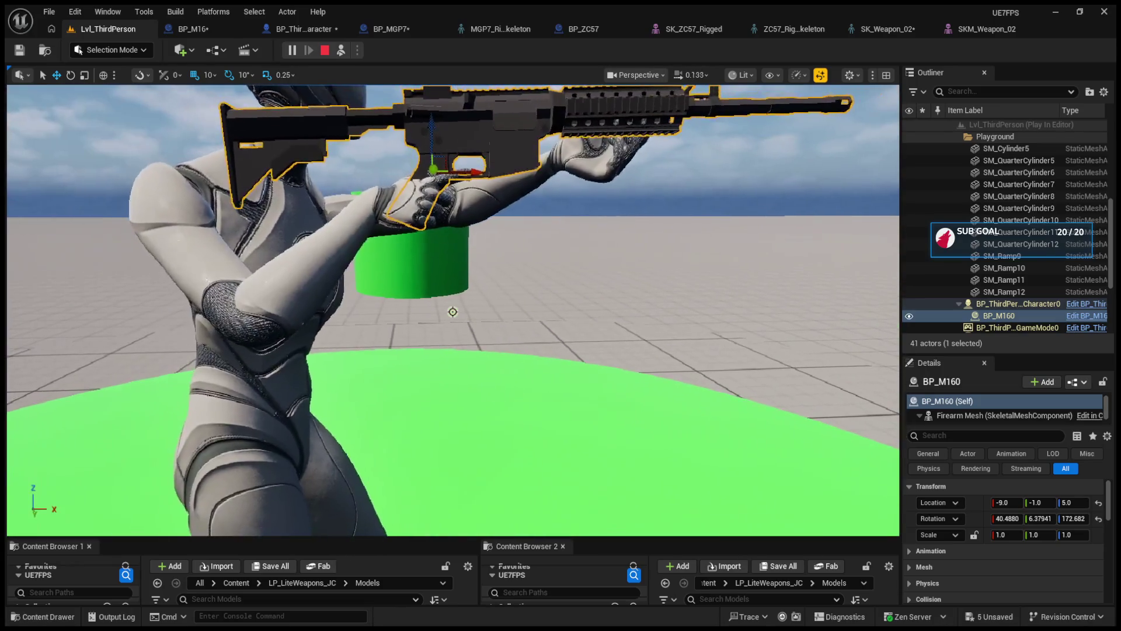
key("f")
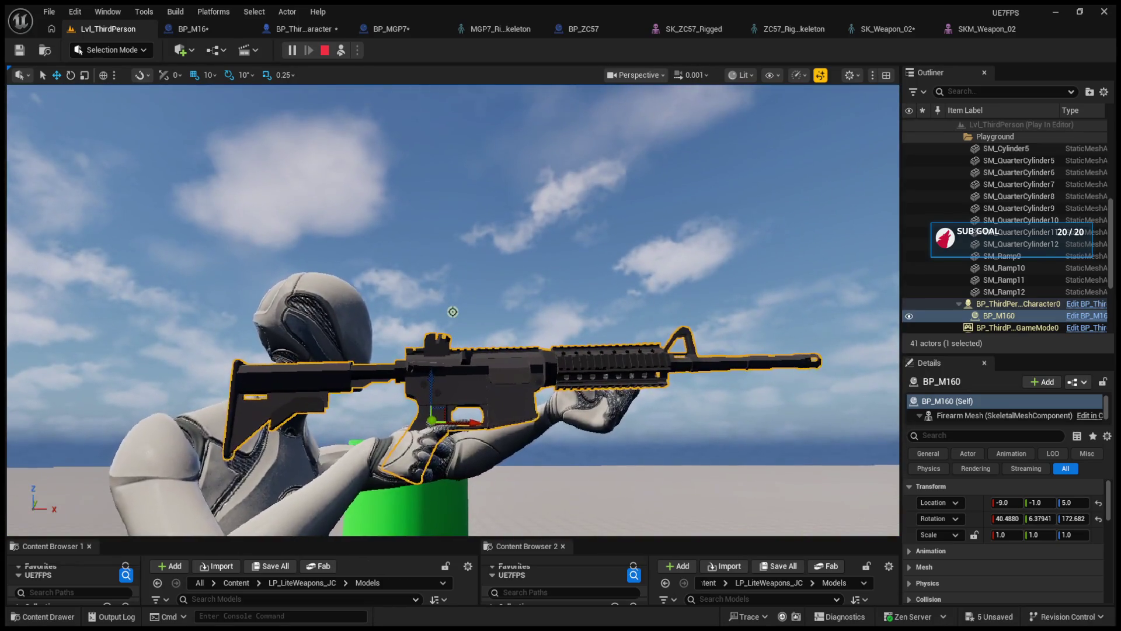
scroll(452, 311, "up", 4)
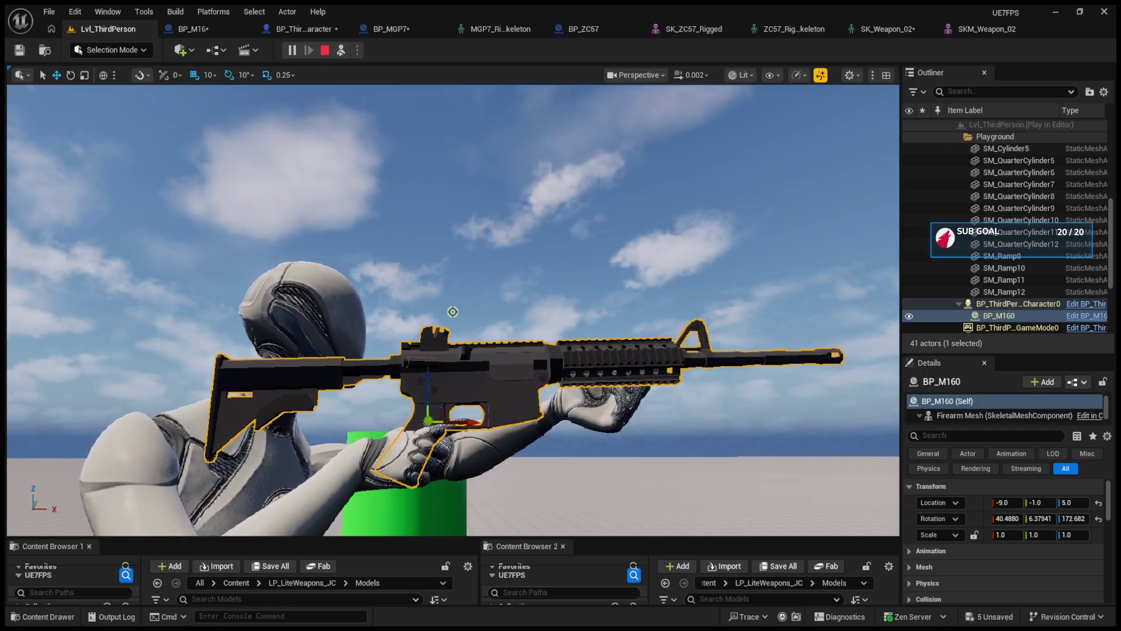
scroll(453, 311, "up", 5)
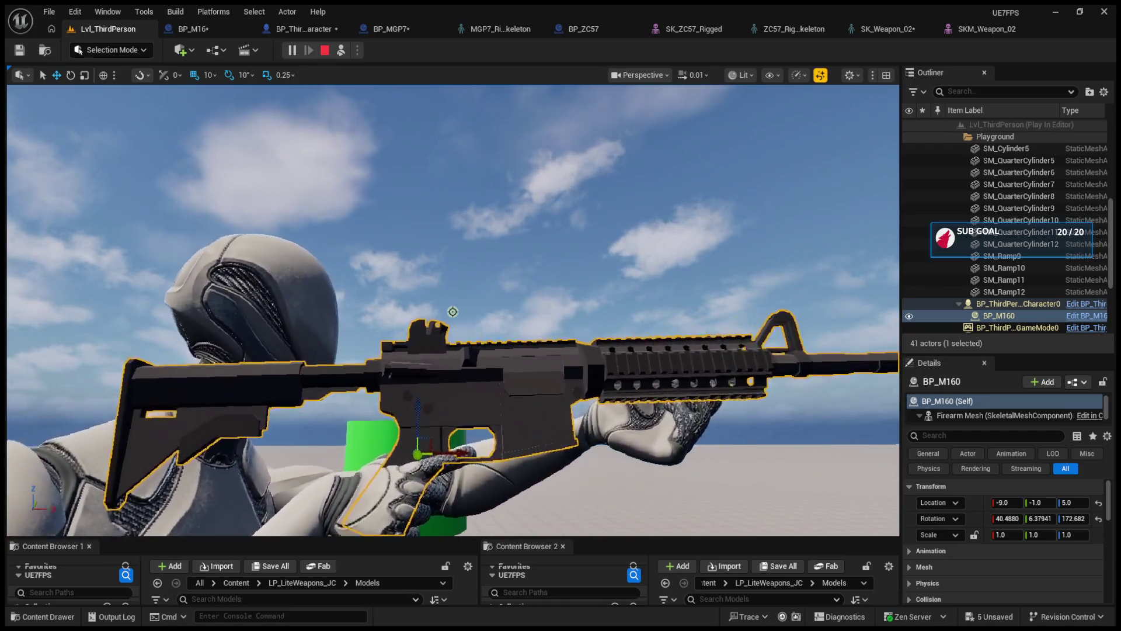
scroll(453, 312, "up", 5)
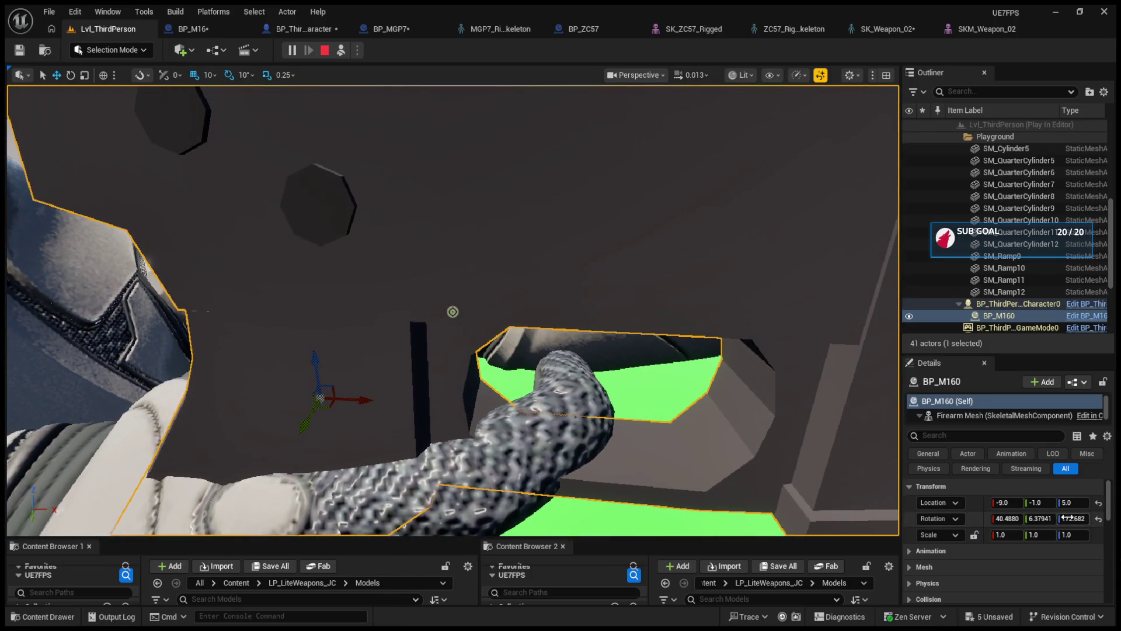
Try Z locations 4 and 3 before settling the rifle's Z back at 5.
double_click(1073, 502)
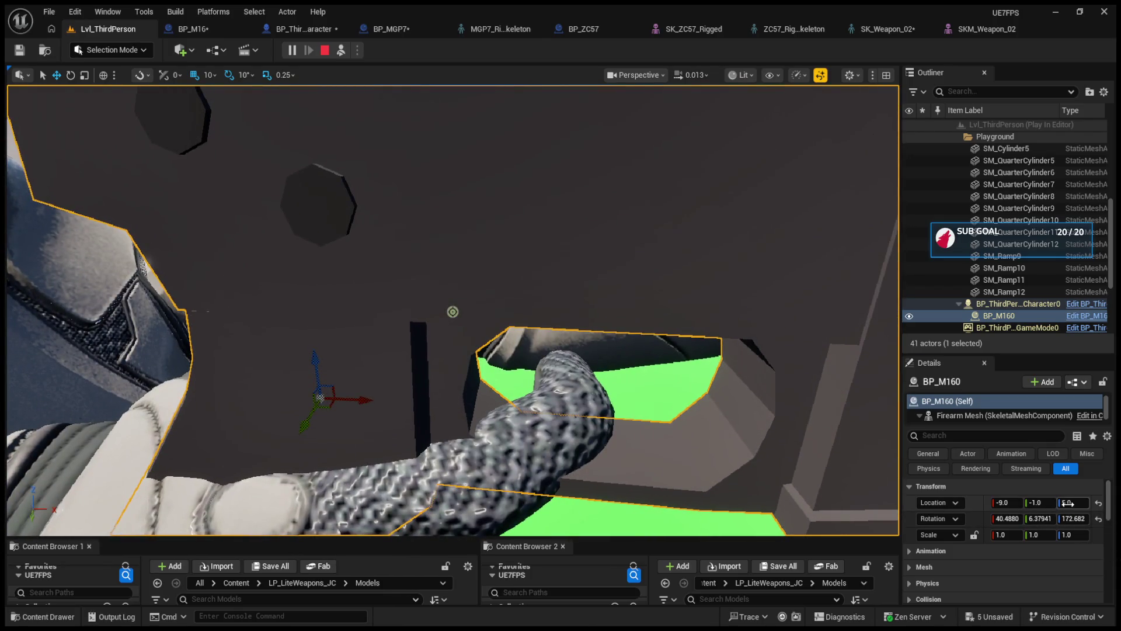
type("4")
key("Return")
type("3")
key("Return")
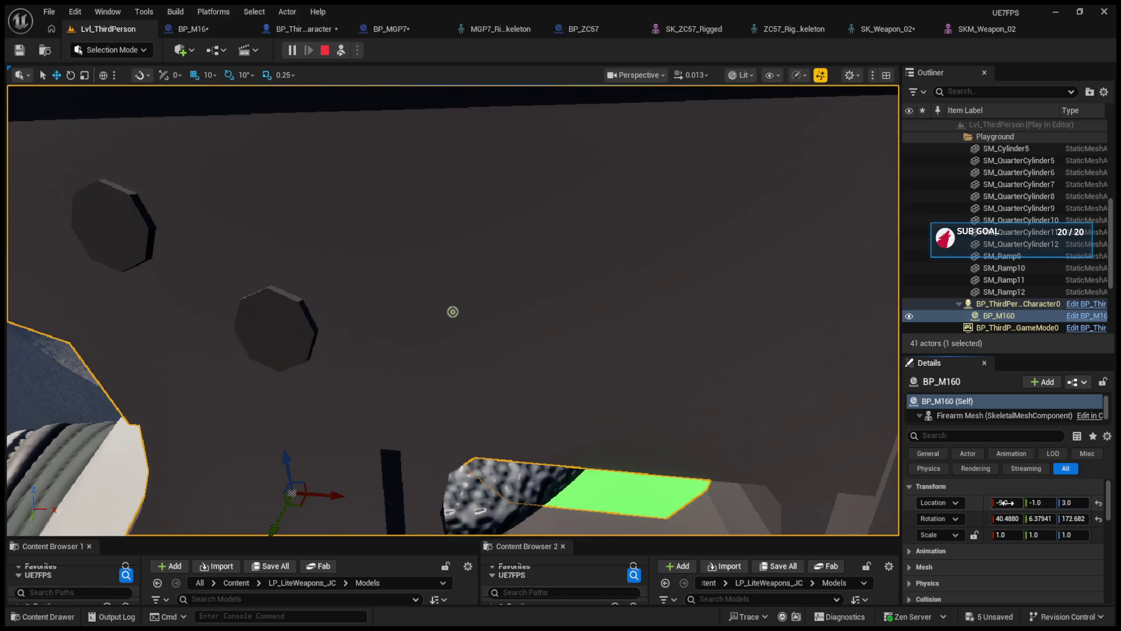
left_click(1005, 502)
left_click(1033, 503)
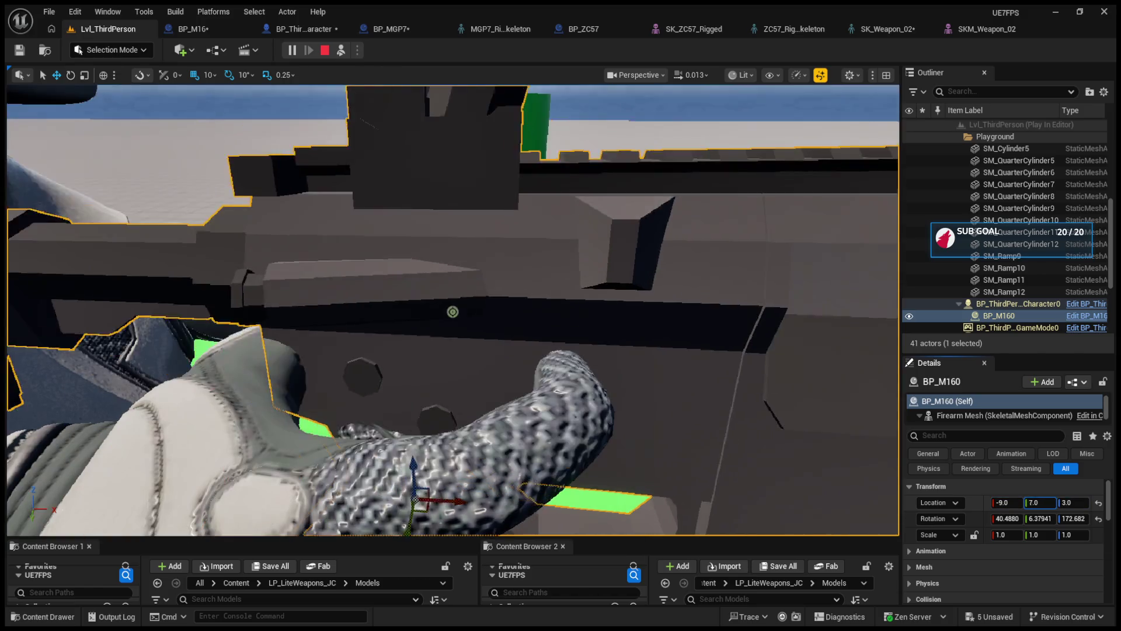
type("1")
left_click(1066, 504)
type("5")
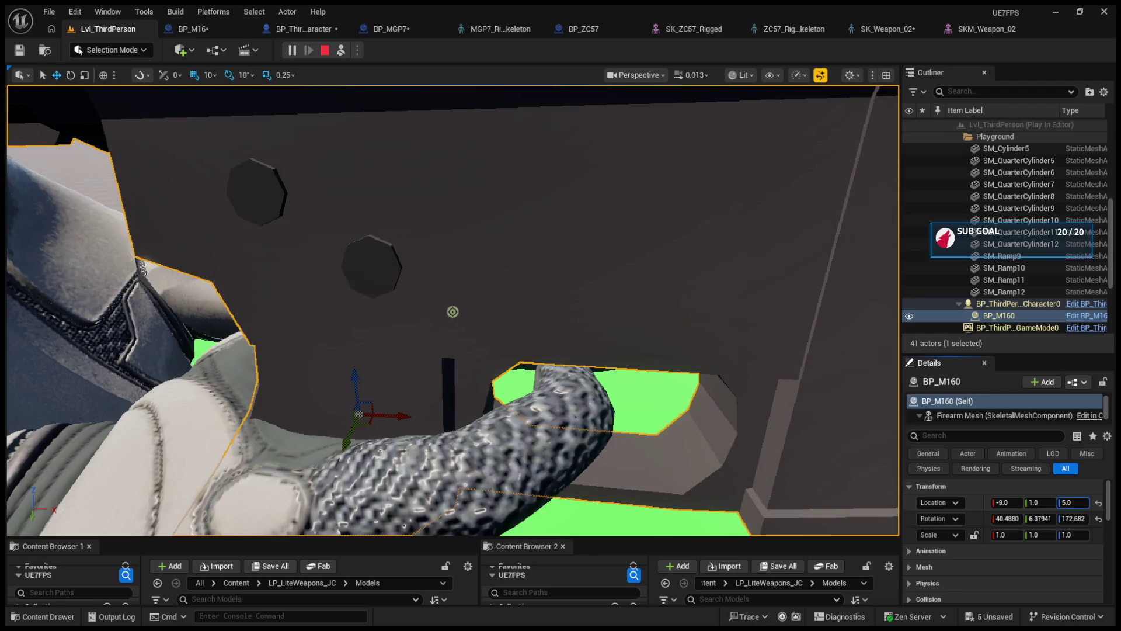
key("Return")
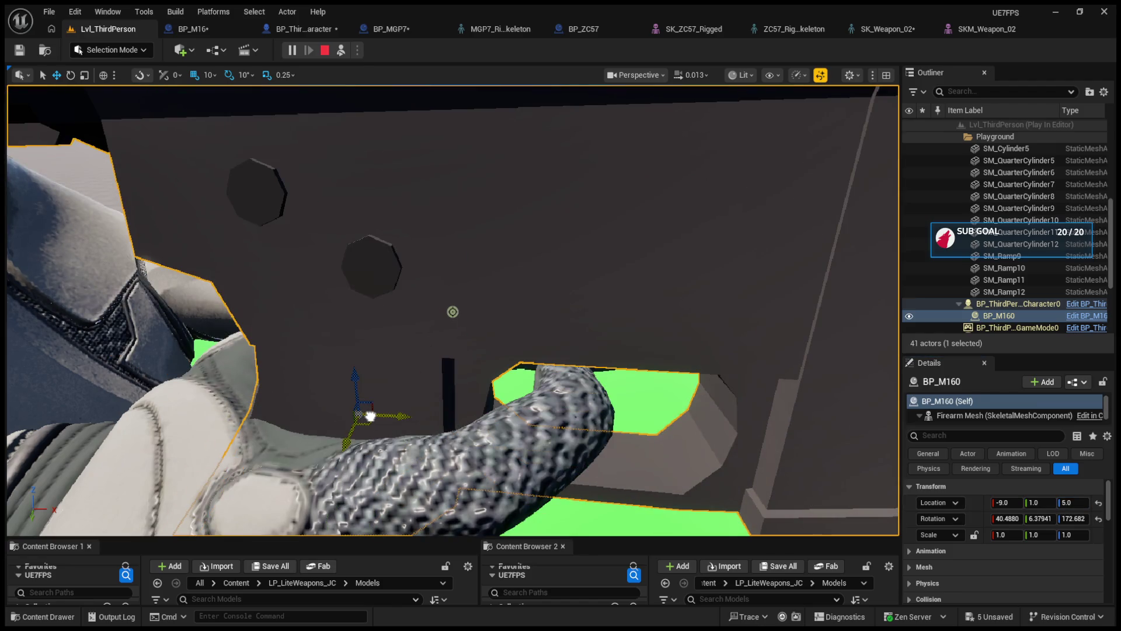
Tilt the held rifle around its X axis to a rotation of 47.
left_click_drag(438, 370, 486, 339)
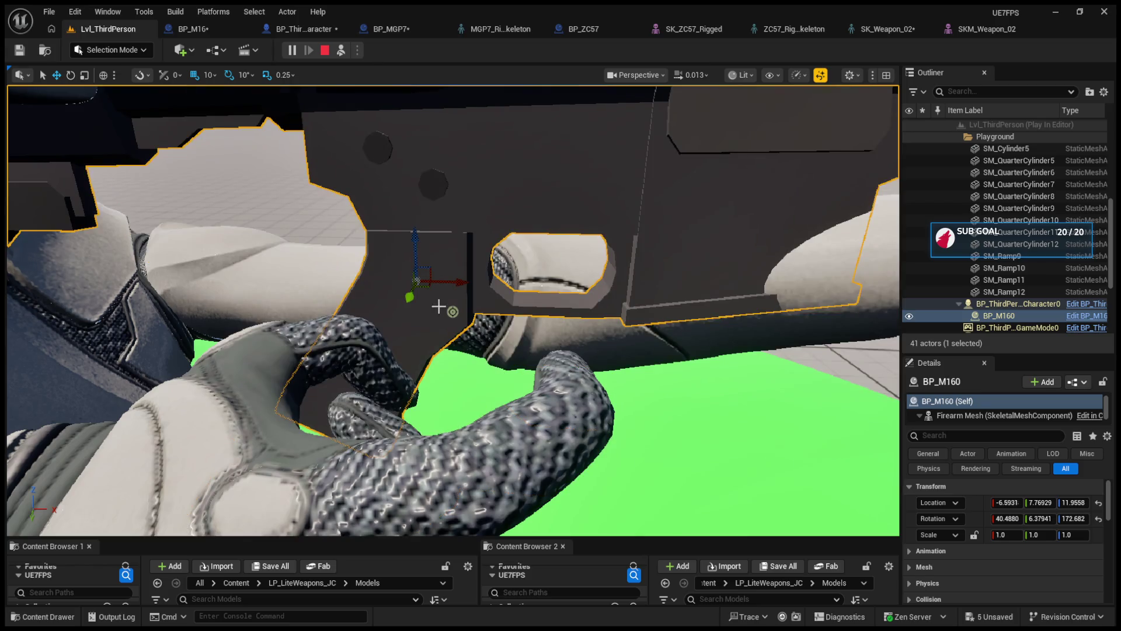
key("ctrl+z")
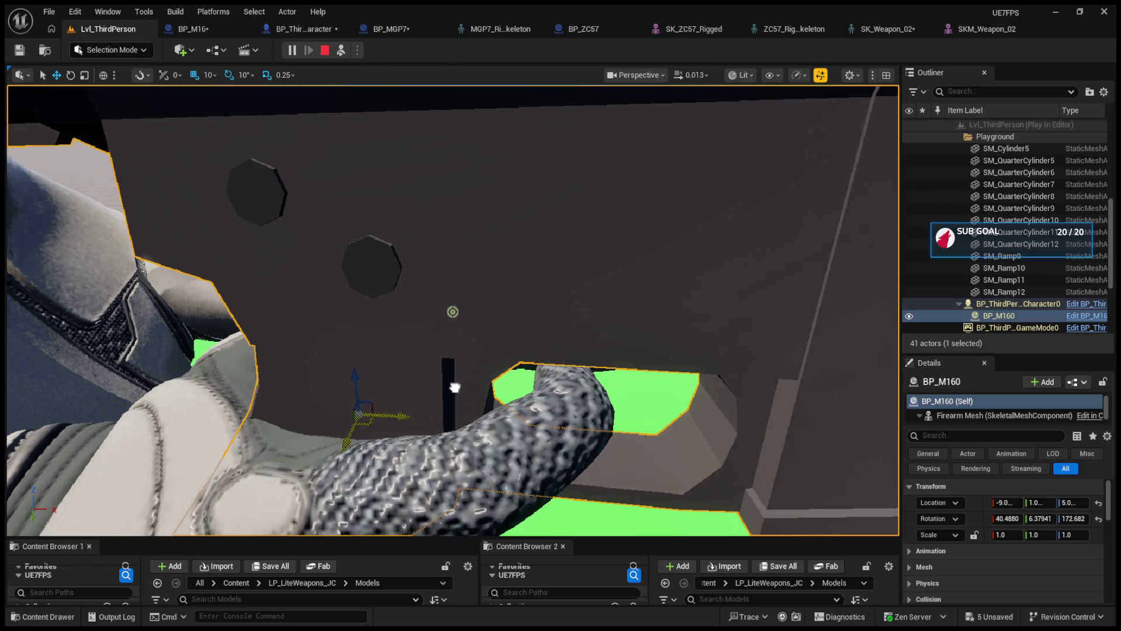
scroll(455, 387, "down", 10)
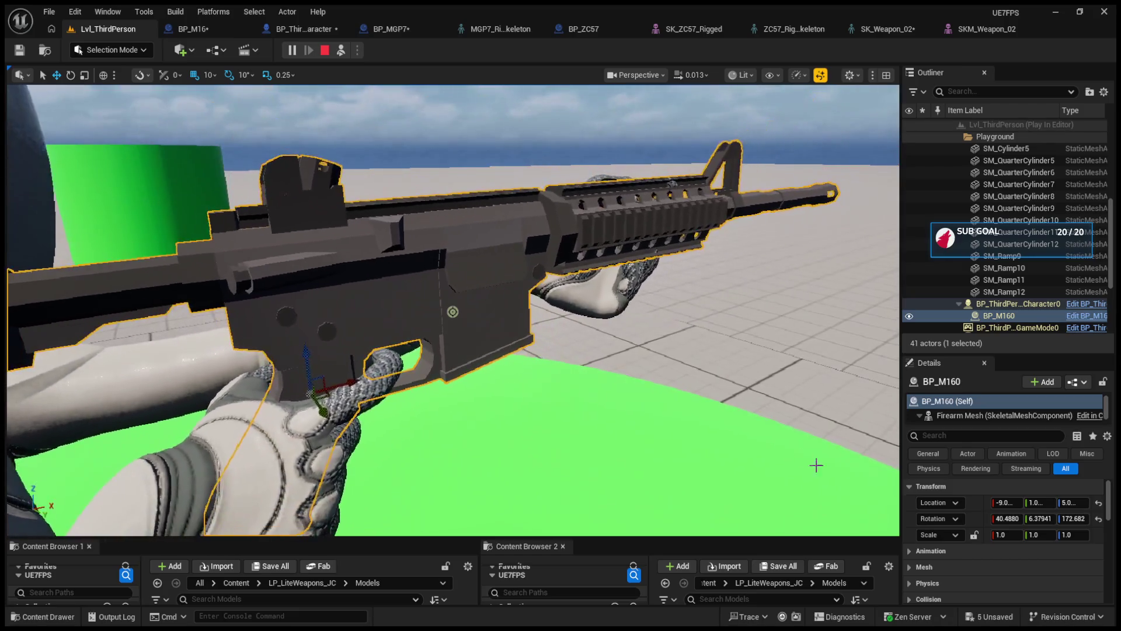
mouse_move(1005, 519)
left_mouse_down()
mouse_move(1066, 518)
mouse_move(1015, 519)
left_mouse_up()
type("47")
key("f")
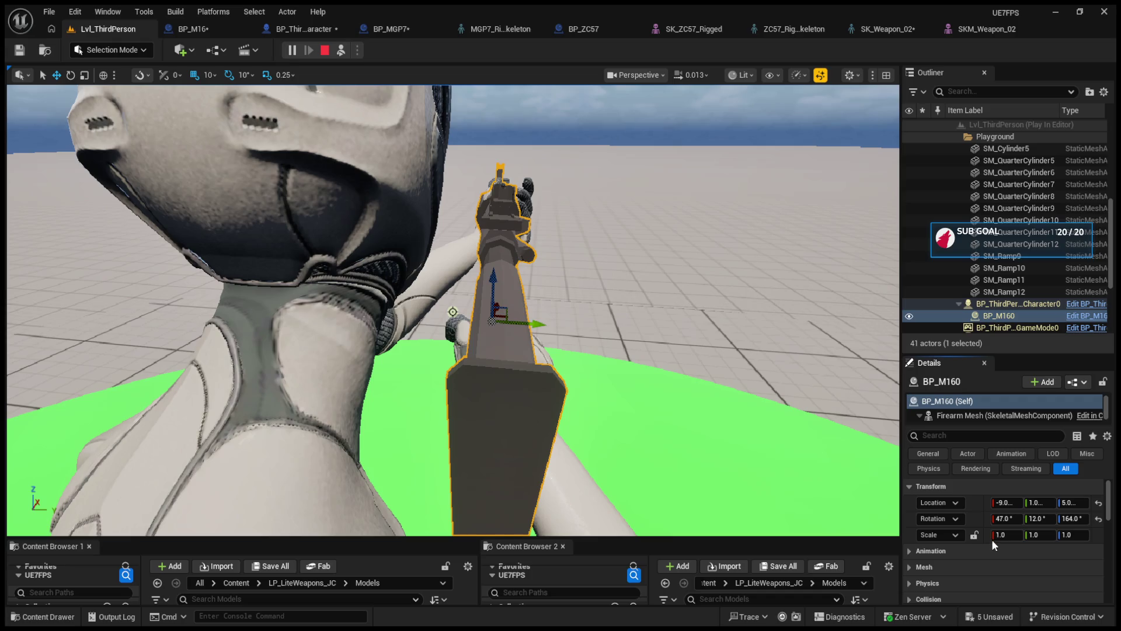
Expand Sockets > Grip Socket Offset in BP_M16's Class Defaults.
left_click(317, 25)
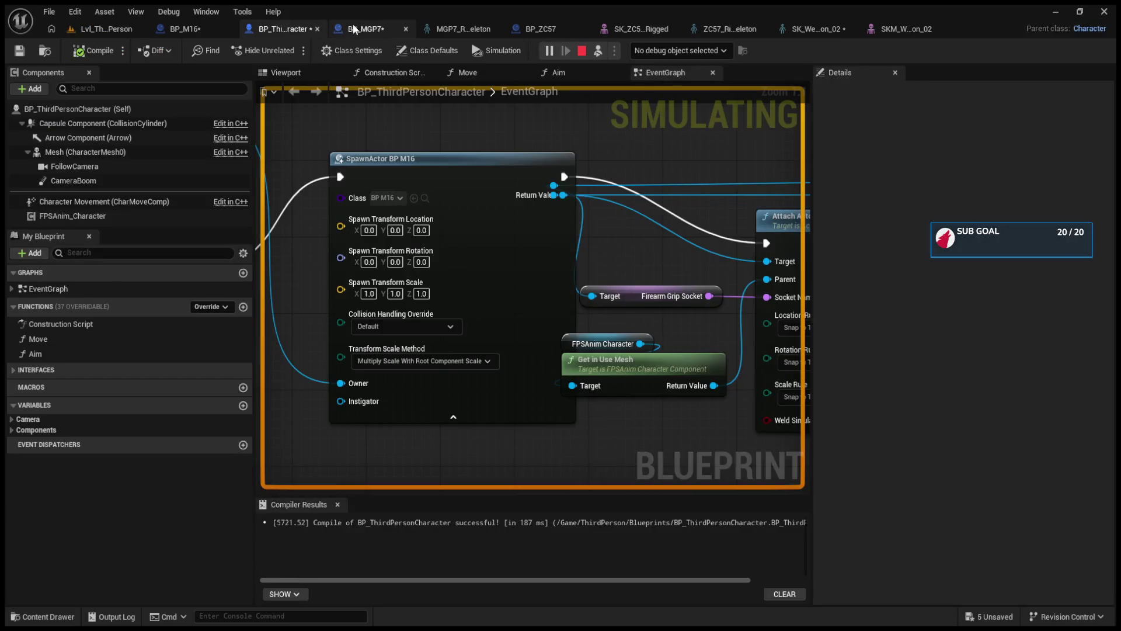
left_click(549, 32)
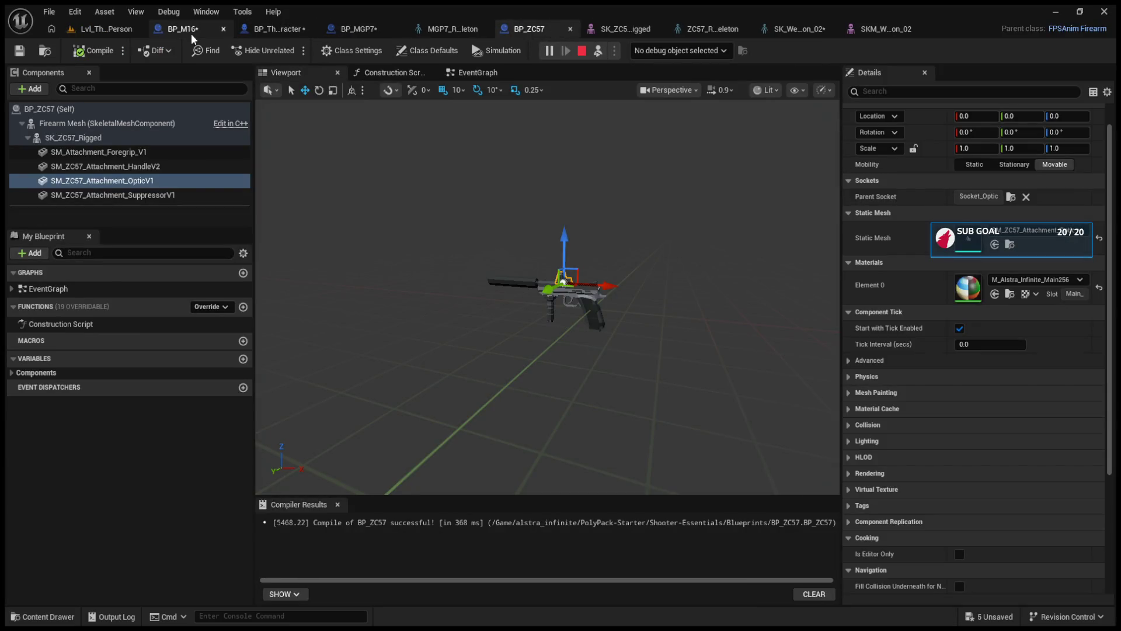
left_click(162, 32)
left_click(132, 110)
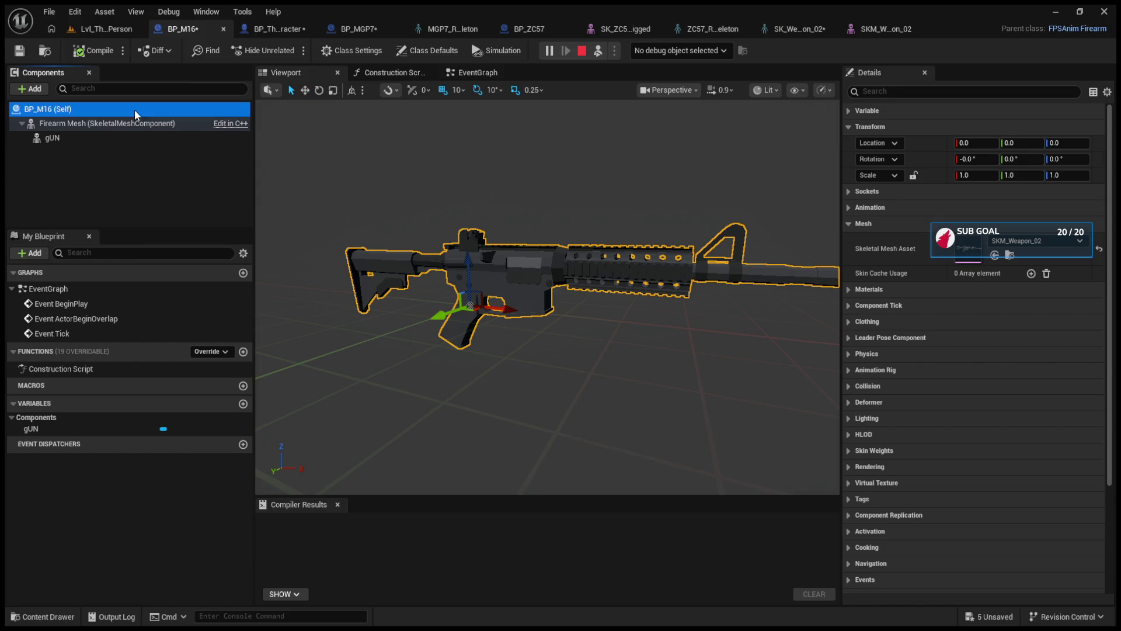
scroll(868, 474, "down", 3)
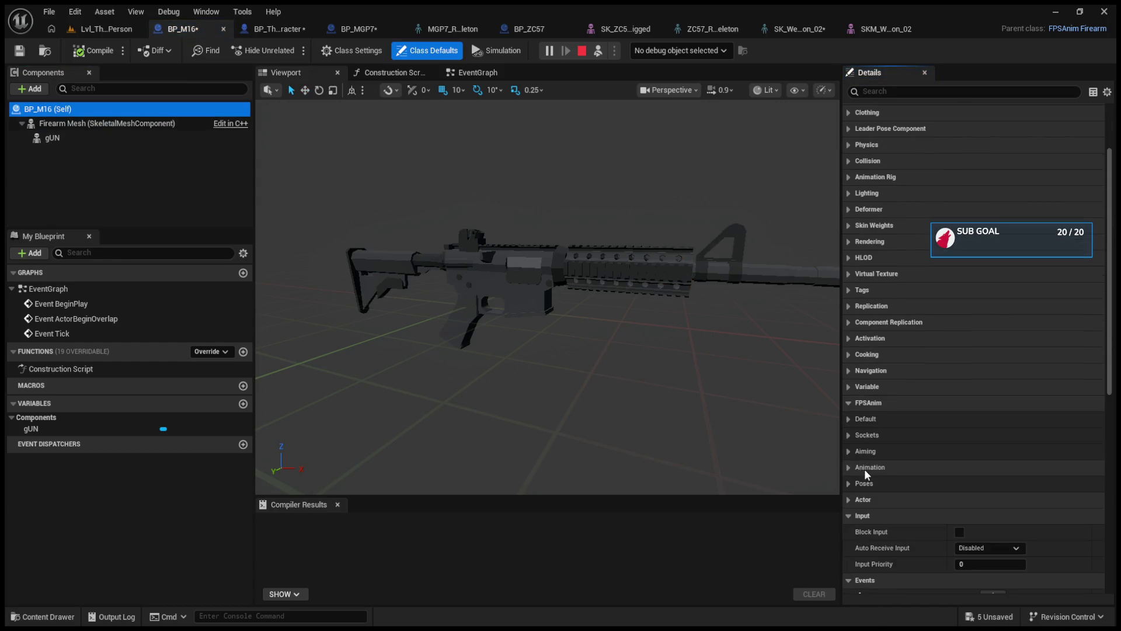
left_click(849, 435)
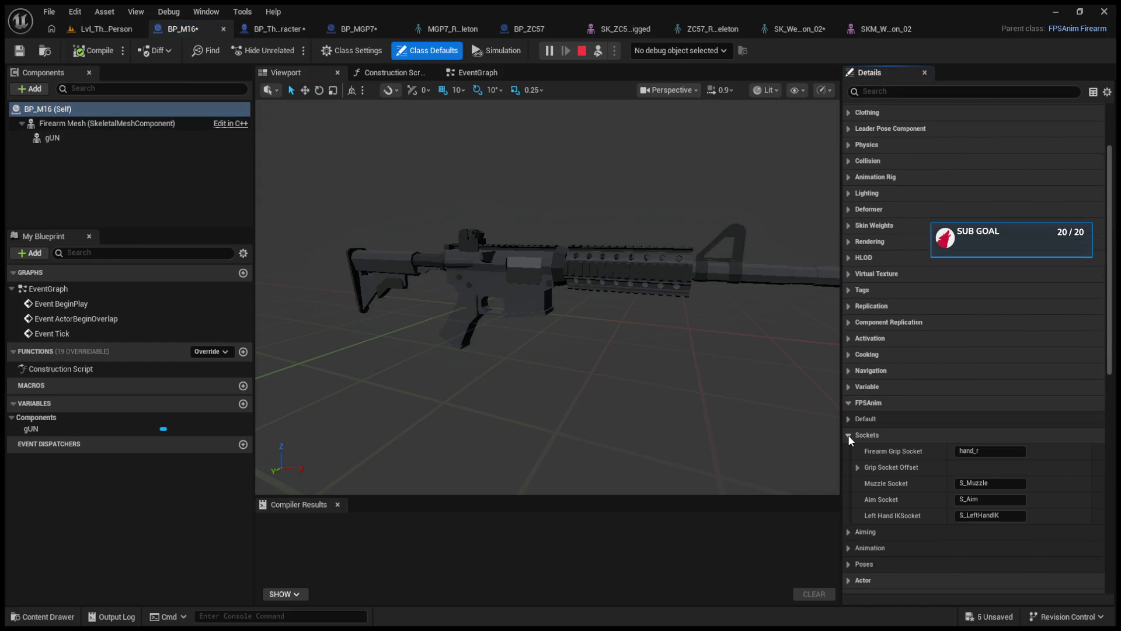
left_click(858, 467)
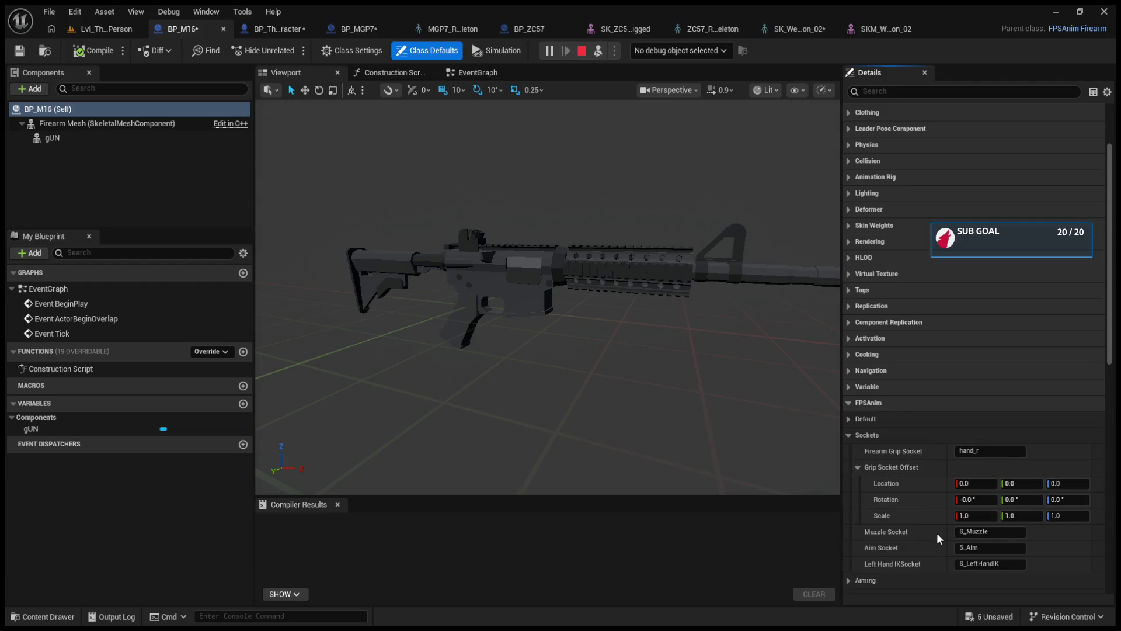
Set grip offset rotation 47, 12, 164, paste location -9, 1, 5, and compile.
key("ctrl+z")
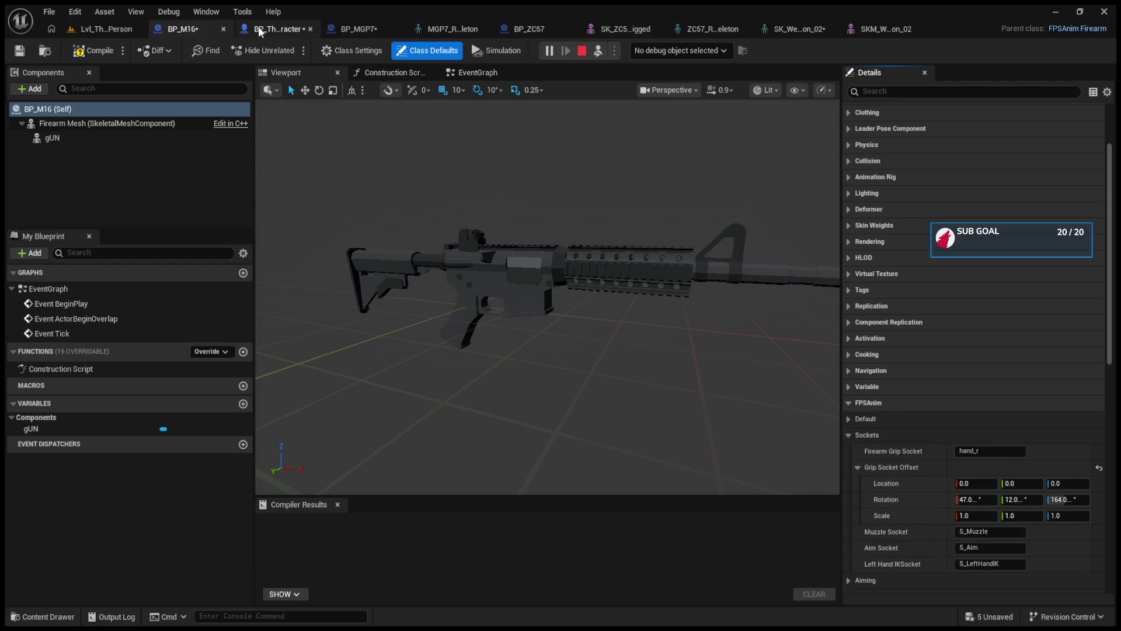
left_click(83, 31)
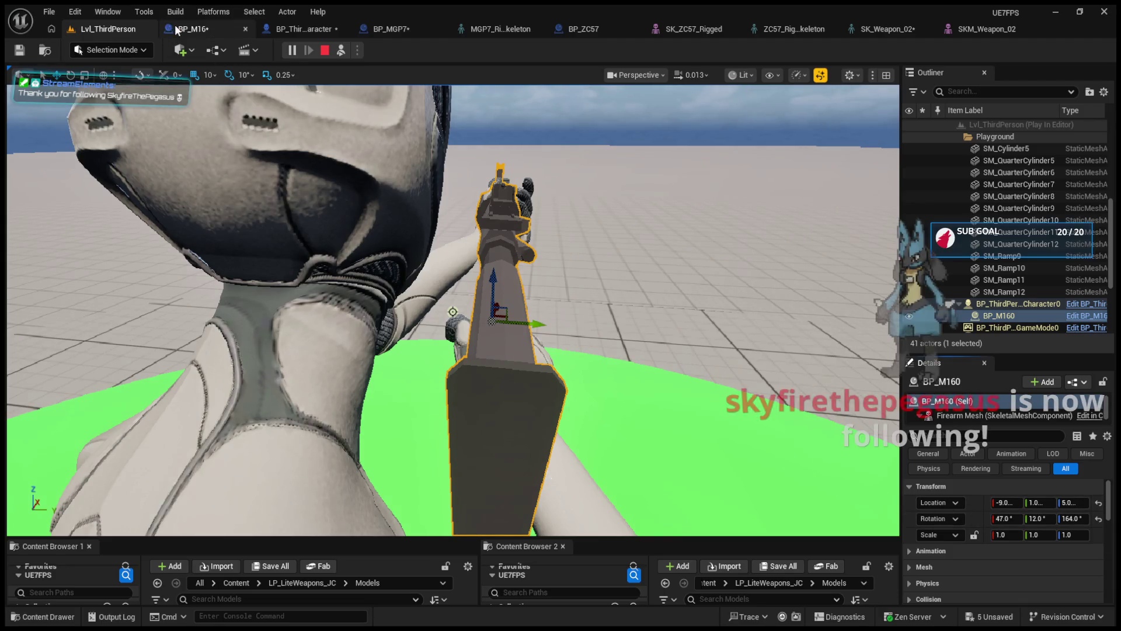
left_click(193, 28)
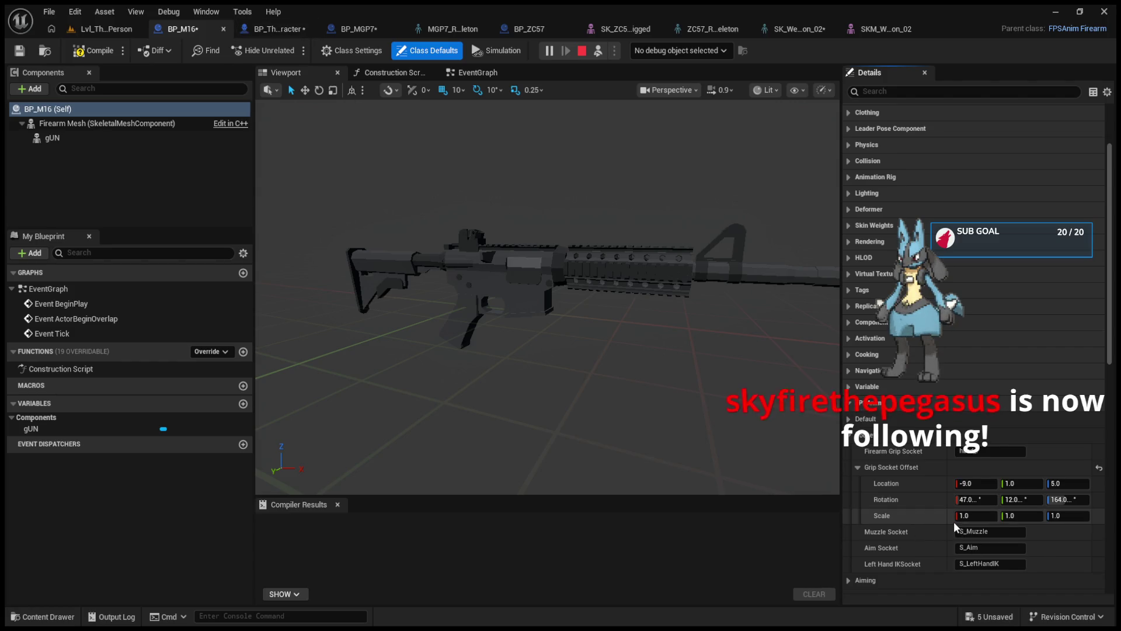
right_click(886, 484)
left_click(900, 529)
key("F7")
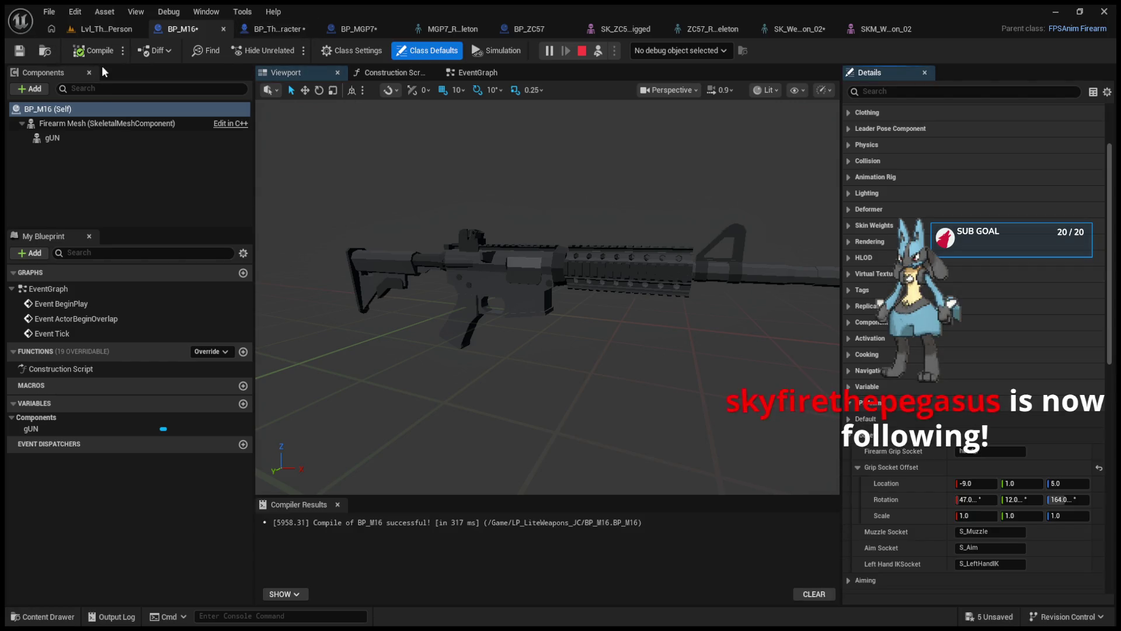
left_click(100, 25)
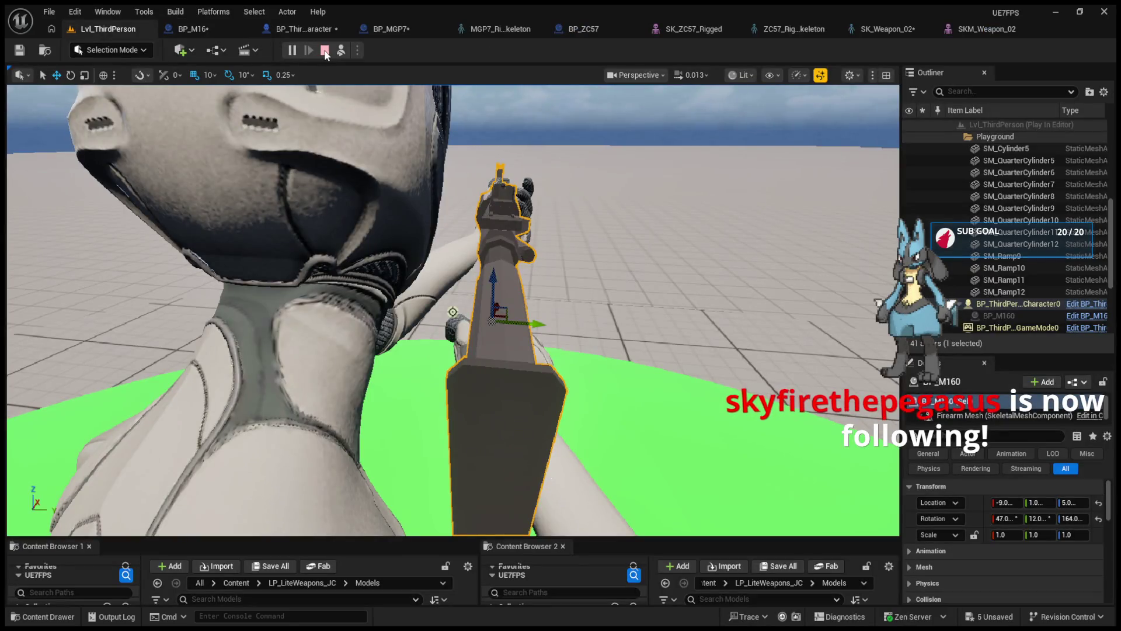
Possess the player character again and click into the game view to capture input.
left_click(341, 50)
left_click(466, 282)
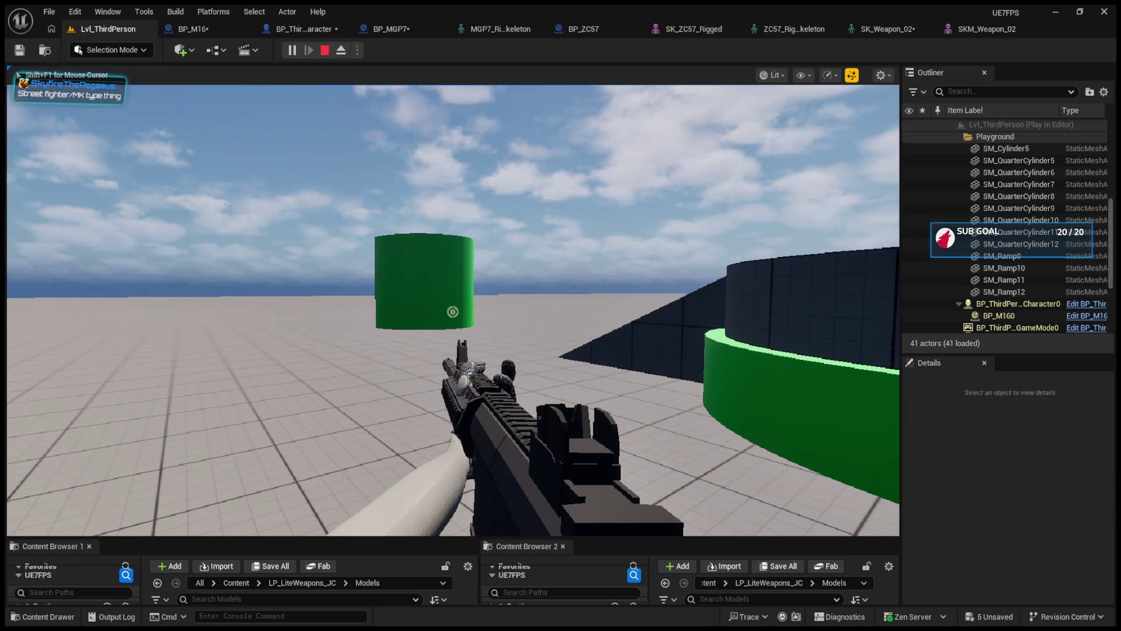
Walk the character around and across the green disc platform holding the rifle.
key("w")
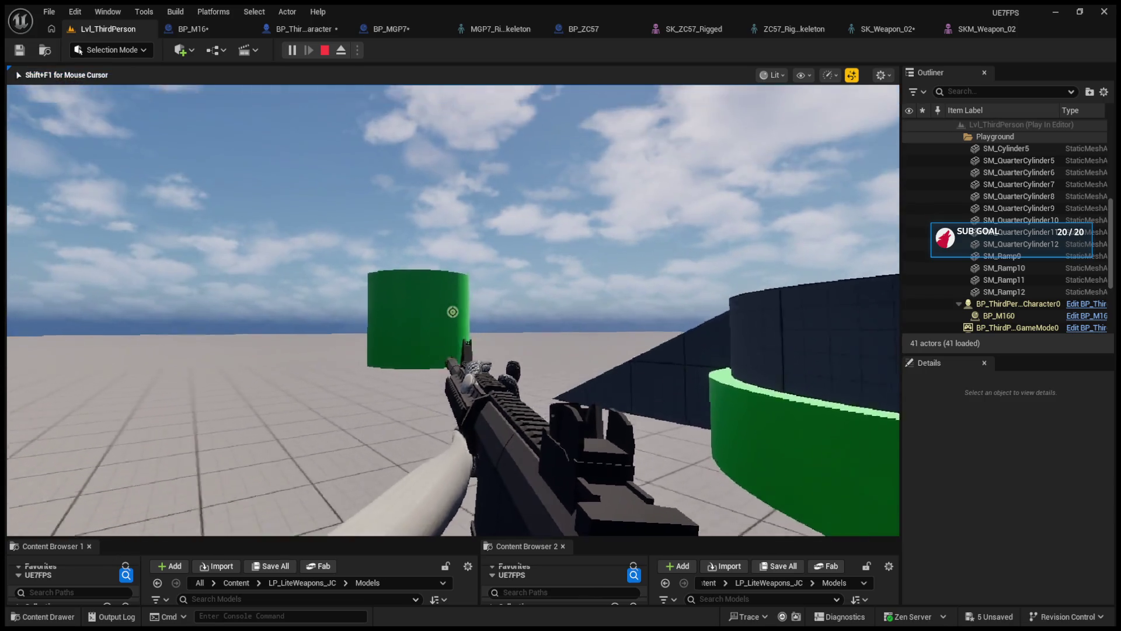
key("w")
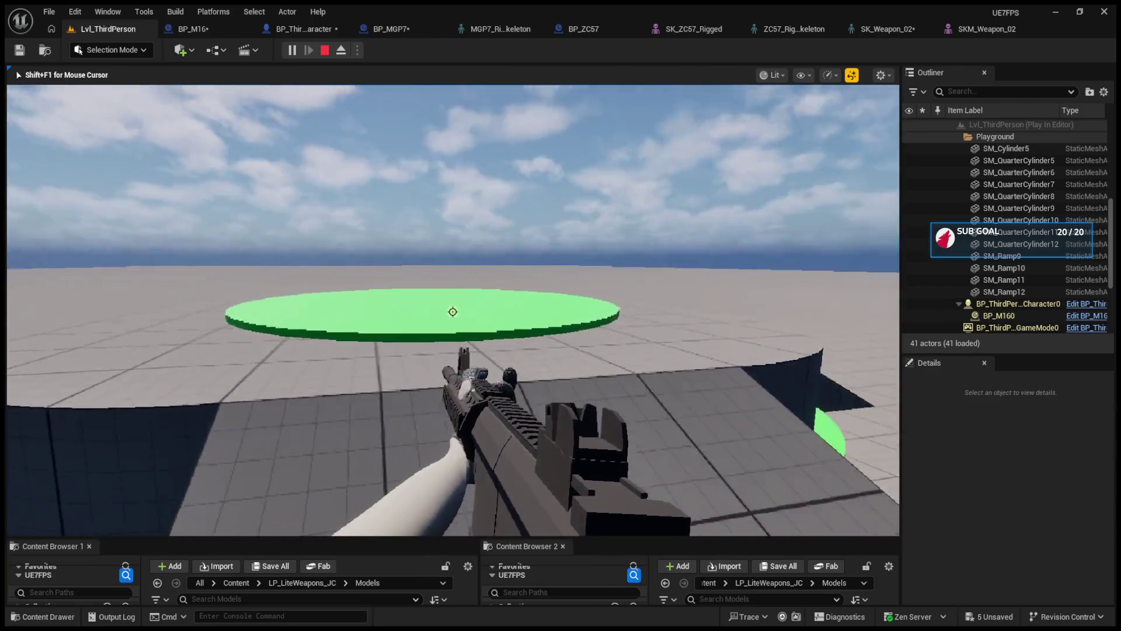
key("w")
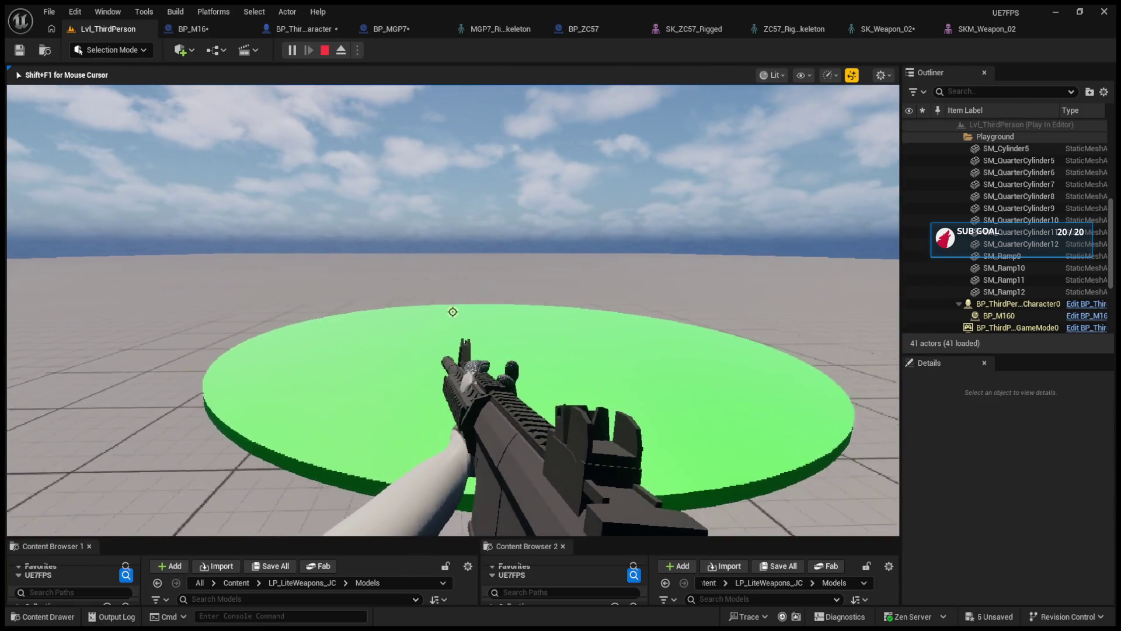
key("w")
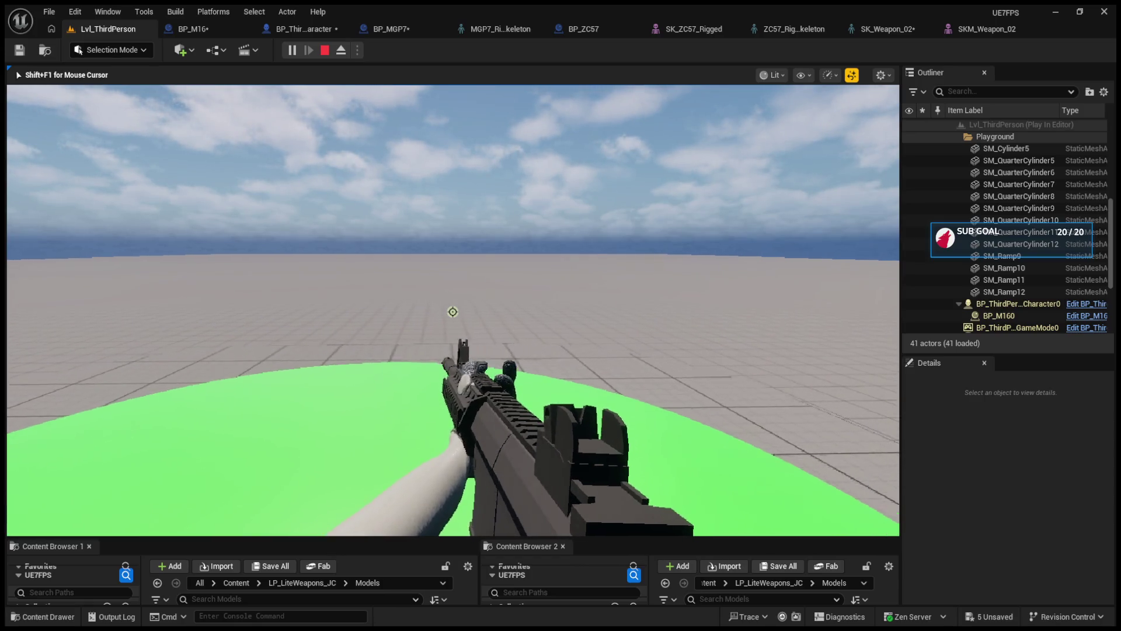
key("a")
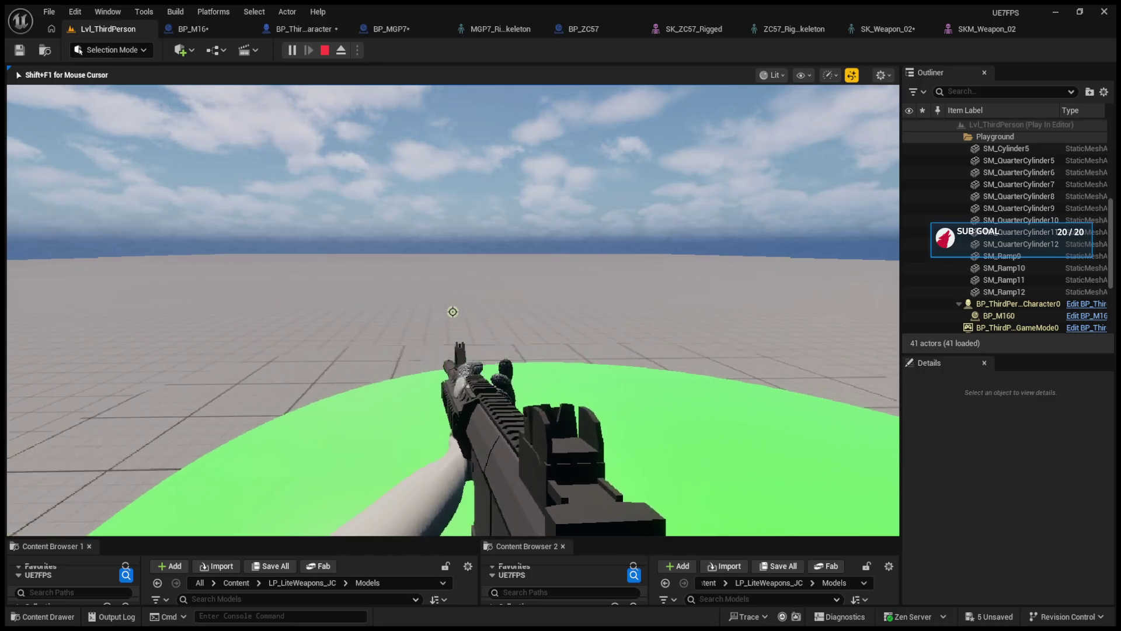
key("s")
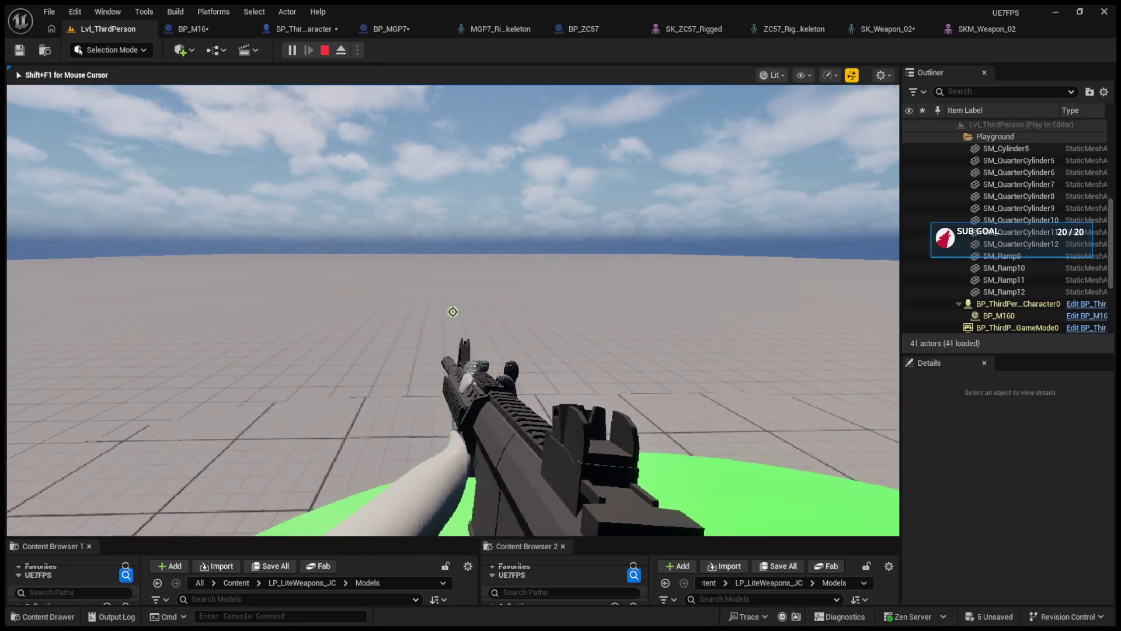
key("w")
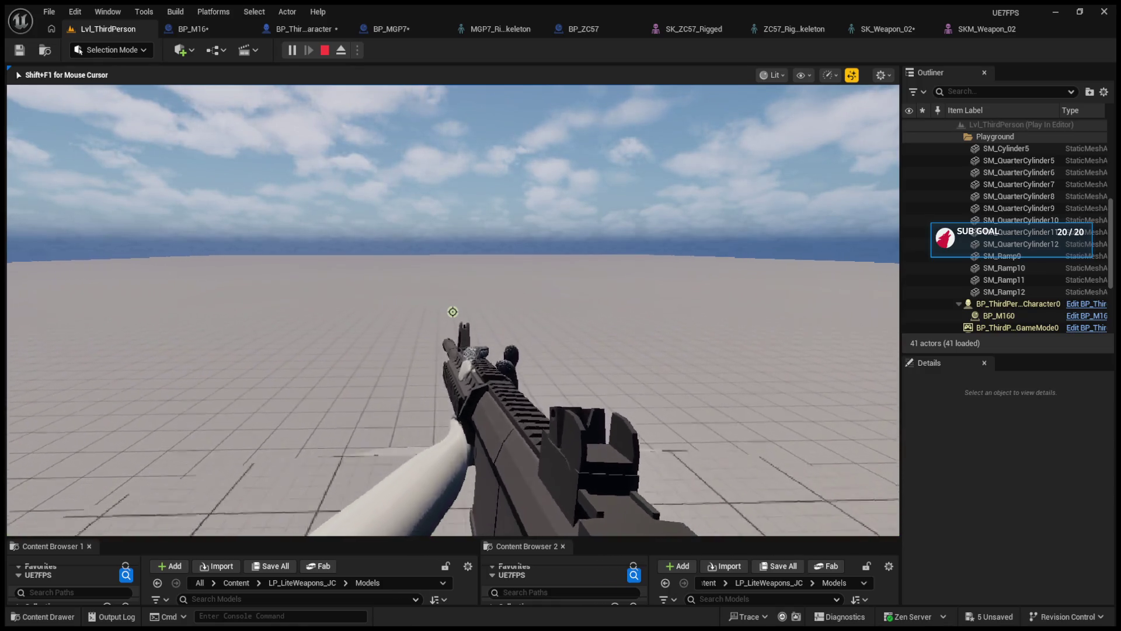
key("s")
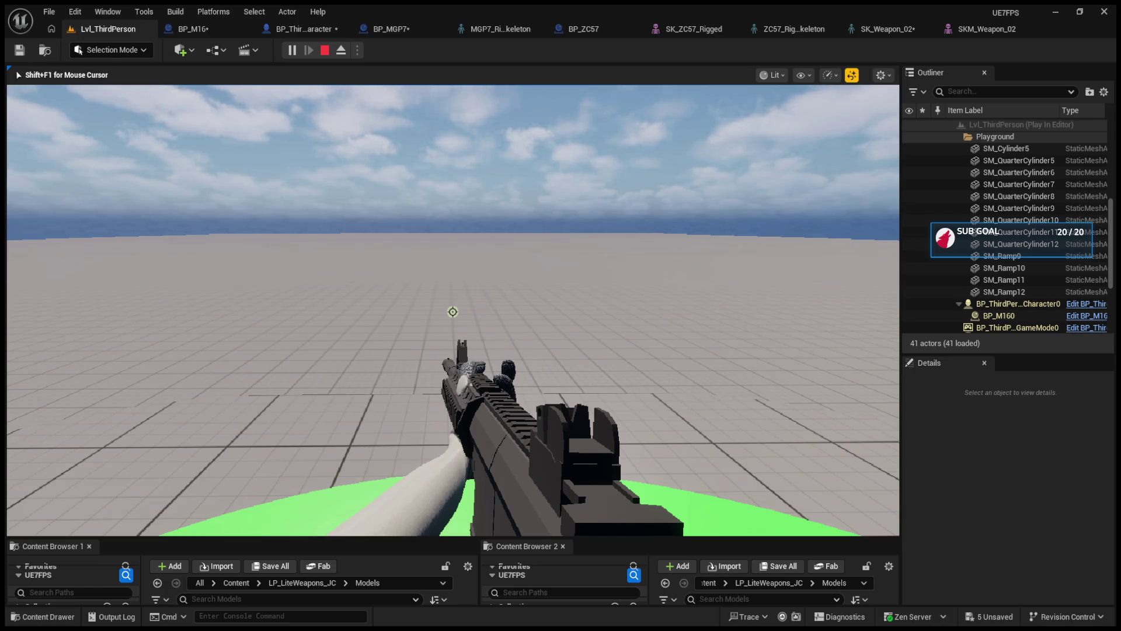
Swap to the other gun and back to the rifle, then stop play.
key("2")
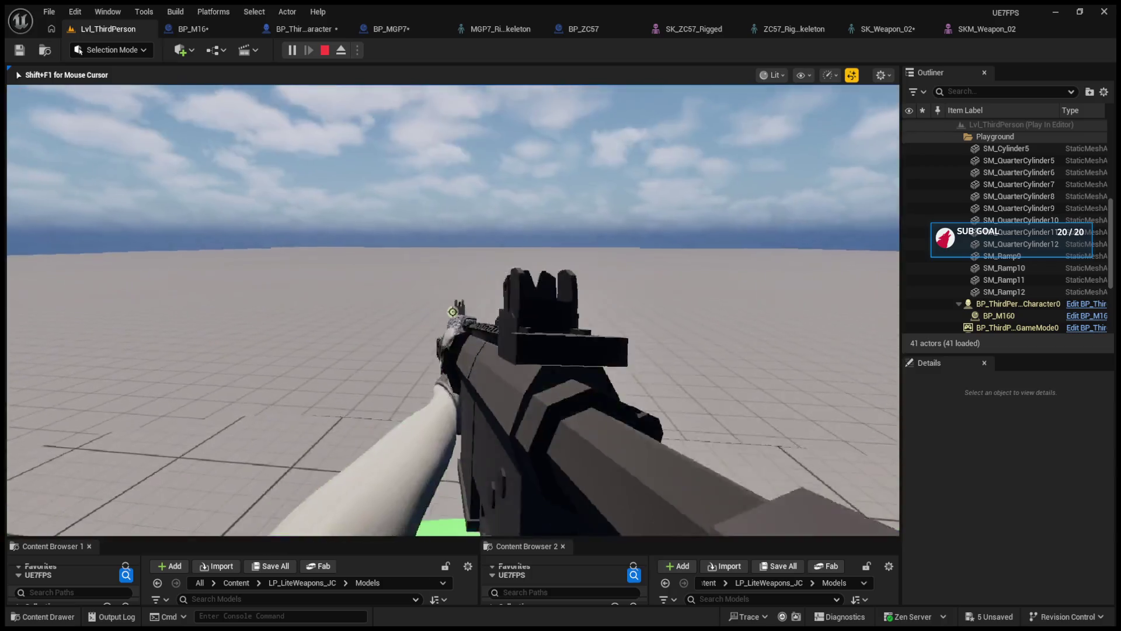
key("1")
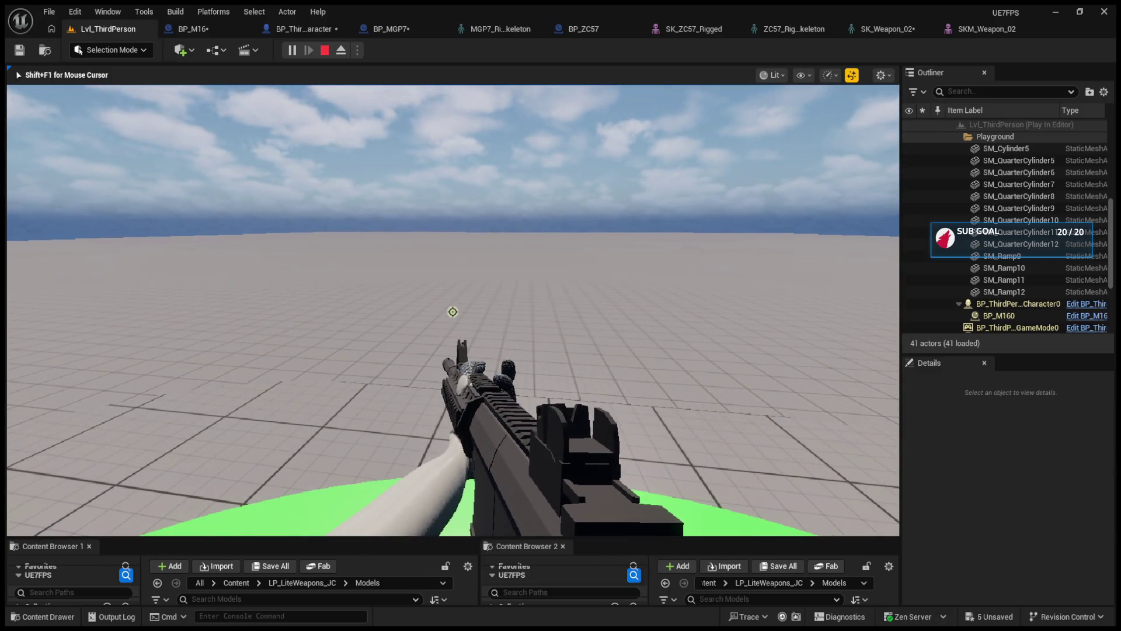
key("Escape")
Raise the M16 bone to Z 17.437937 in SK_Weapon_02 and briefly play-test.
left_click(609, 30)
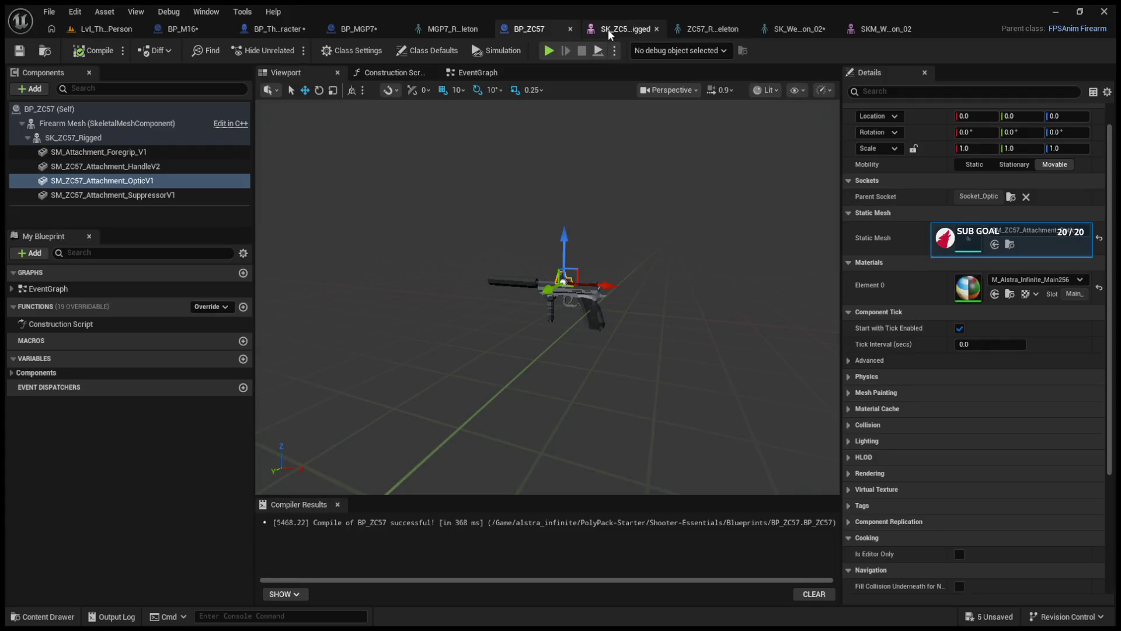
left_click(619, 23)
left_click(773, 26)
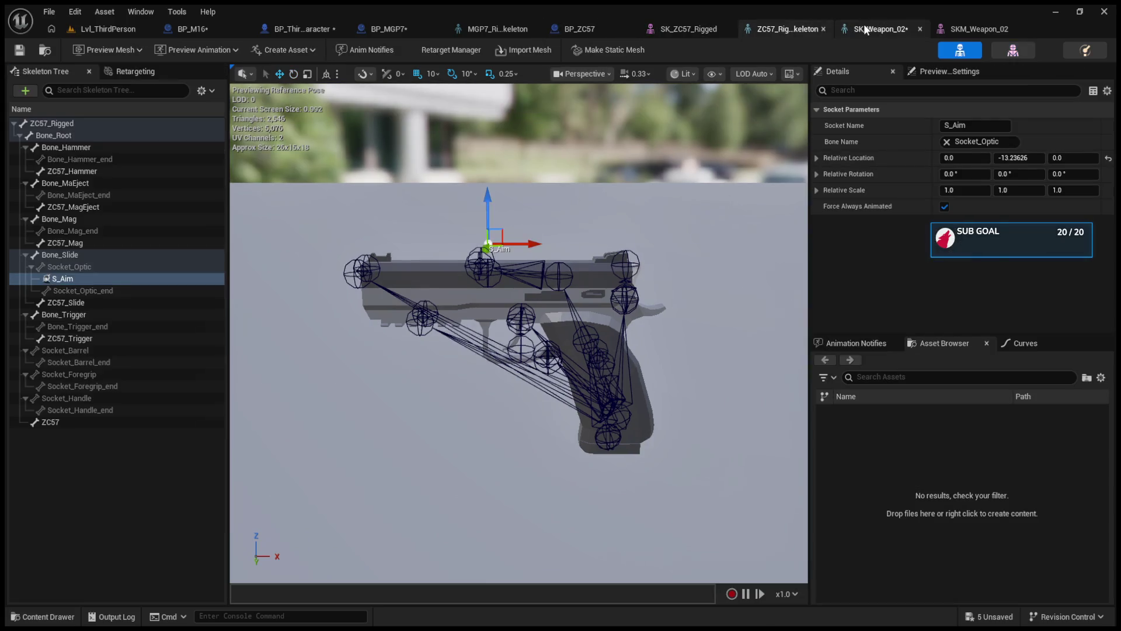
left_click(863, 24)
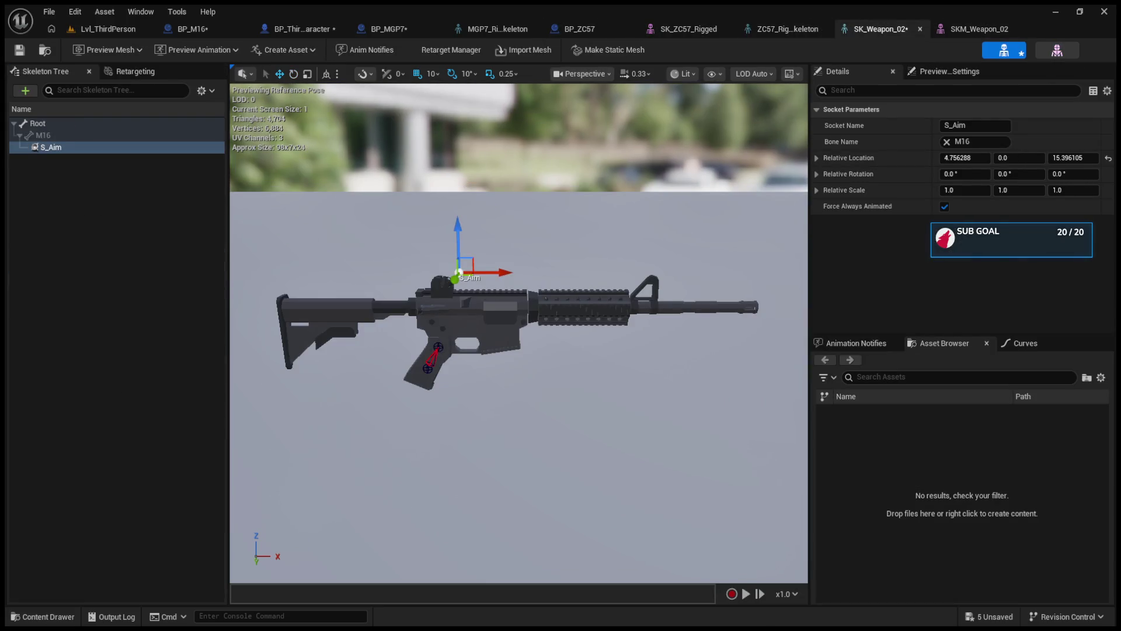
left_click(435, 351)
left_click_drag(436, 274, 441, 245)
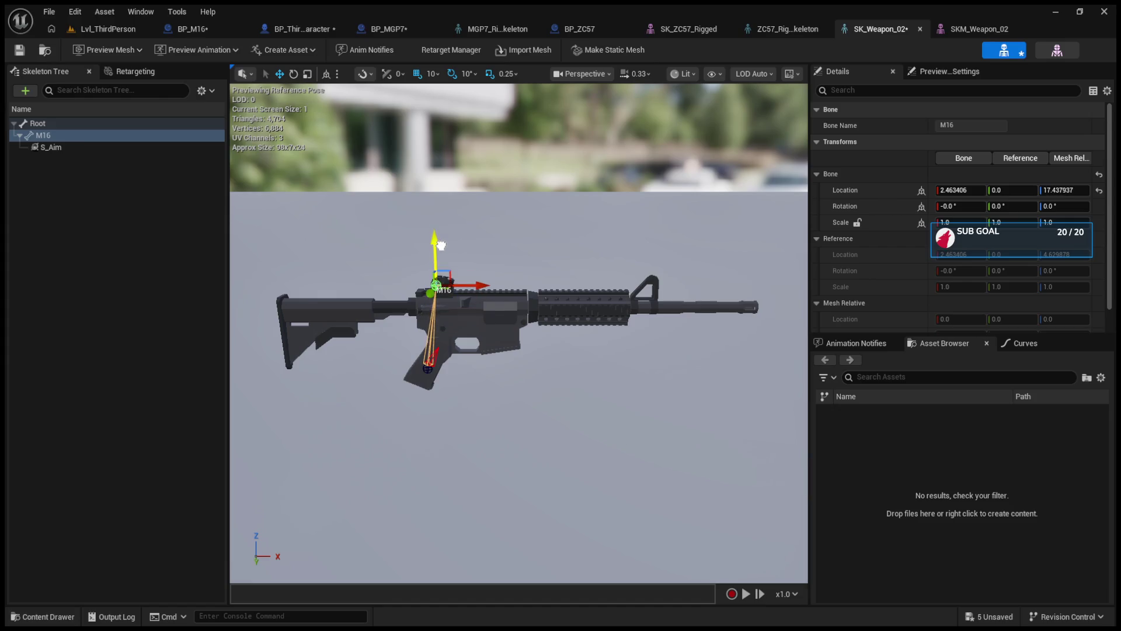
left_click(108, 30)
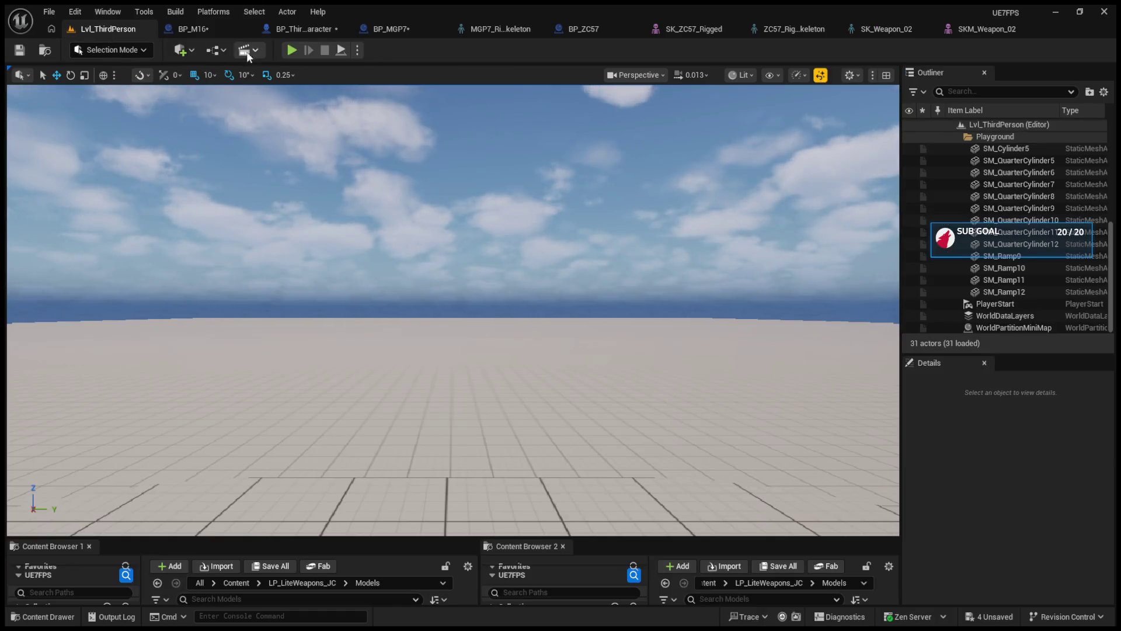
left_click(298, 50)
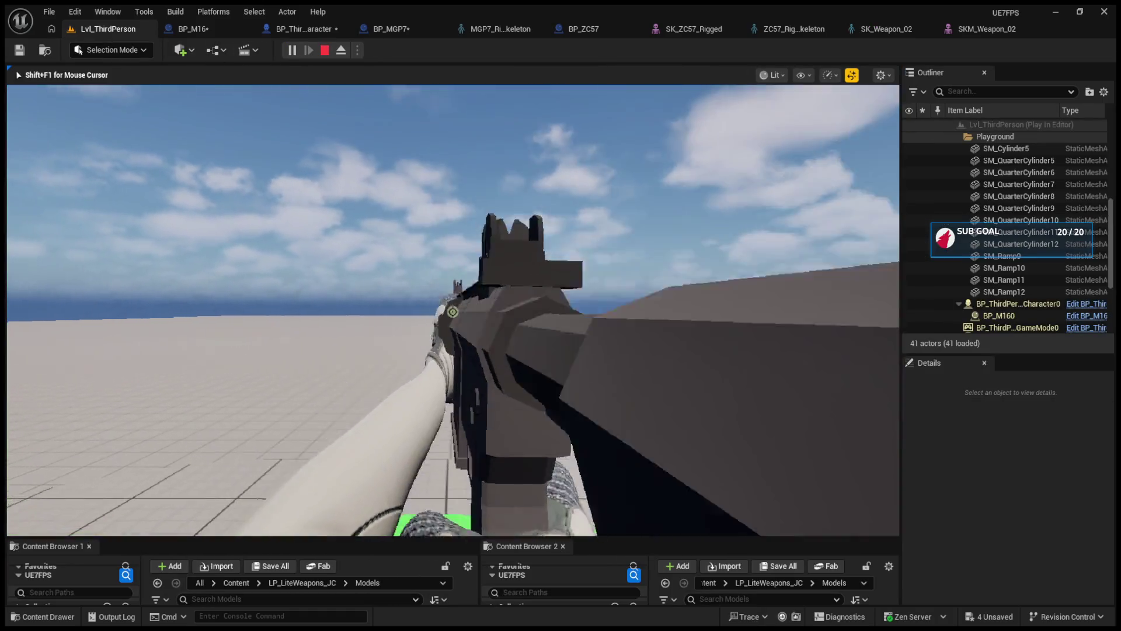
key("Escape")
Move the M16 bone up to the upper receiver and start another play test.
left_click(963, 30)
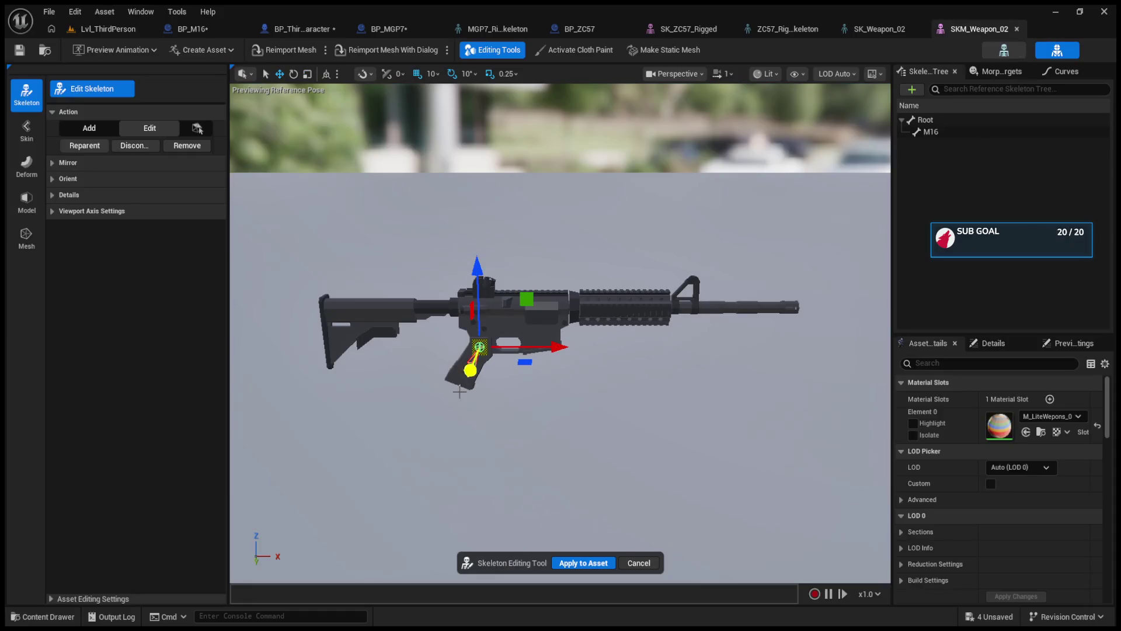
mouse_move(481, 290)
left_mouse_down()
mouse_move(509, 259)
mouse_move(546, 288)
left_mouse_up()
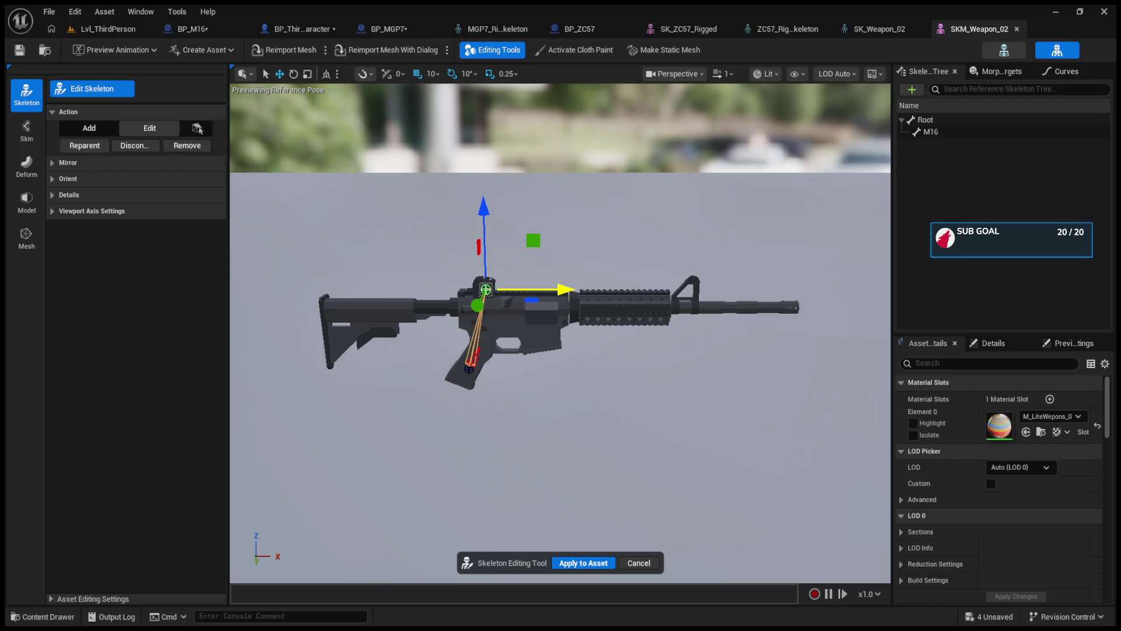
left_click(108, 28)
left_click(292, 49)
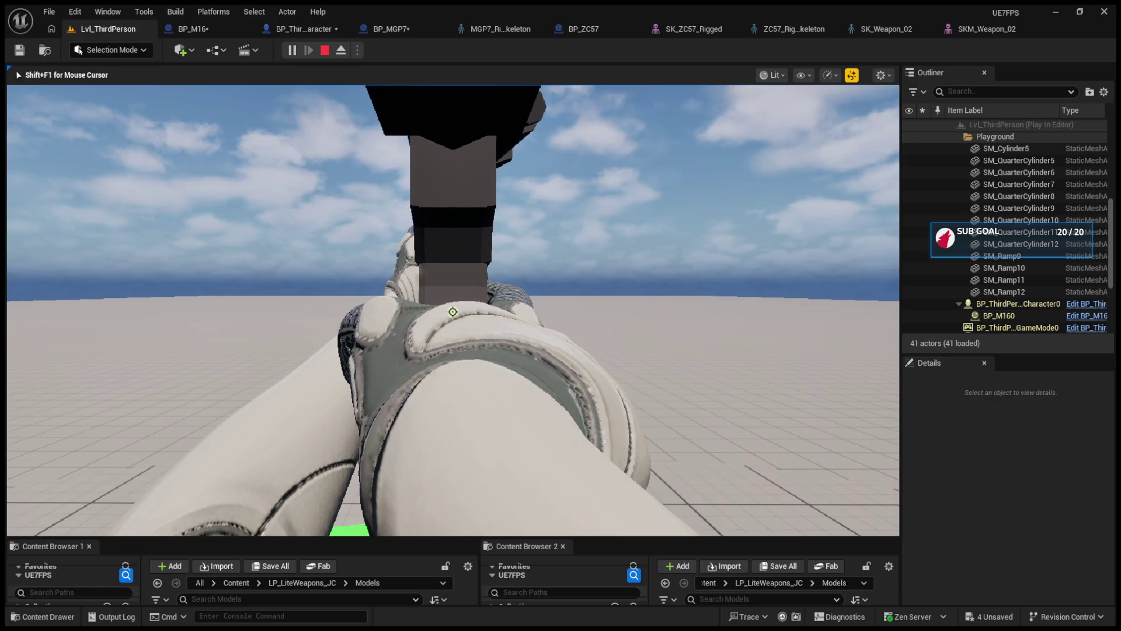
Eject from play, back the view away from the character, and stop the simulation.
key("F8")
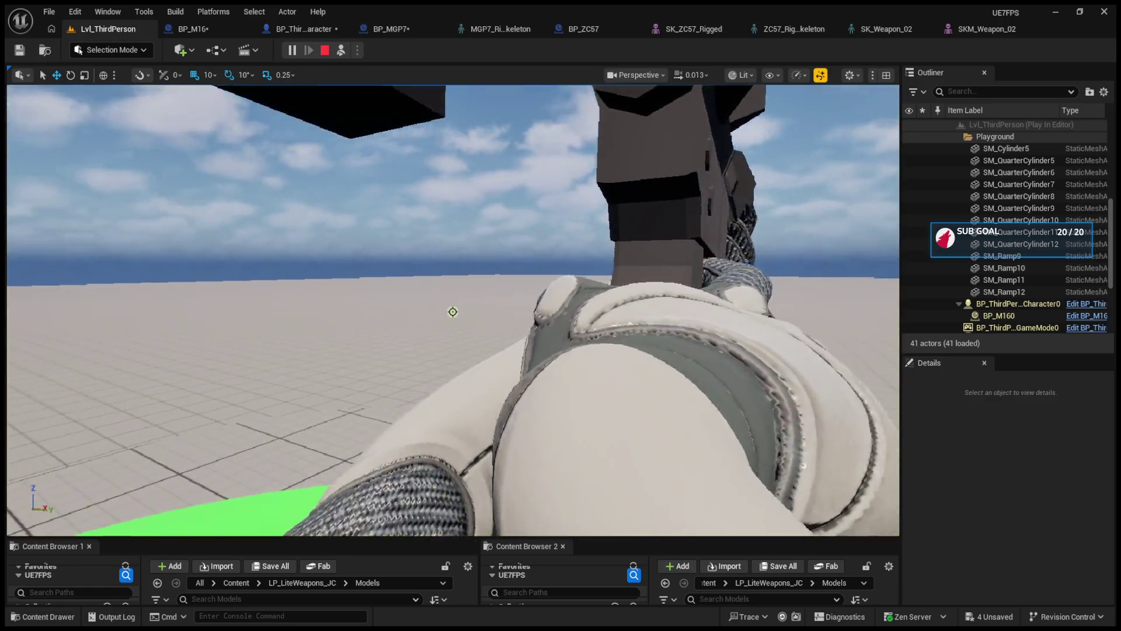
key("s")
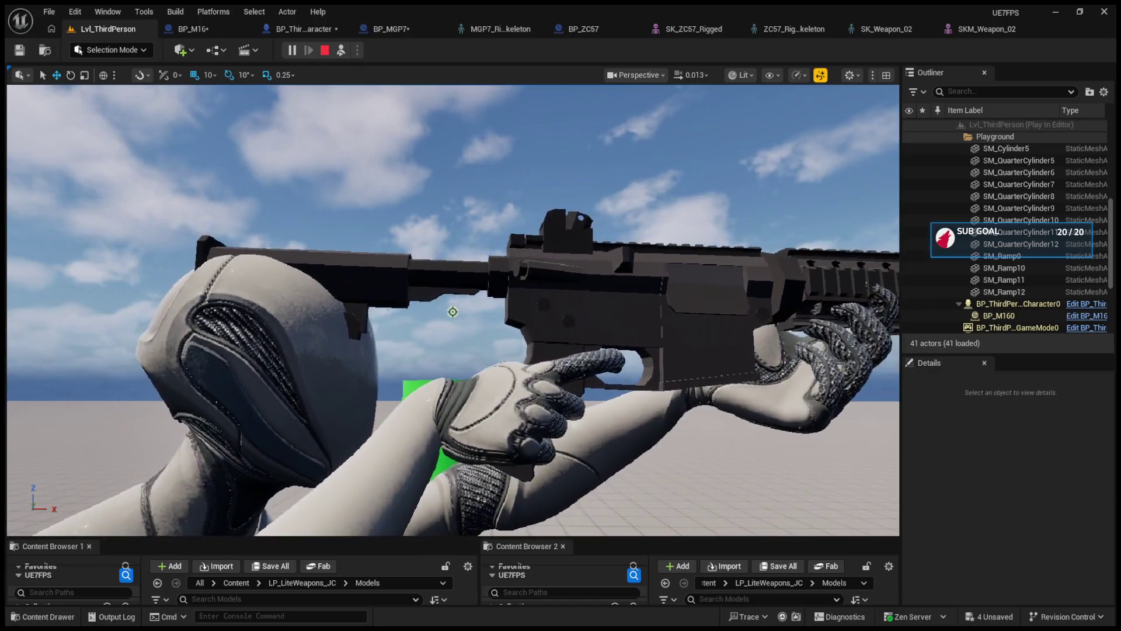
key("s")
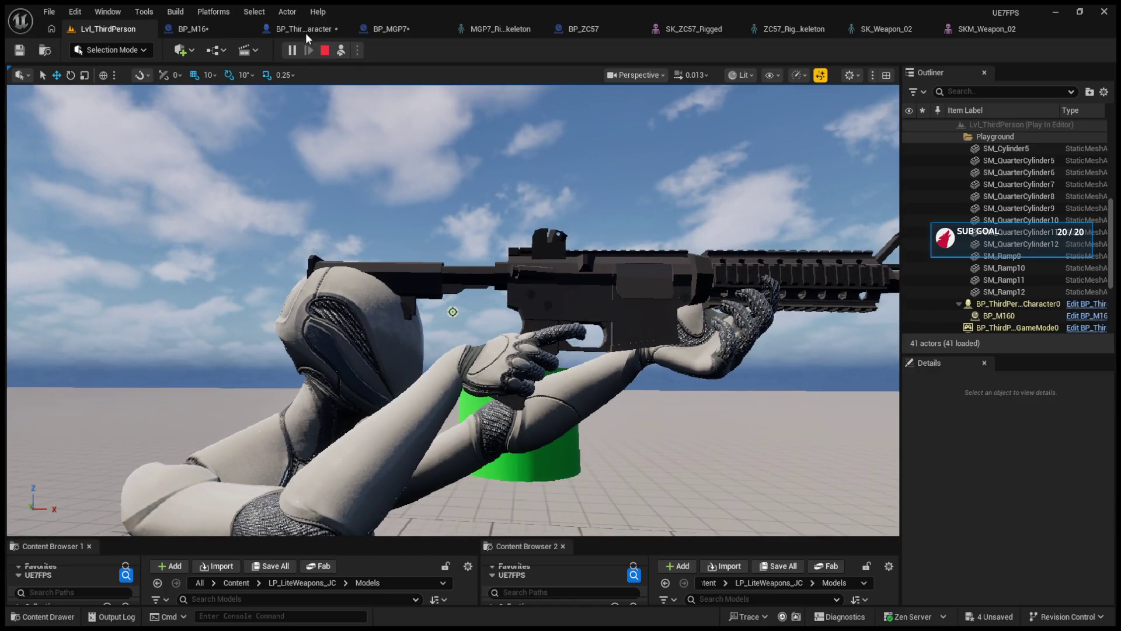
left_click(306, 33)
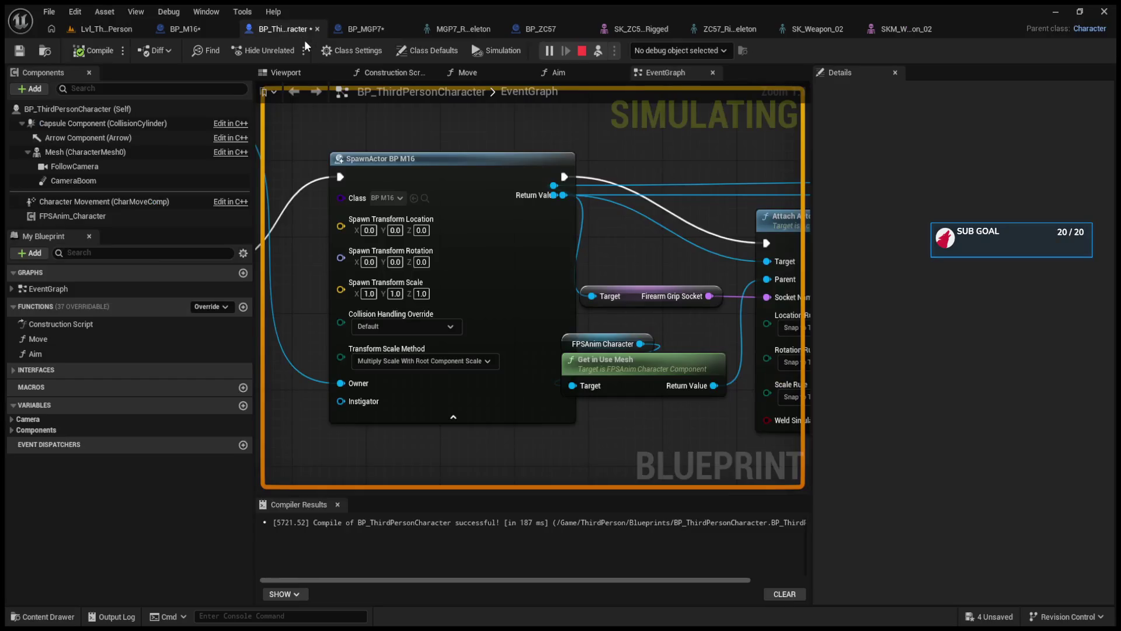
left_click(582, 52)
Enable Use Parent Socket for Aiming on FPSAnim_Character, compile, and play-test again.
left_click(287, 73)
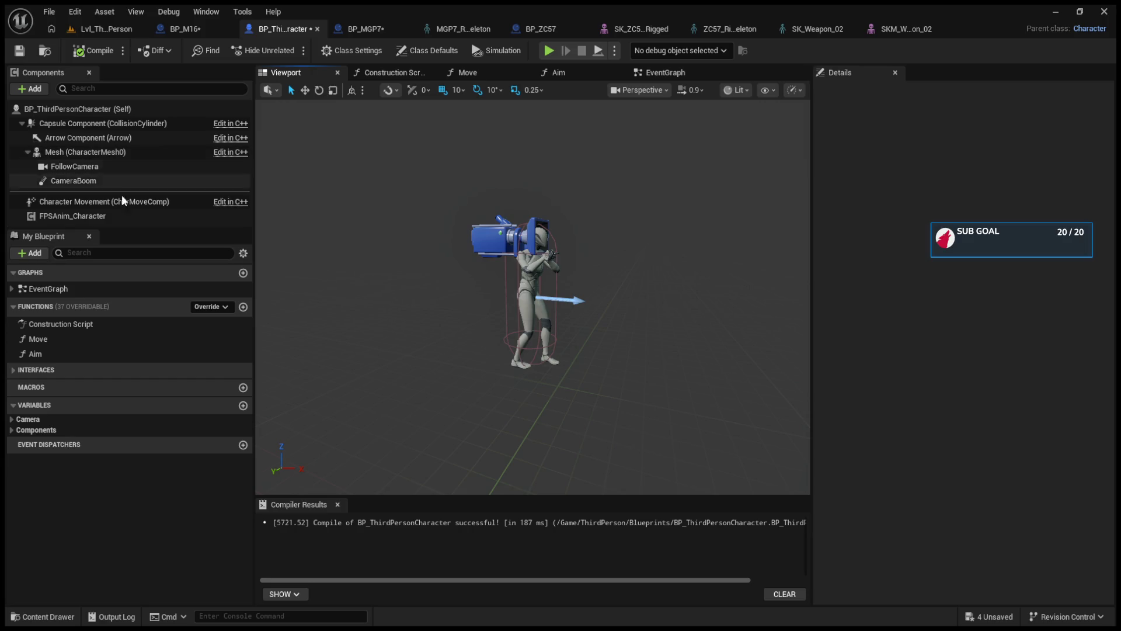
left_click(502, 237)
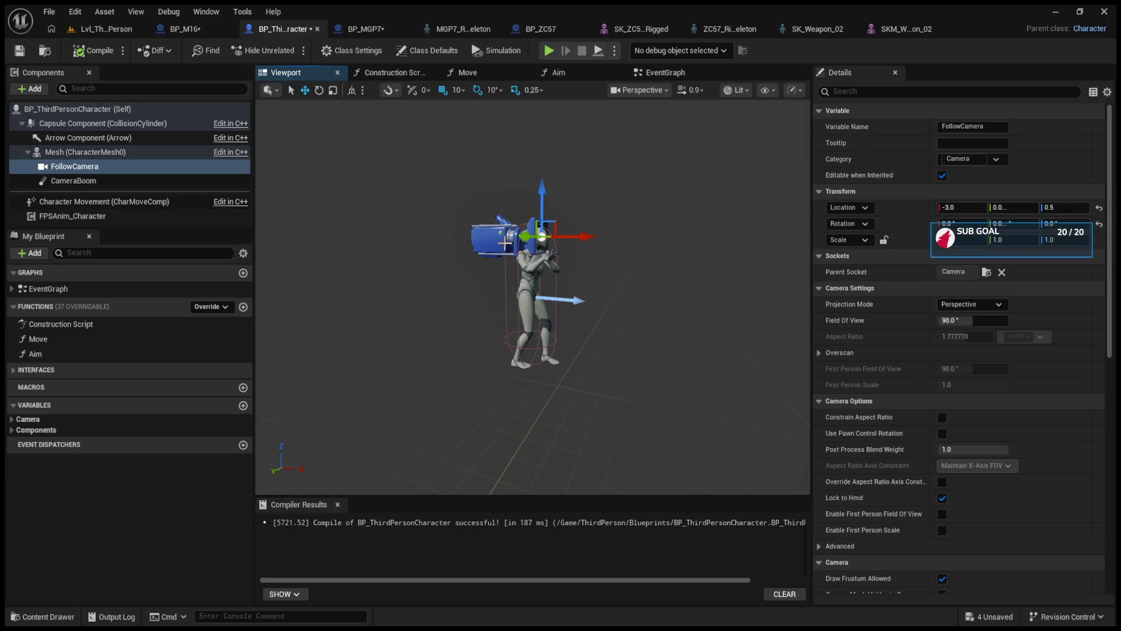
left_click(88, 216)
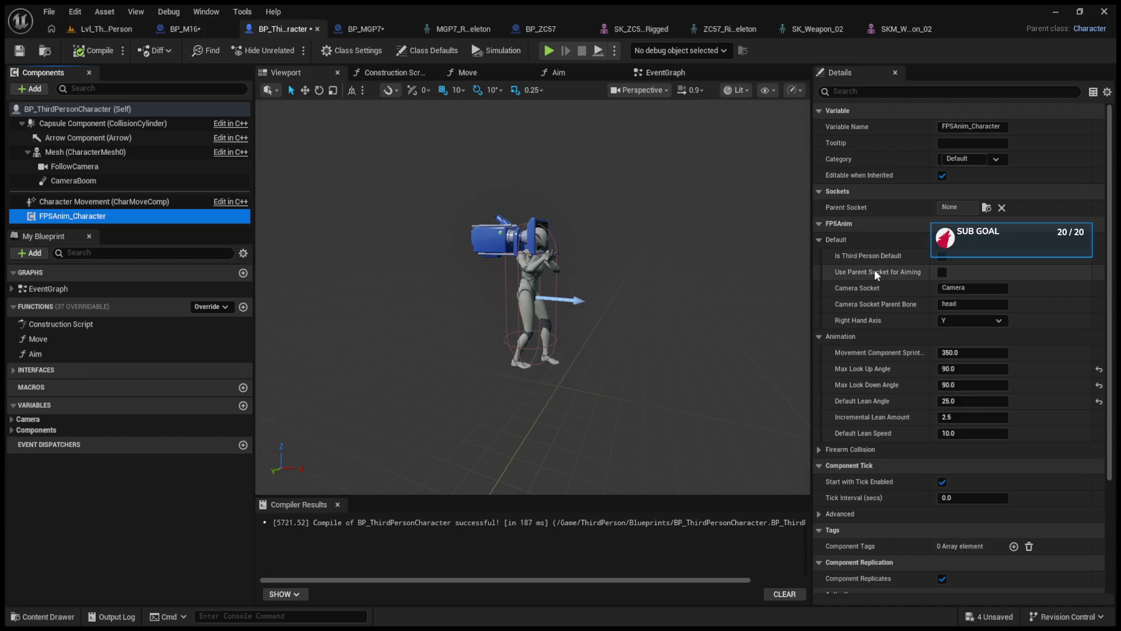
left_click(939, 271)
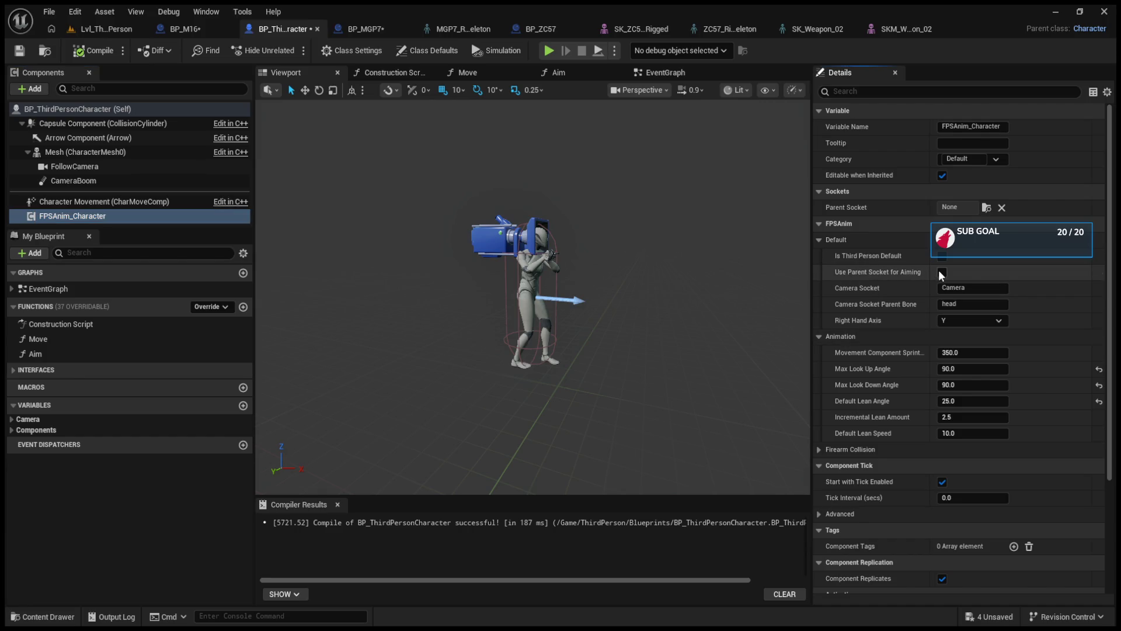
left_click(938, 270)
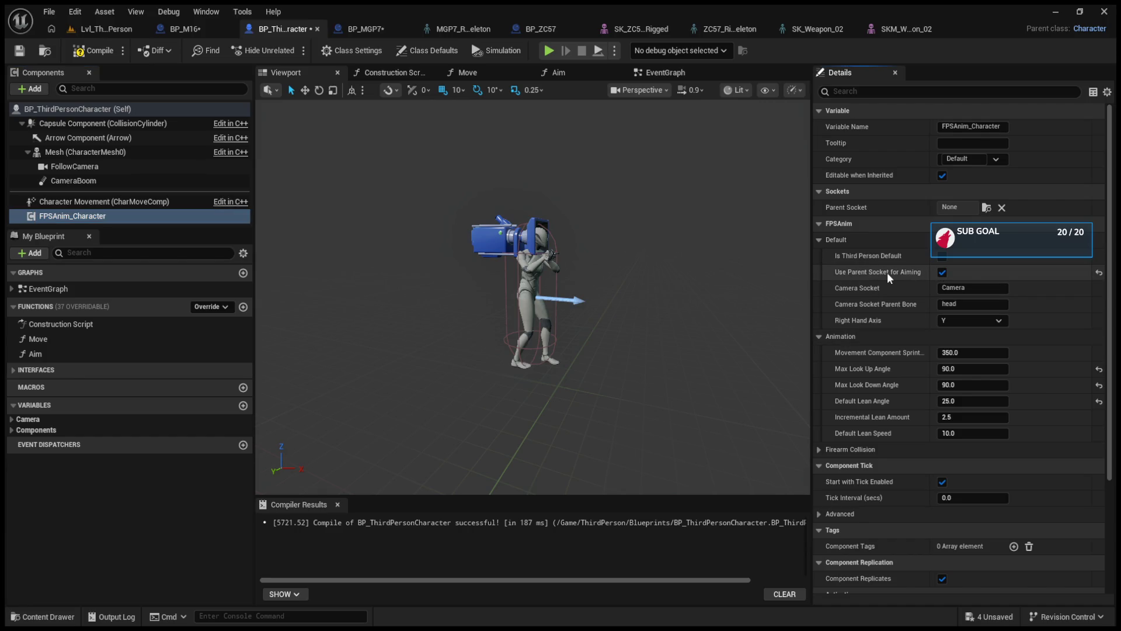
left_click(93, 51)
left_click(107, 28)
left_click(290, 50)
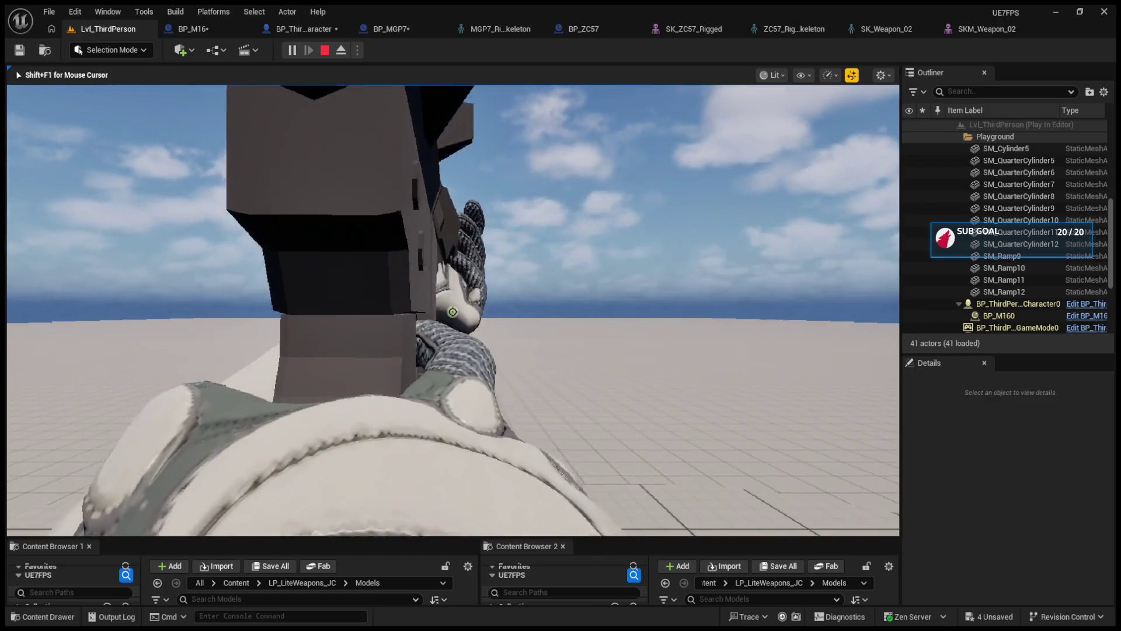
Eject and inspect the follow camera in BP_ThirdPersonCharacter's preview.
key("F8")
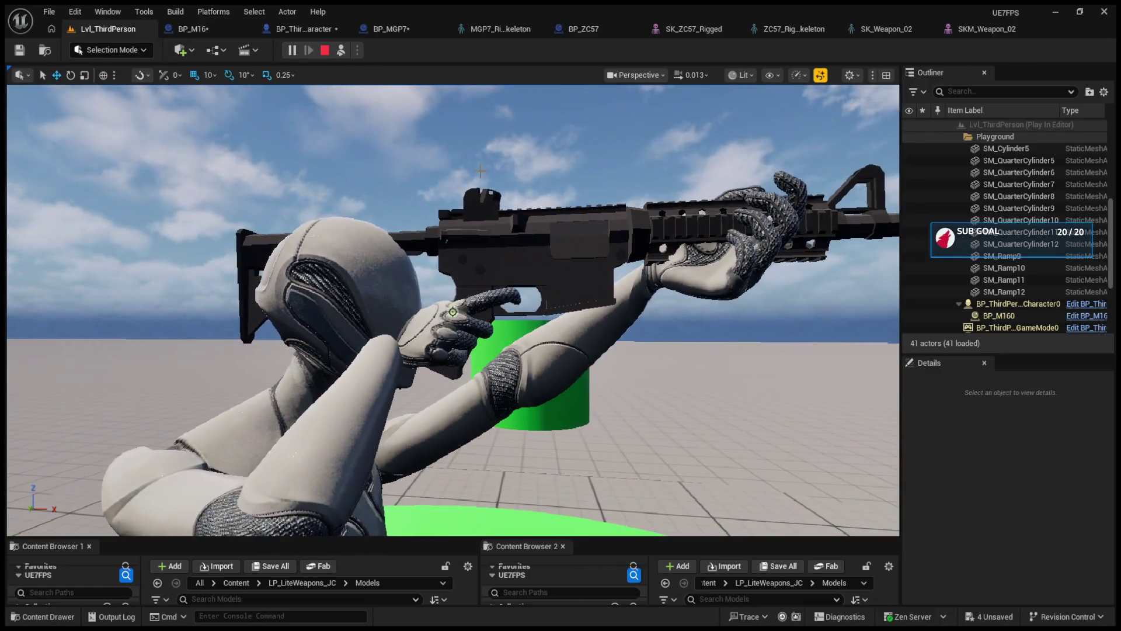
left_click(290, 27)
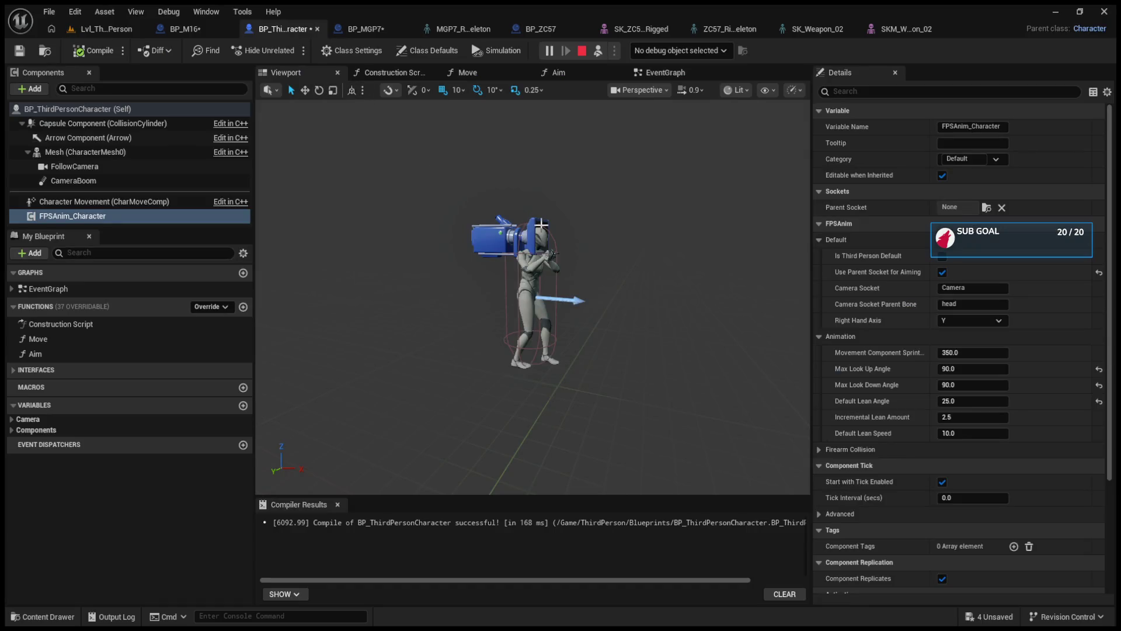
scroll(542, 223, "up", 5)
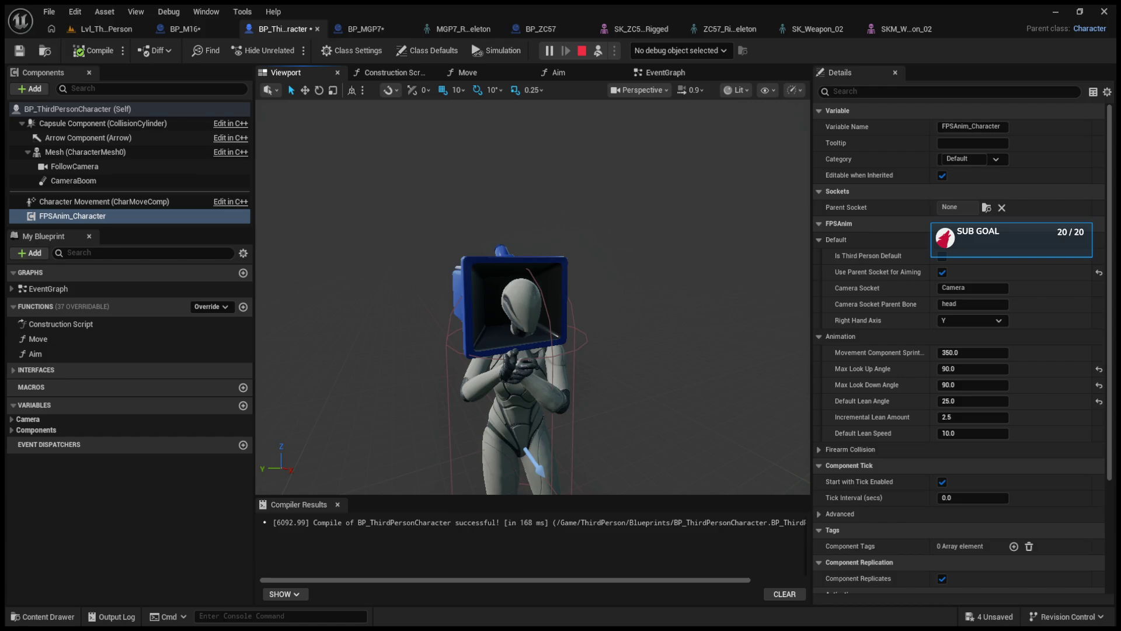
left_click(89, 168)
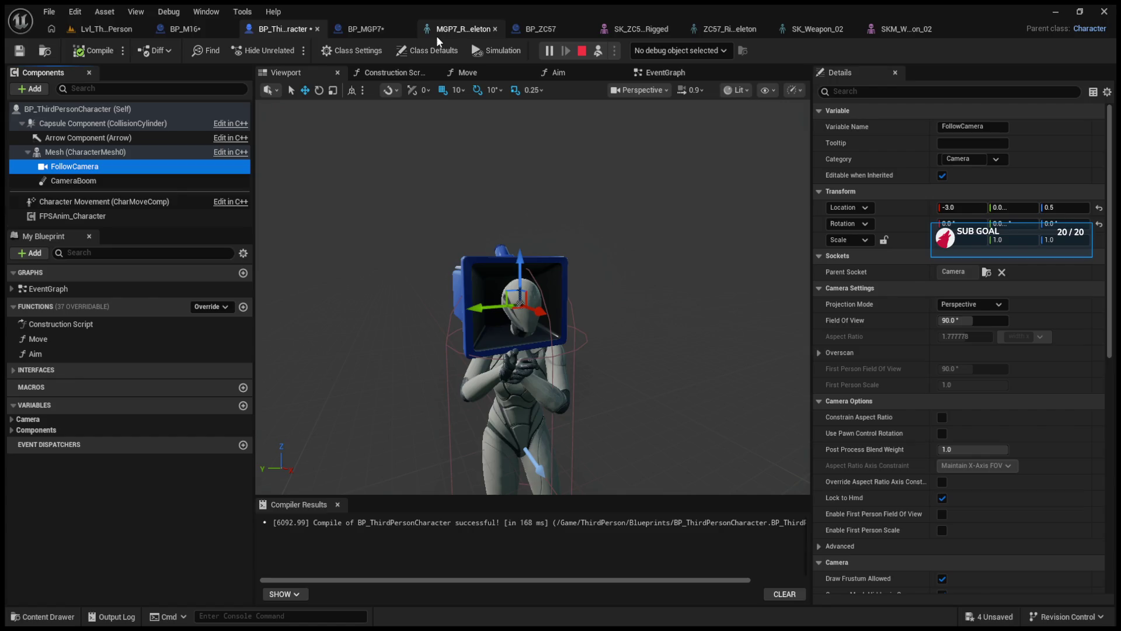
left_click_drag(561, 230, 782, 230)
scroll(532, 297, "up", 5)
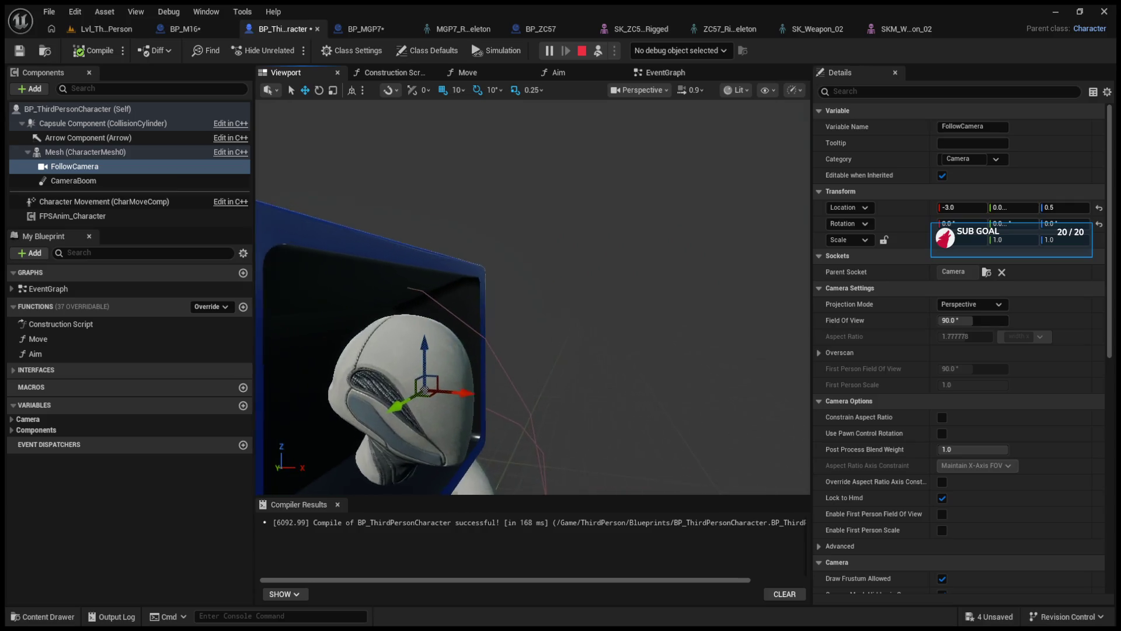
Replay the level to view the rifle, then search FollowCamera's Details for 'hidden'.
left_click(584, 53)
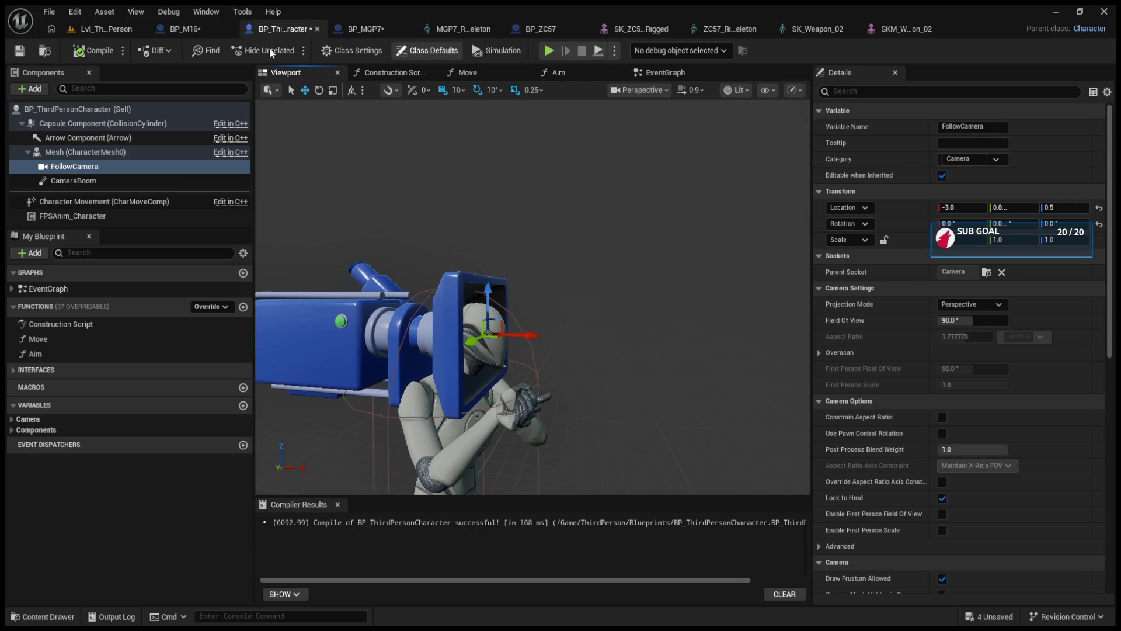
left_click(125, 27)
left_click(299, 51)
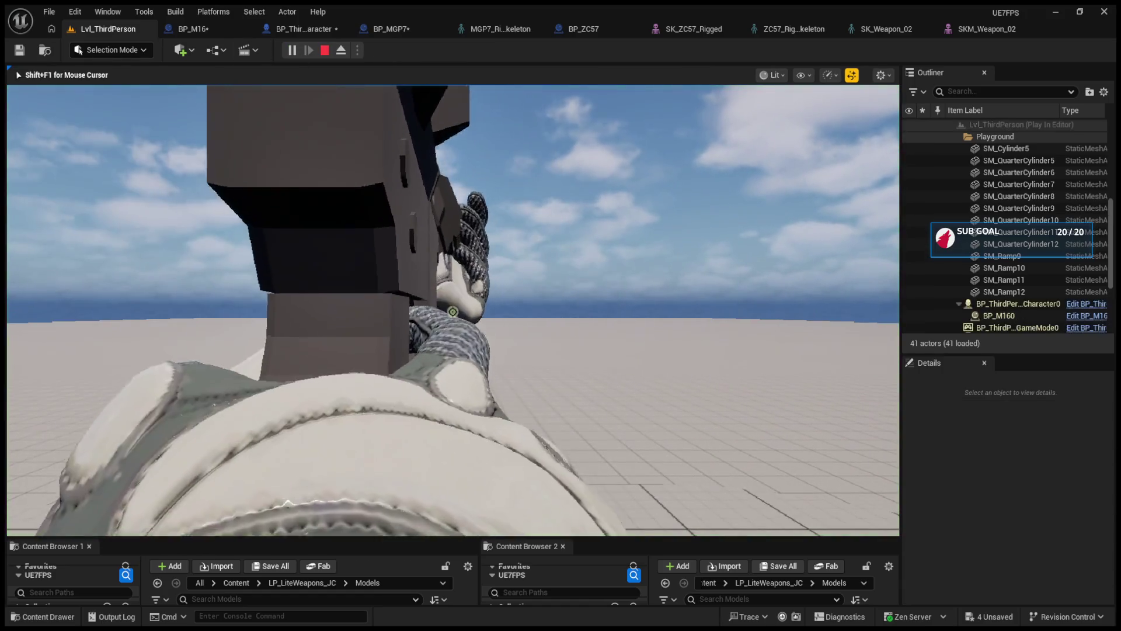
key("F8")
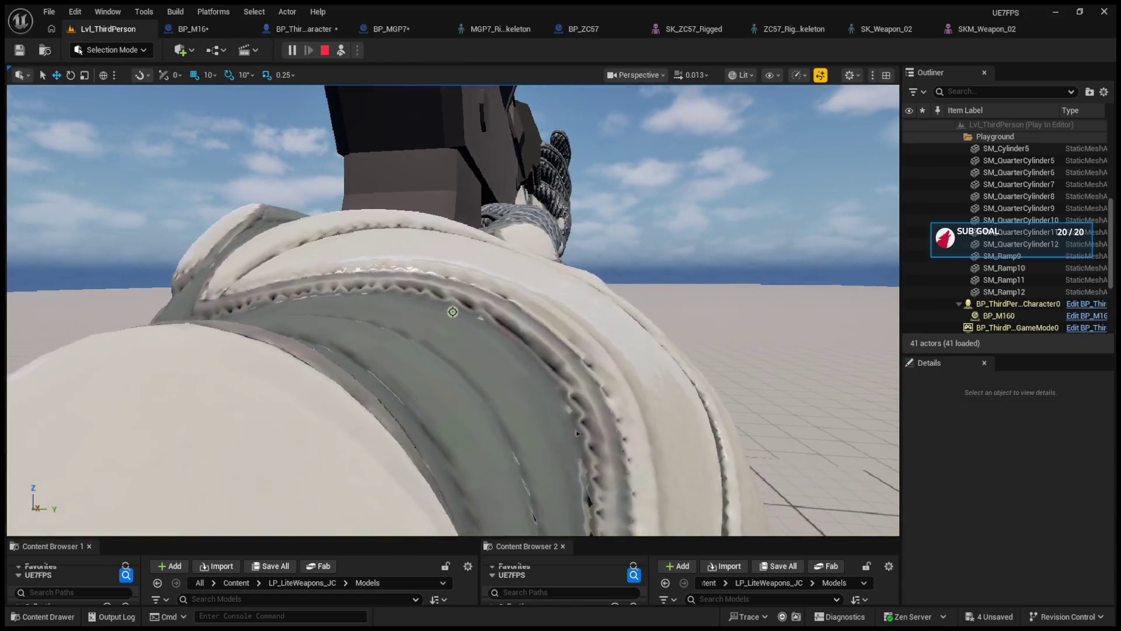
mouse_move(454, 310)
left_mouse_down()
mouse_move(409, 327)
mouse_move(408, 245)
mouse_move(467, 292)
mouse_move(452, 316)
mouse_move(440, 259)
left_mouse_up()
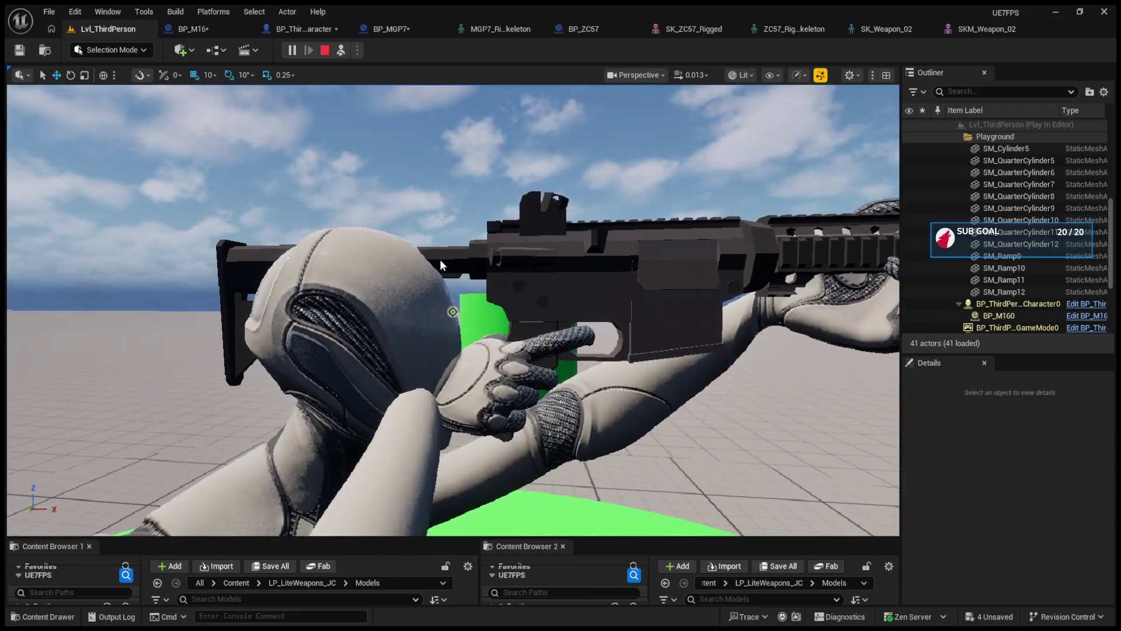
left_click(225, 26)
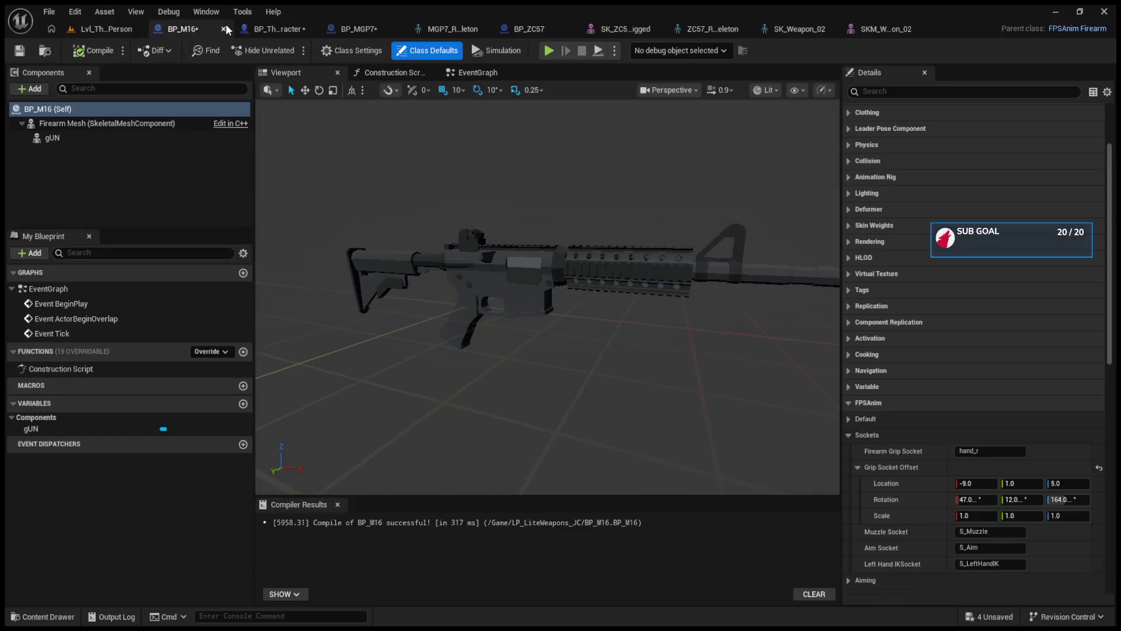
left_click(278, 29)
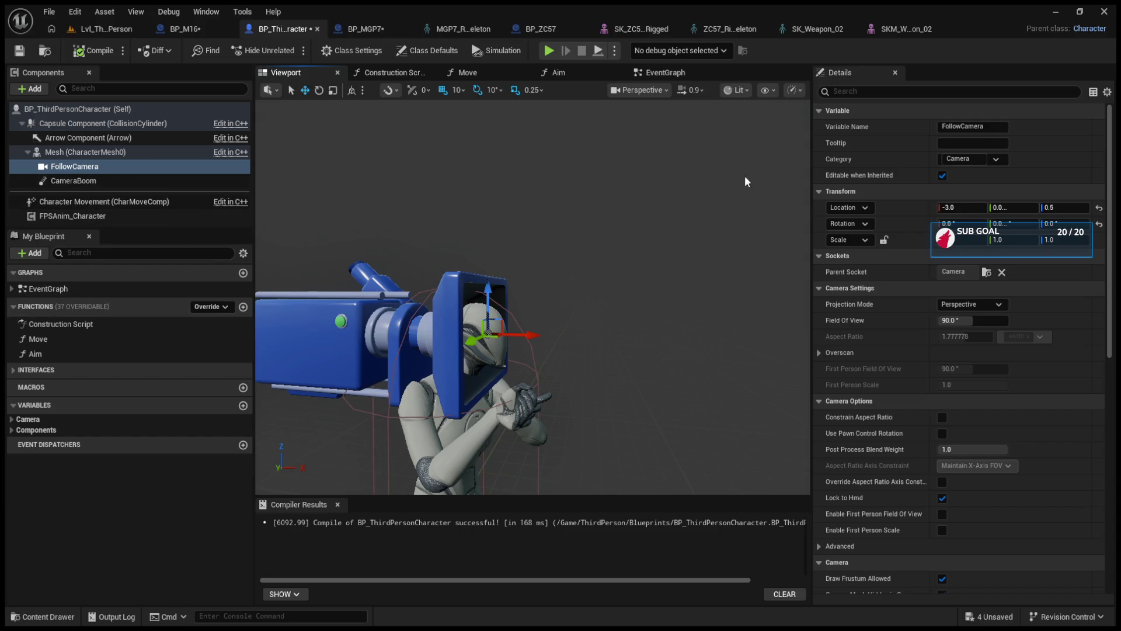
left_click(867, 90)
type("hidden")
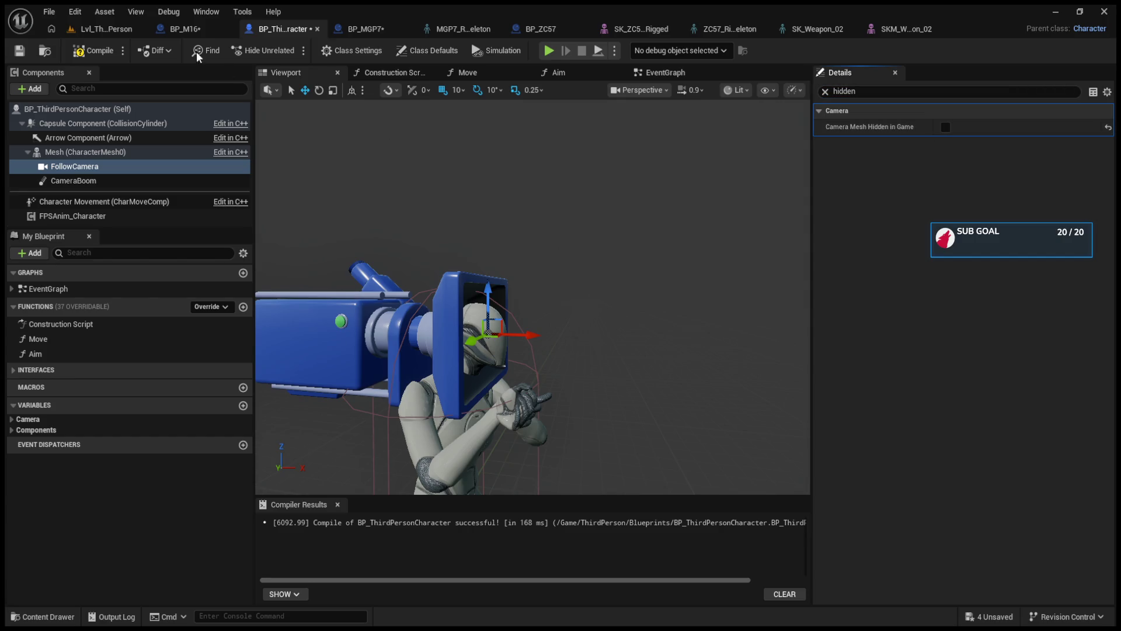
Run a play test with Alt+P, eject to inspect the character, then stop.
key("alt+p")
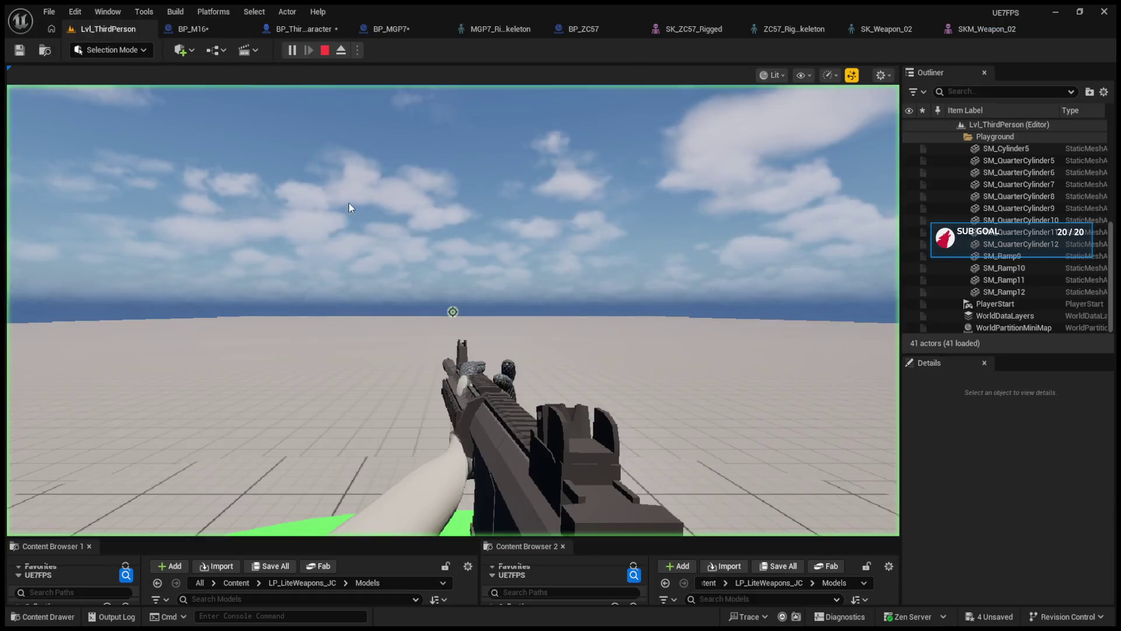
key("F8")
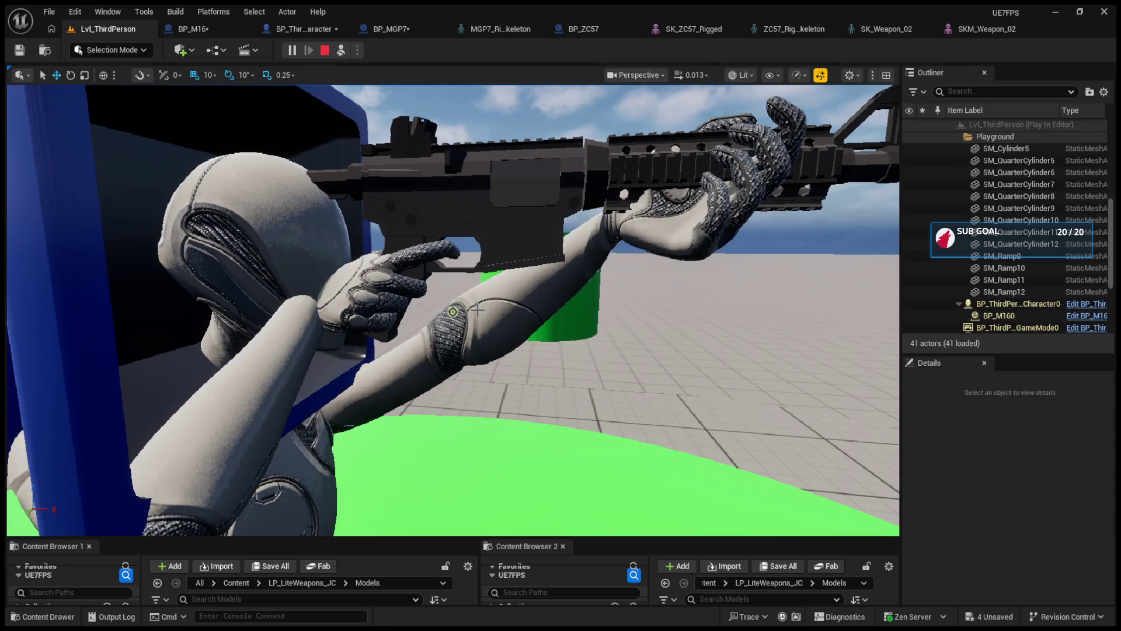
key("Escape")
Nudge the rifle skeleton's Root bone downward and run a quick play test.
left_click(969, 30)
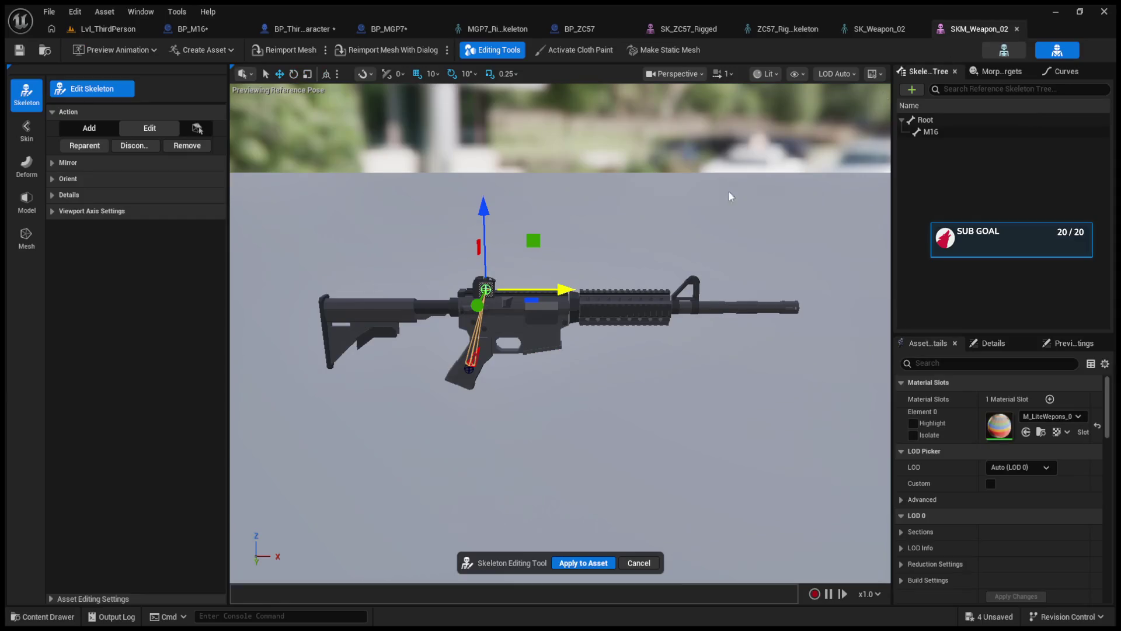
left_click(470, 367)
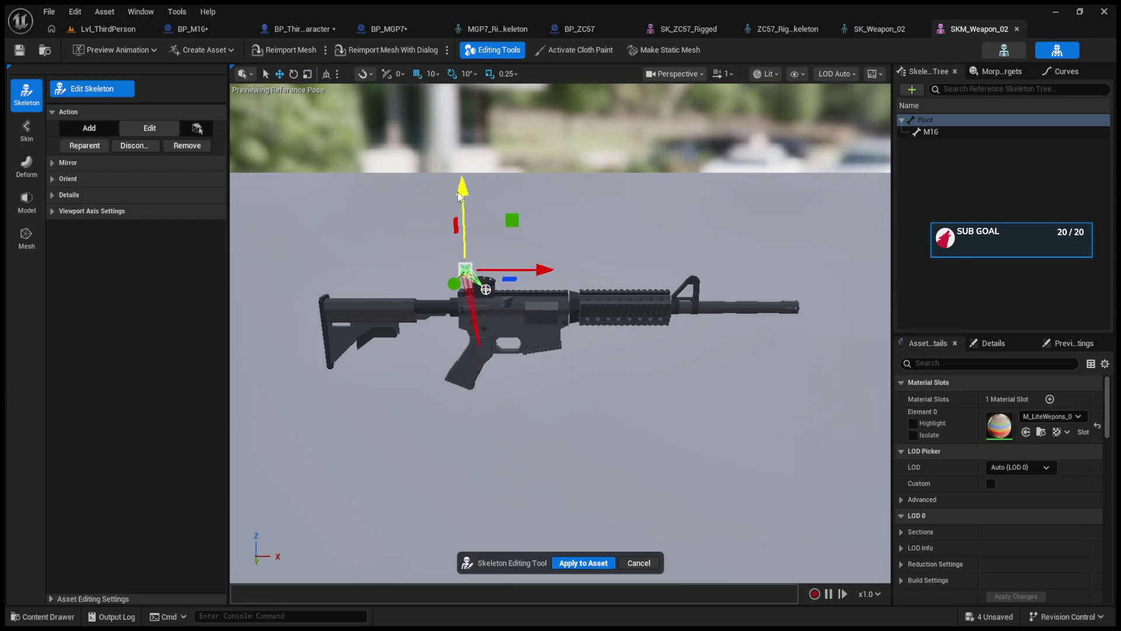
mouse_move(461, 222)
left_mouse_down()
mouse_move(488, 264)
mouse_move(547, 288)
left_mouse_up()
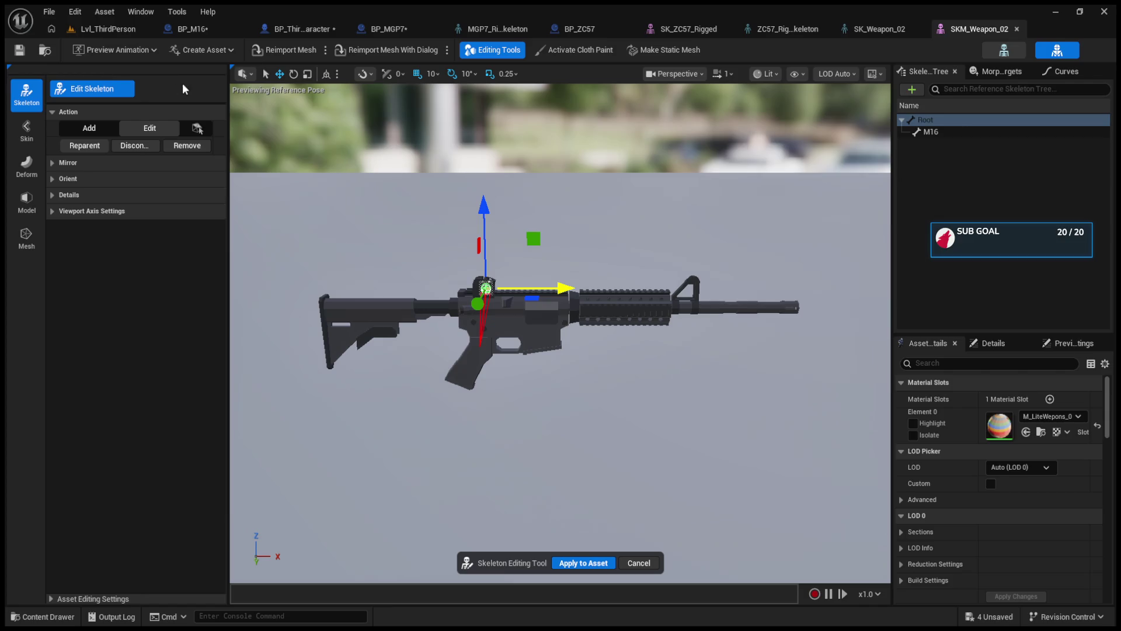
left_click(84, 31)
left_click(292, 50)
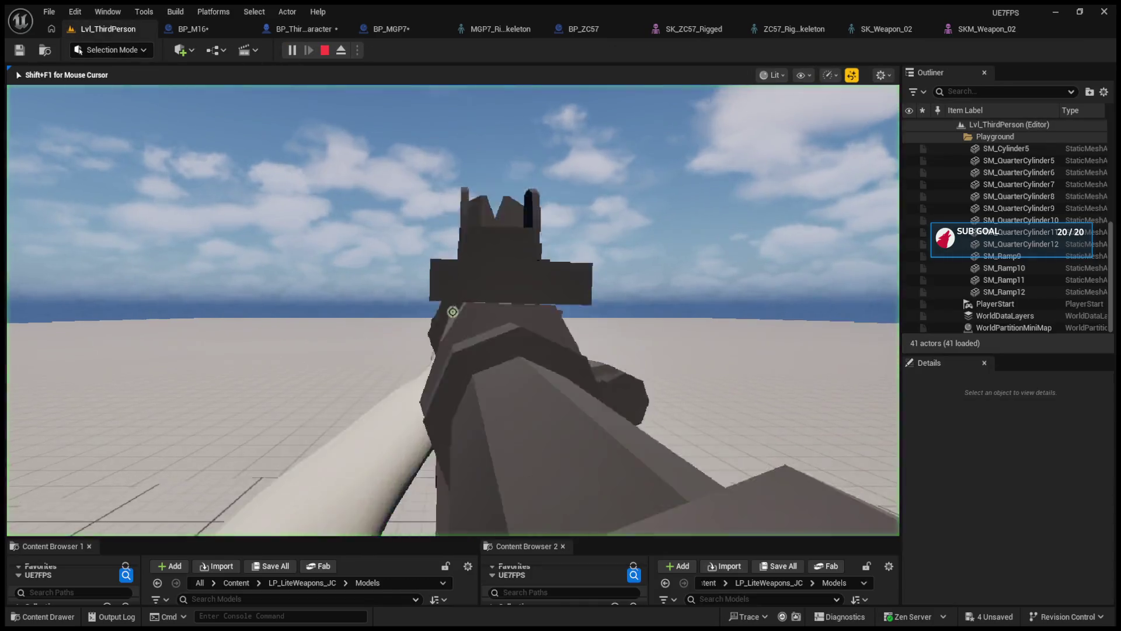
key("Escape")
Lower the S_Aim socket toward the rifle's top, shift the Root bone, and save.
left_click(948, 31)
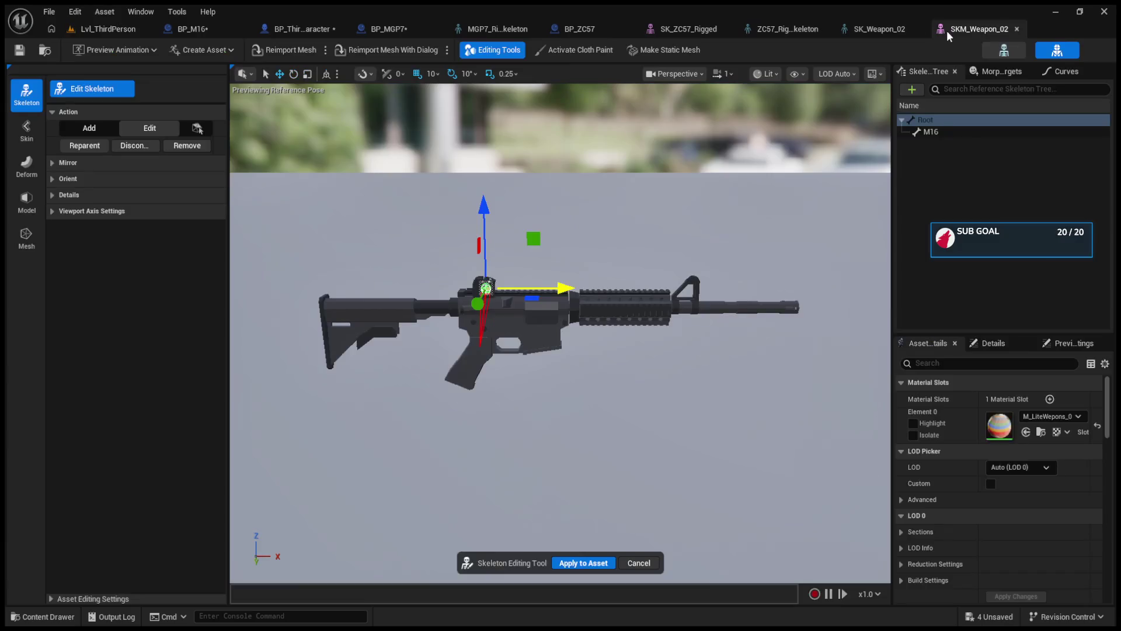
left_click(849, 28)
left_click(140, 151)
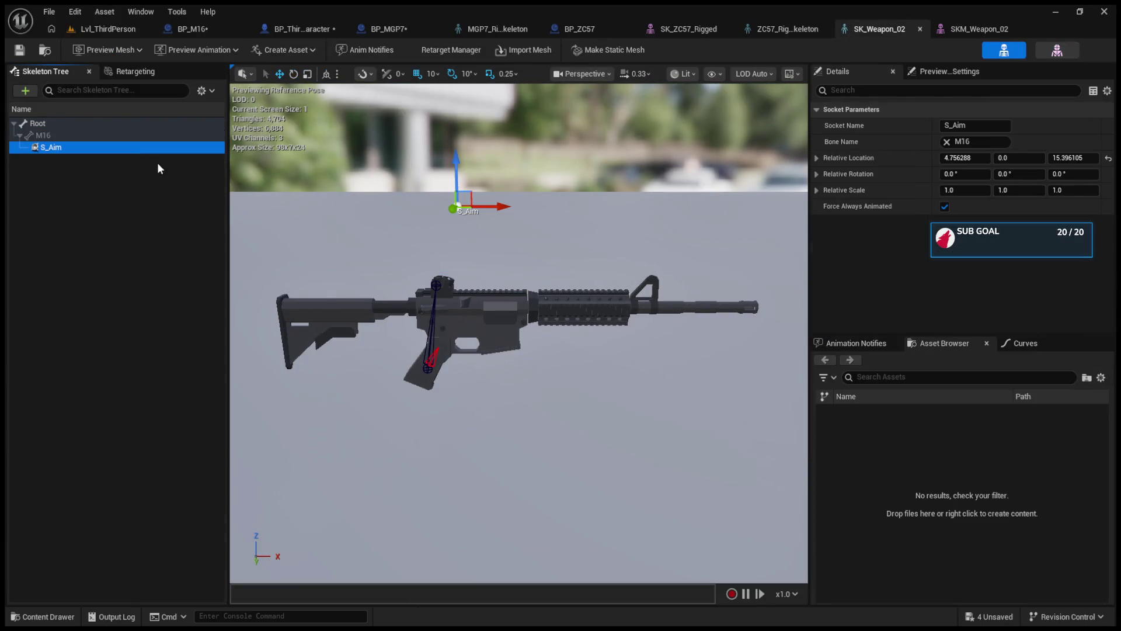
left_click_drag(457, 173, 457, 280)
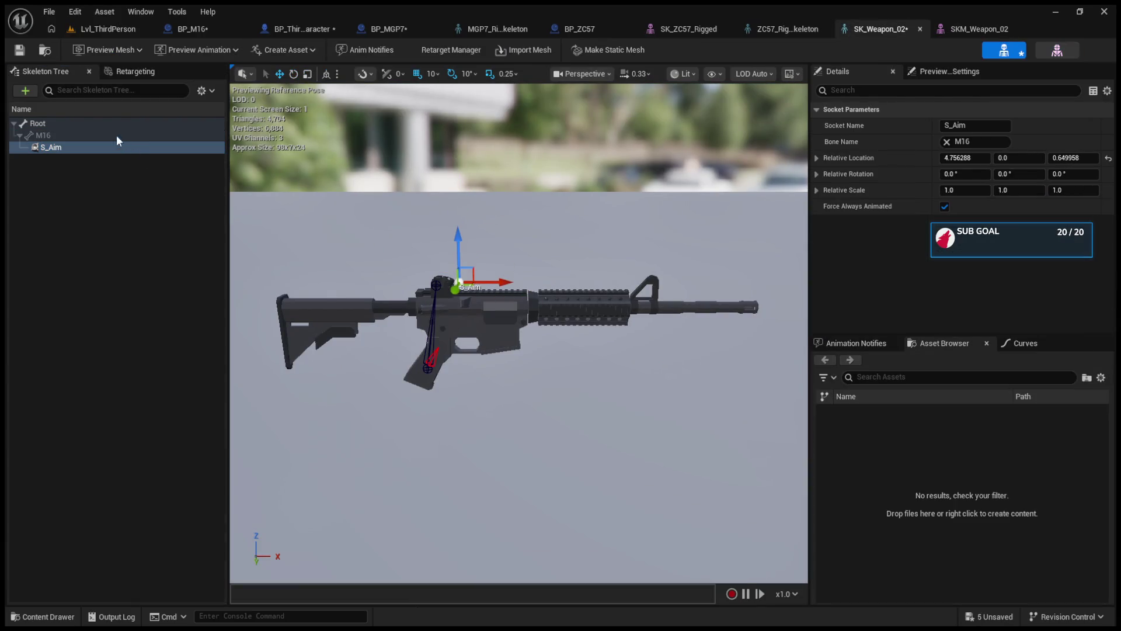
left_click(117, 124)
mouse_move(424, 382)
left_mouse_down()
mouse_move(406, 464)
mouse_move(569, 435)
mouse_move(549, 437)
left_mouse_up()
left_click(19, 50)
Play-test Lvl_ThirdPerson again, then go back to the SKM_Weapon_02 mesh editor.
left_click(108, 29)
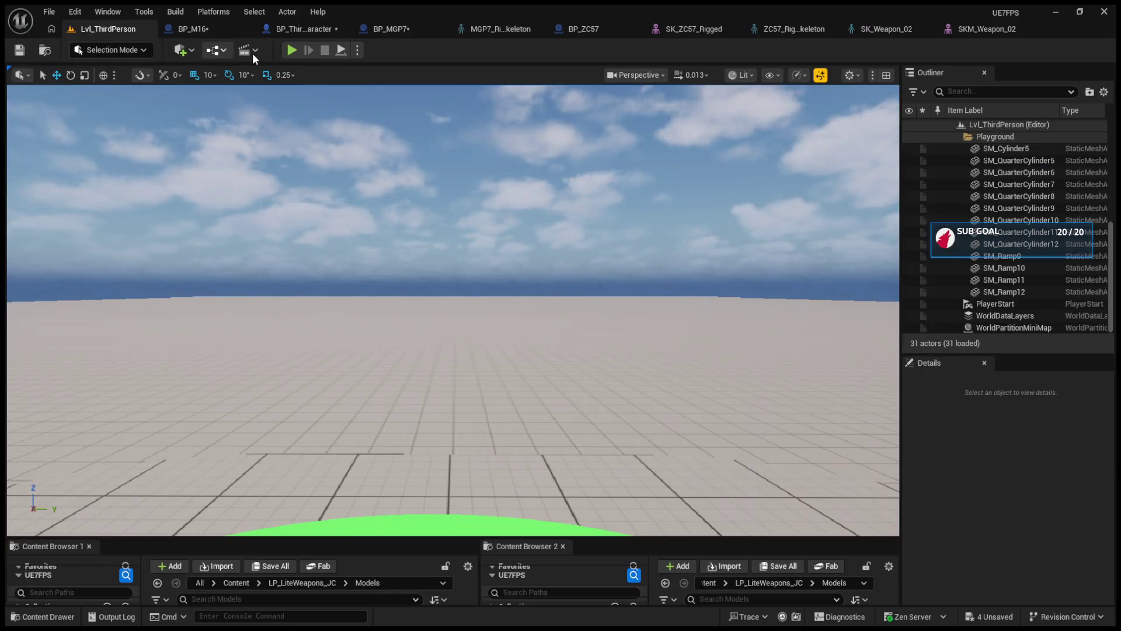
left_click(292, 49)
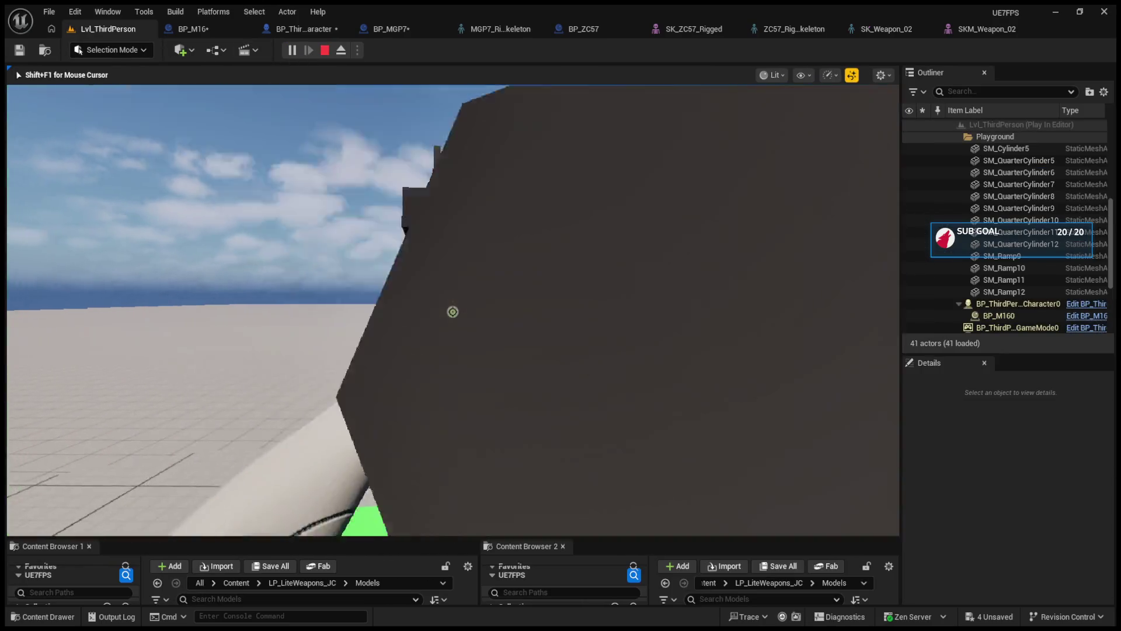
key("Escape")
left_click(981, 29)
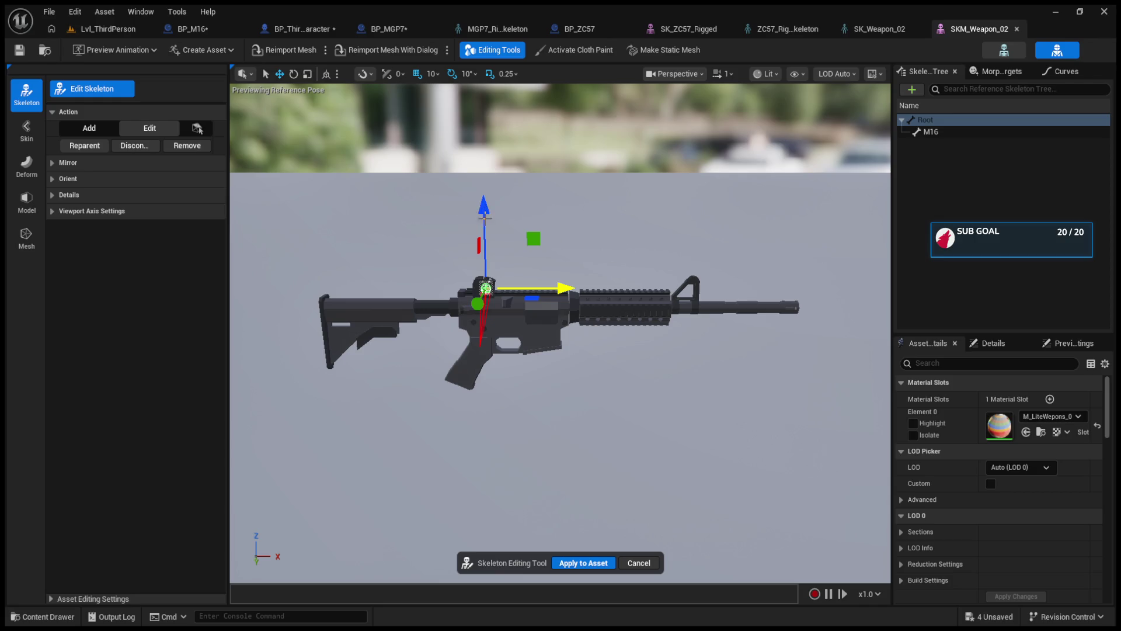
Move the M16 bone in SK_Weapon_02 down to the rifle's grip.
left_click(415, 265)
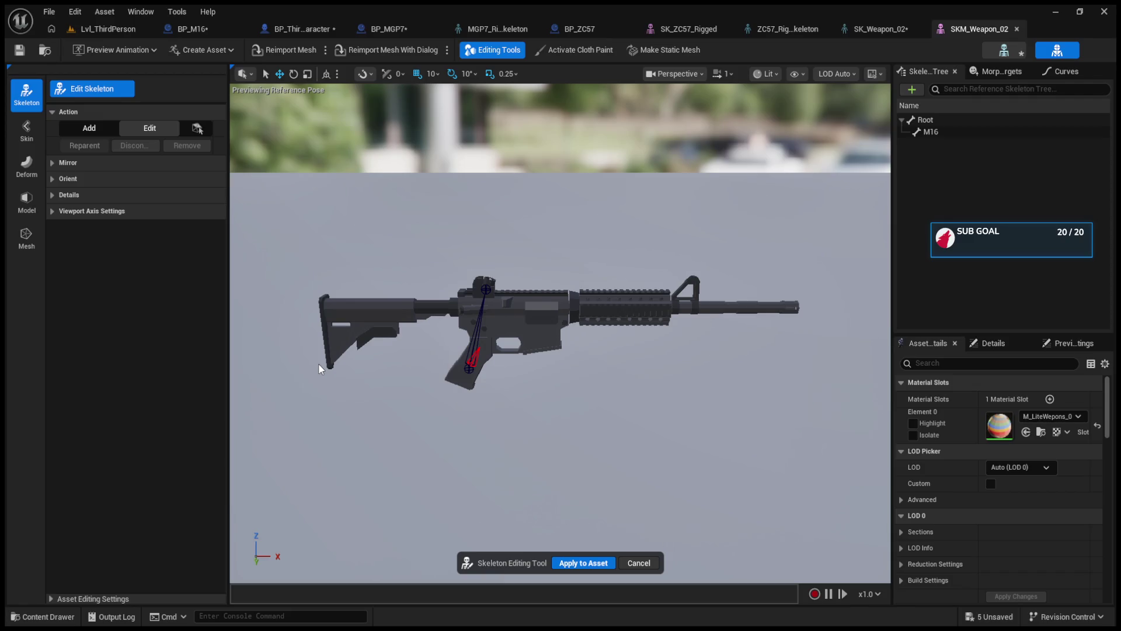
key("ctrl+z")
key("ctrl+z")
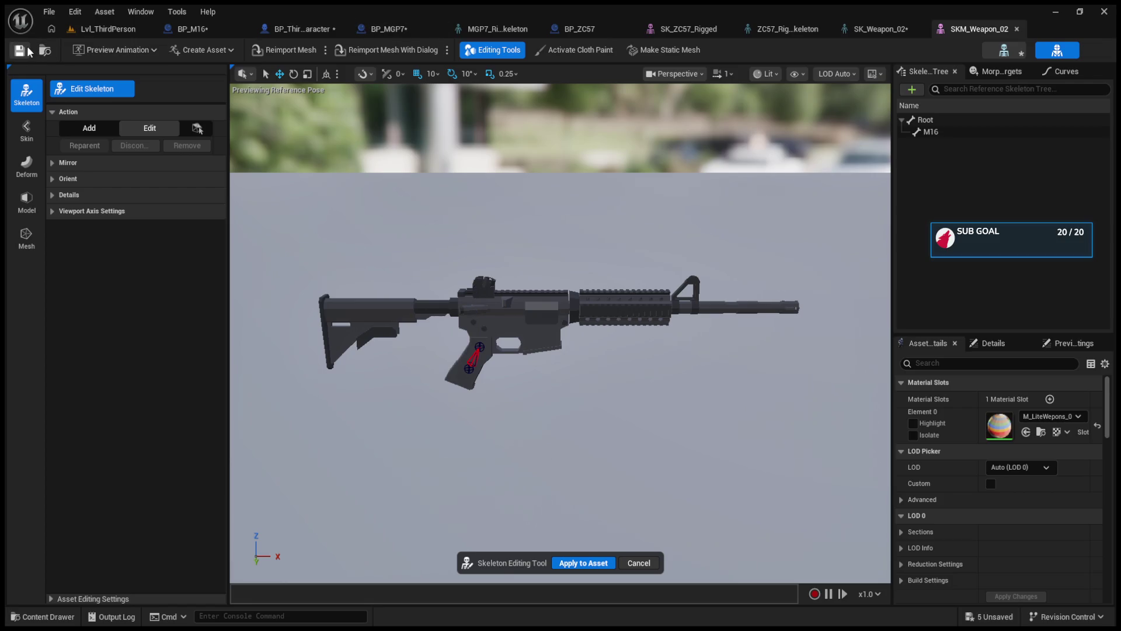
left_click(879, 30)
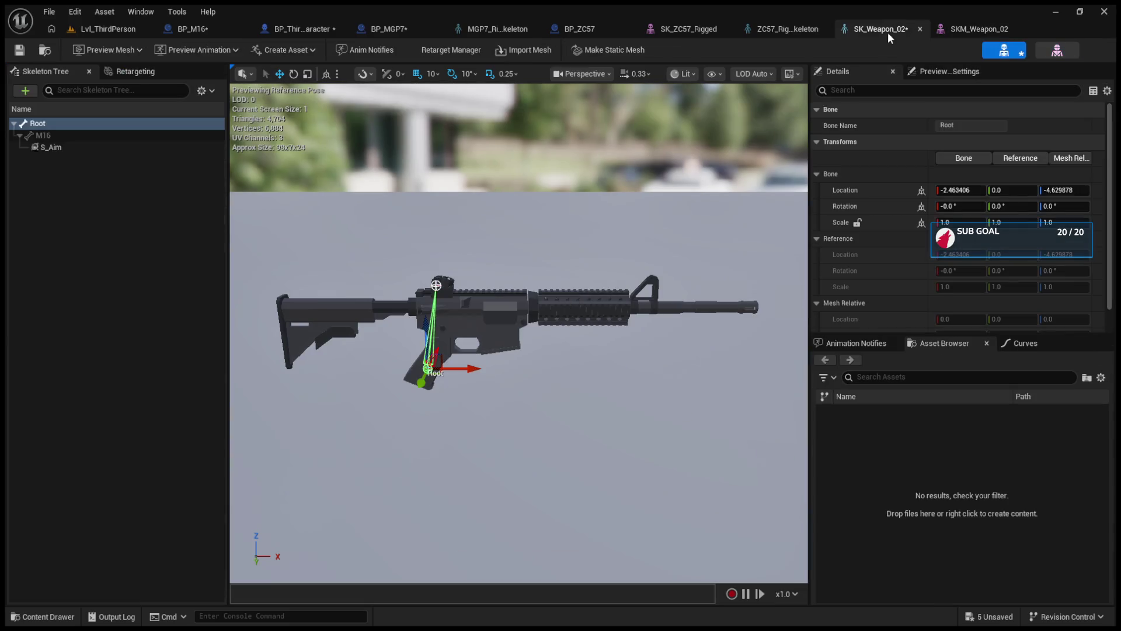
left_click(439, 286)
left_click_drag(440, 286, 438, 303)
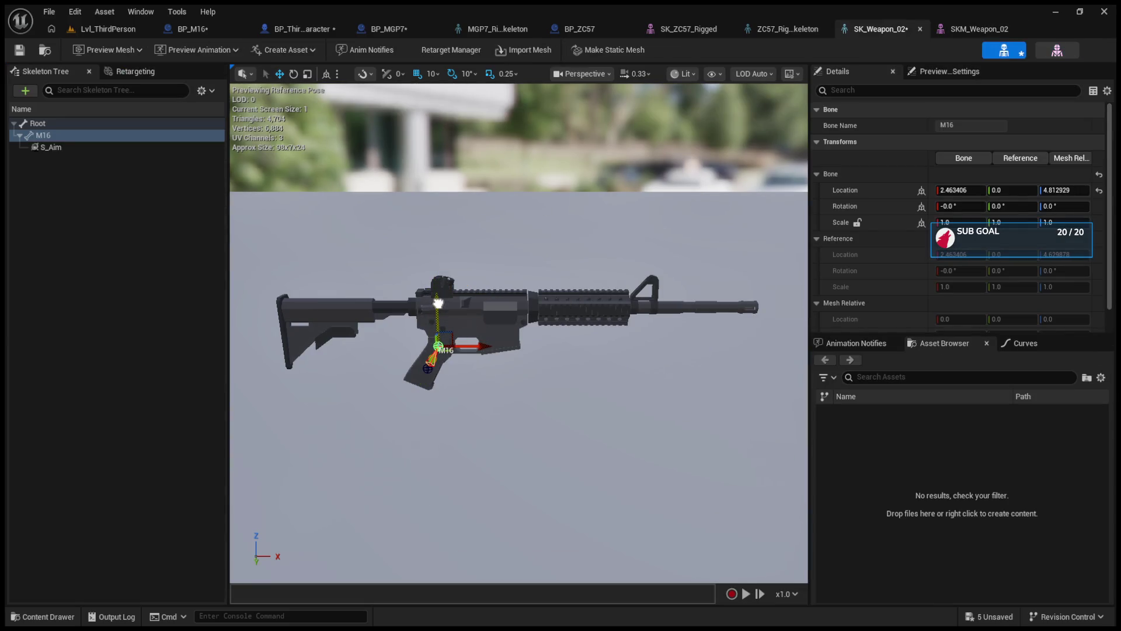
Save the weapon skeleton and select its S_Aim socket before opening BP_ThirdPersonCharacter.
left_click(19, 50)
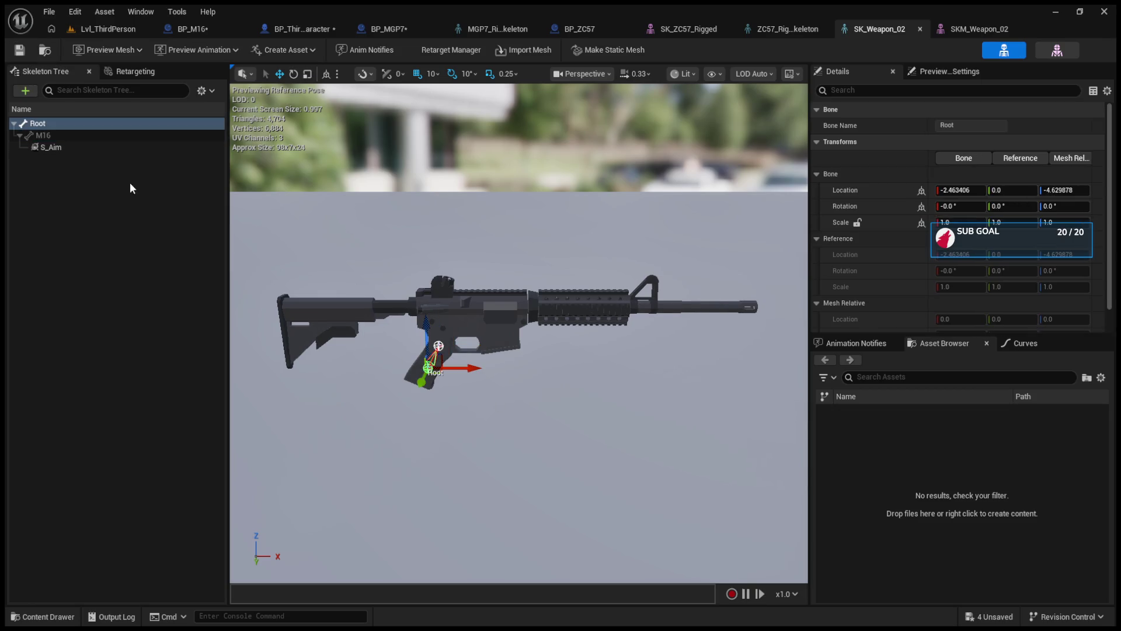
left_click(69, 147)
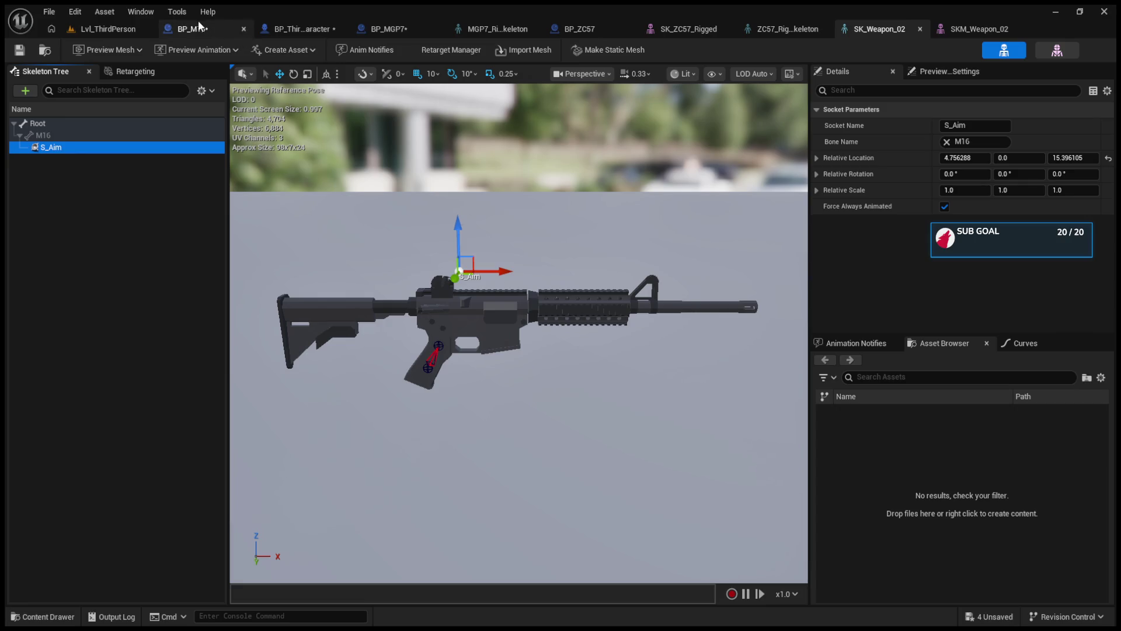
left_click(317, 27)
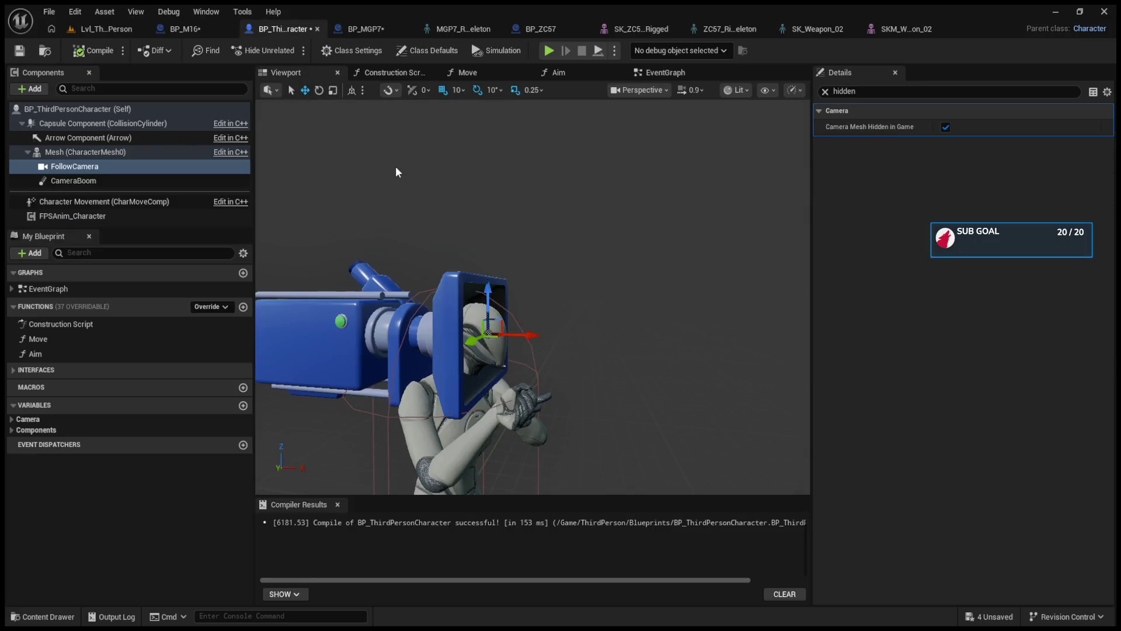
Review BP_ThirdPersonCharacter's Character Movement, class defaults and Mesh component with the property filter cleared.
left_click(93, 201)
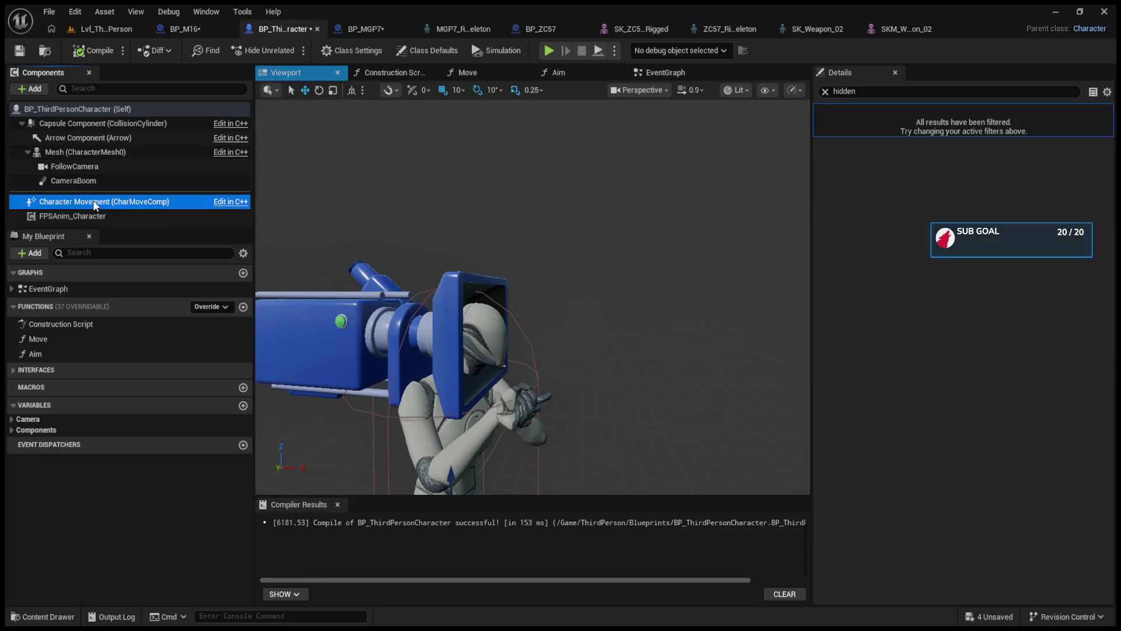
left_click(95, 109)
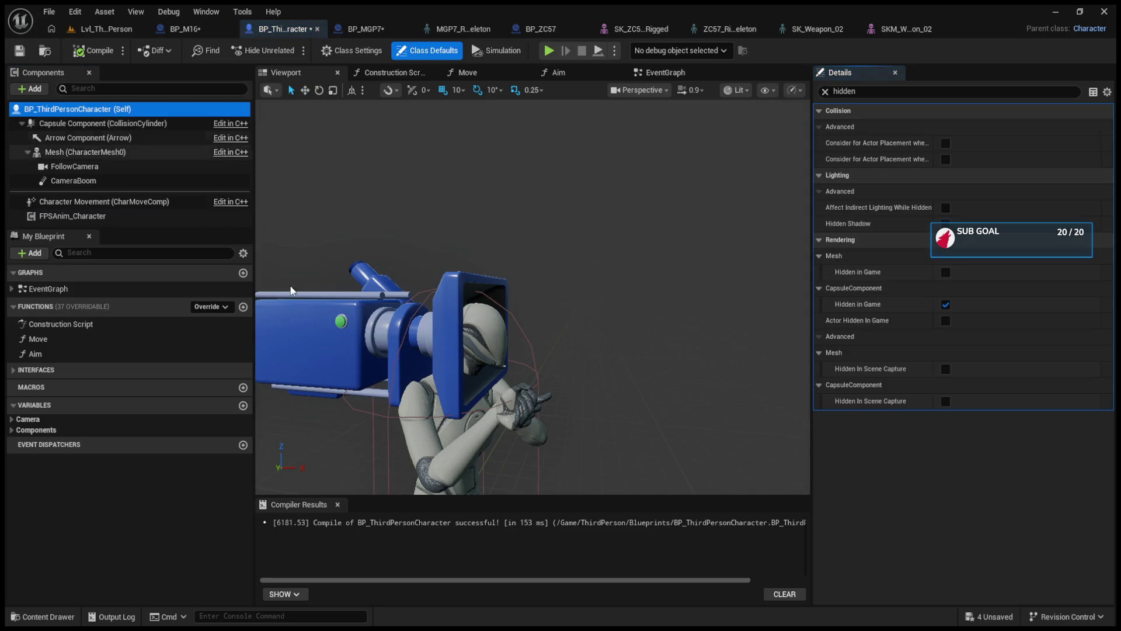
left_click(85, 152)
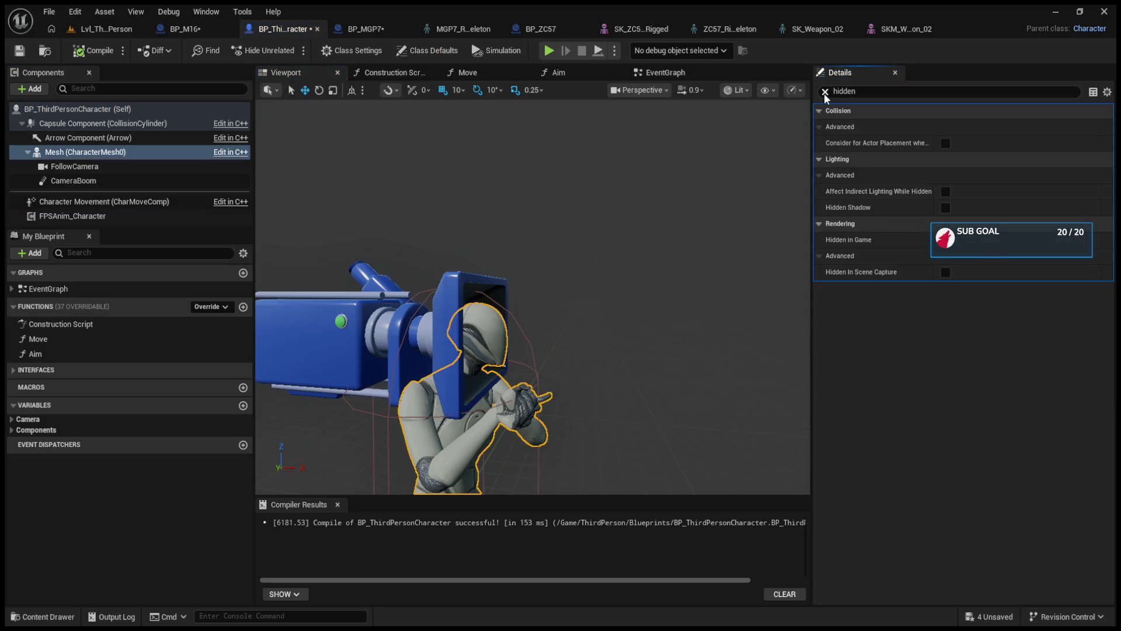
left_click(825, 92)
Back in Lvl_ThirdPerson, enlarge the content browser and open the SK_Mannequin skeleton.
left_click(99, 29)
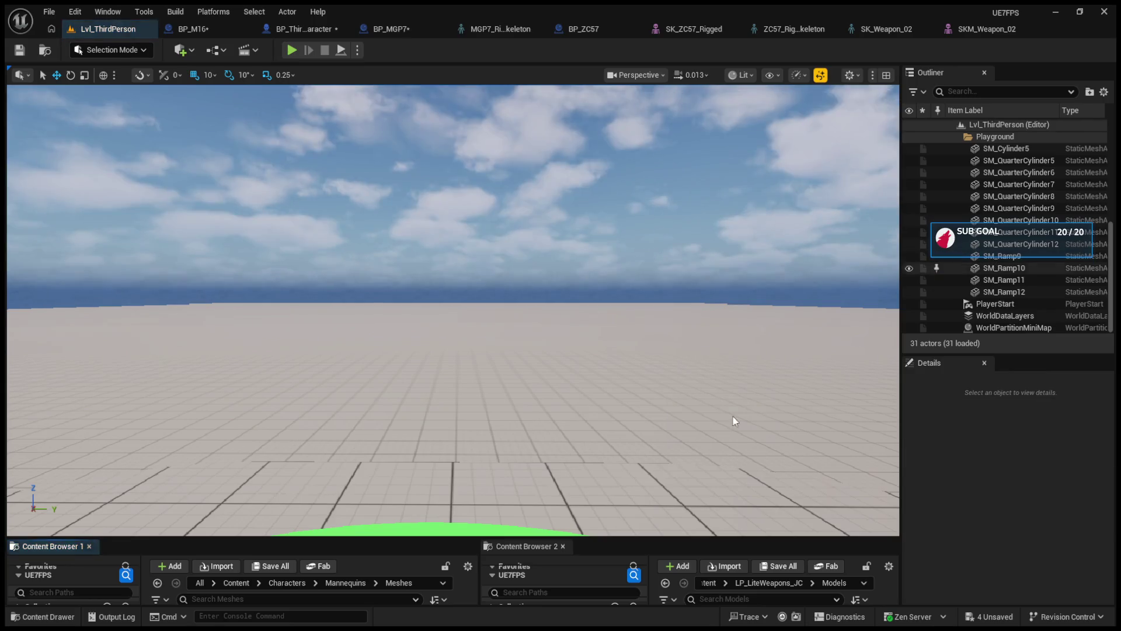
left_click_drag(621, 547, 592, 308)
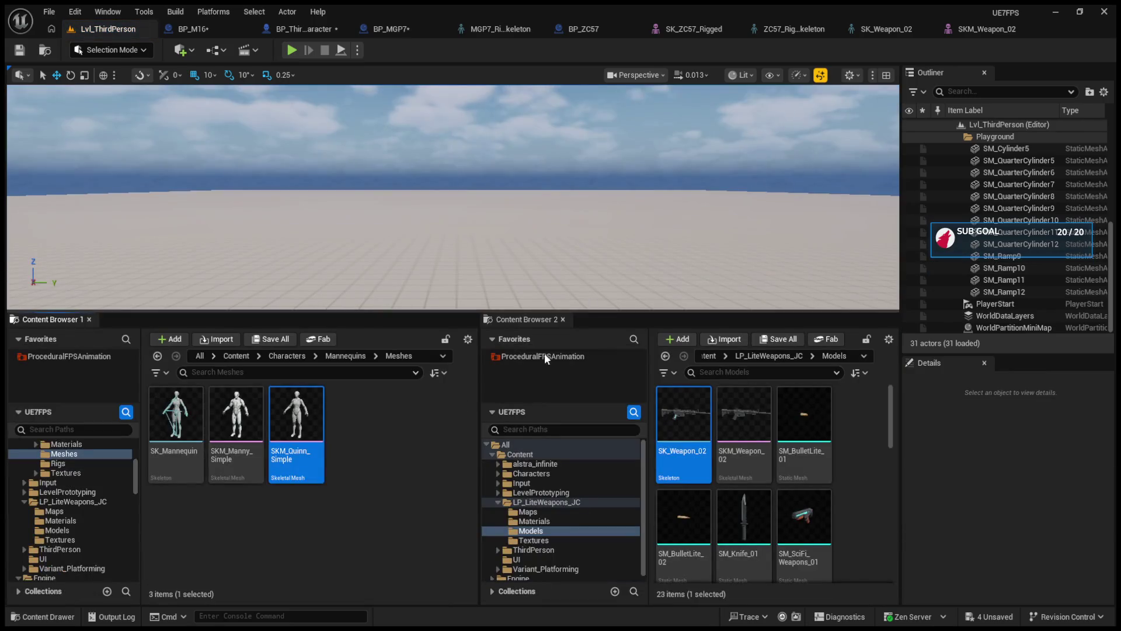
left_click(166, 445)
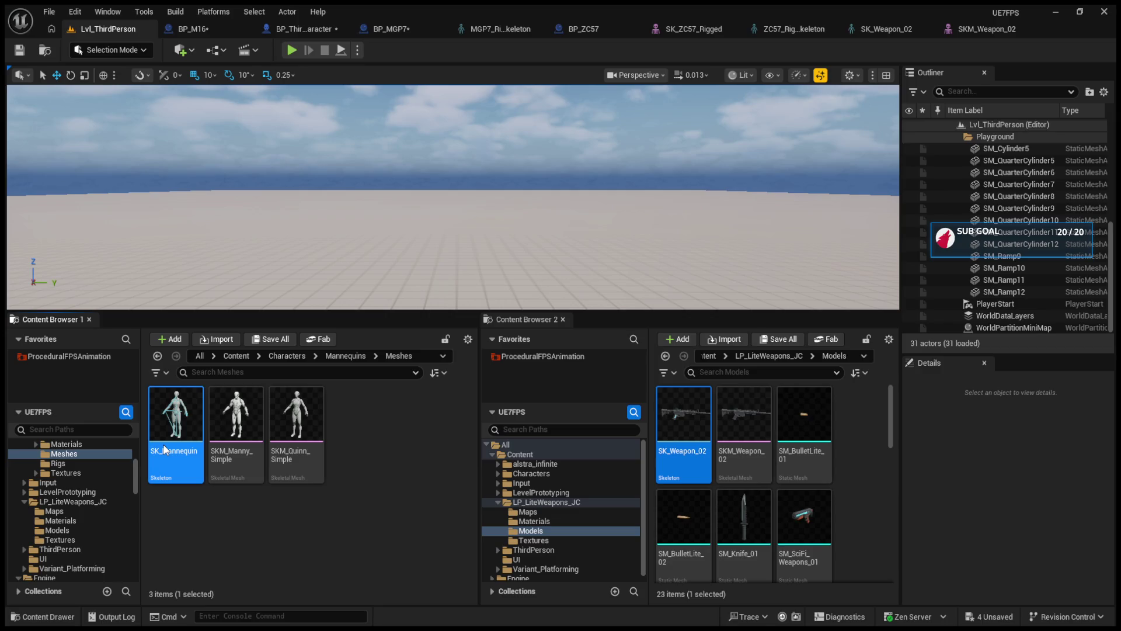
double_click(166, 450)
Find the head's Camera socket by searching 'camera', frame it and view it from the side.
scroll(142, 344, "down", 5)
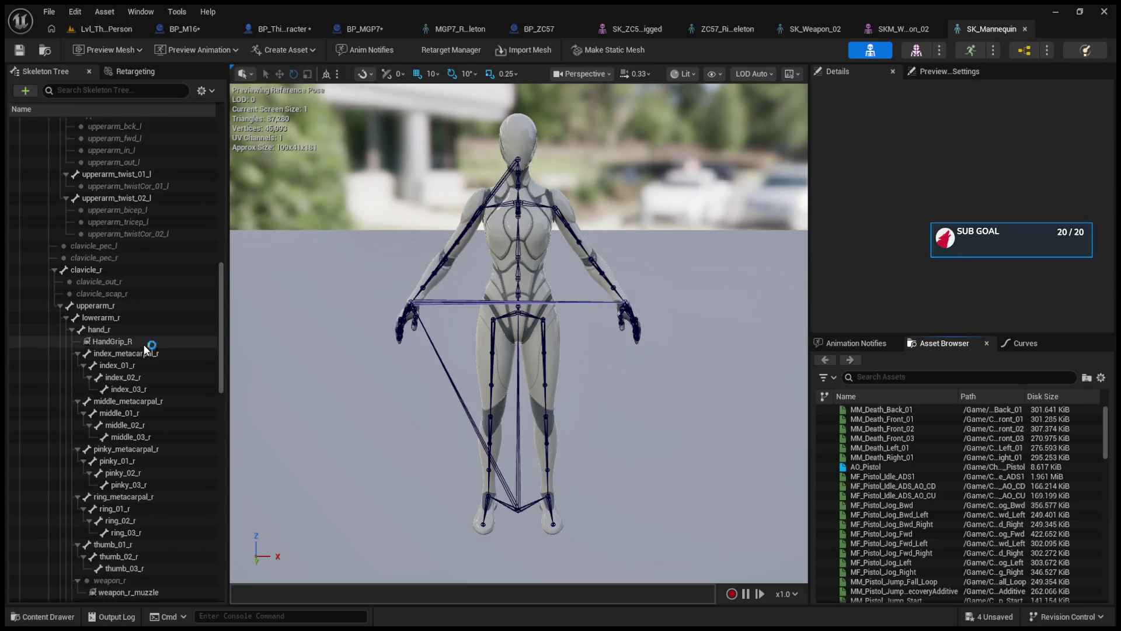
left_click(107, 95)
type("cam")
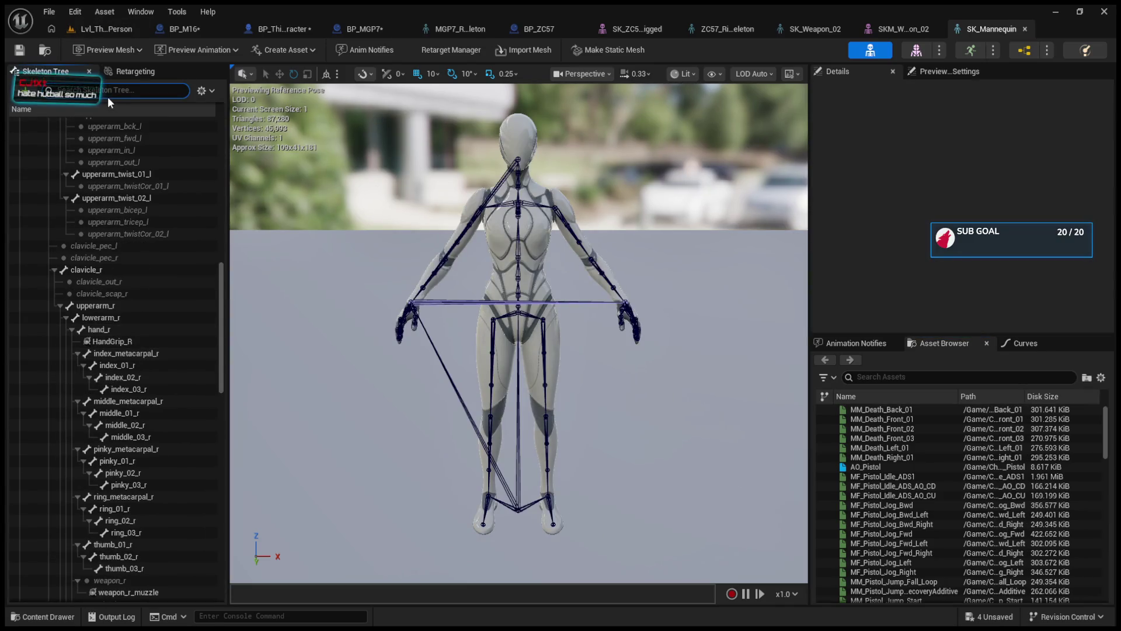
type("era")
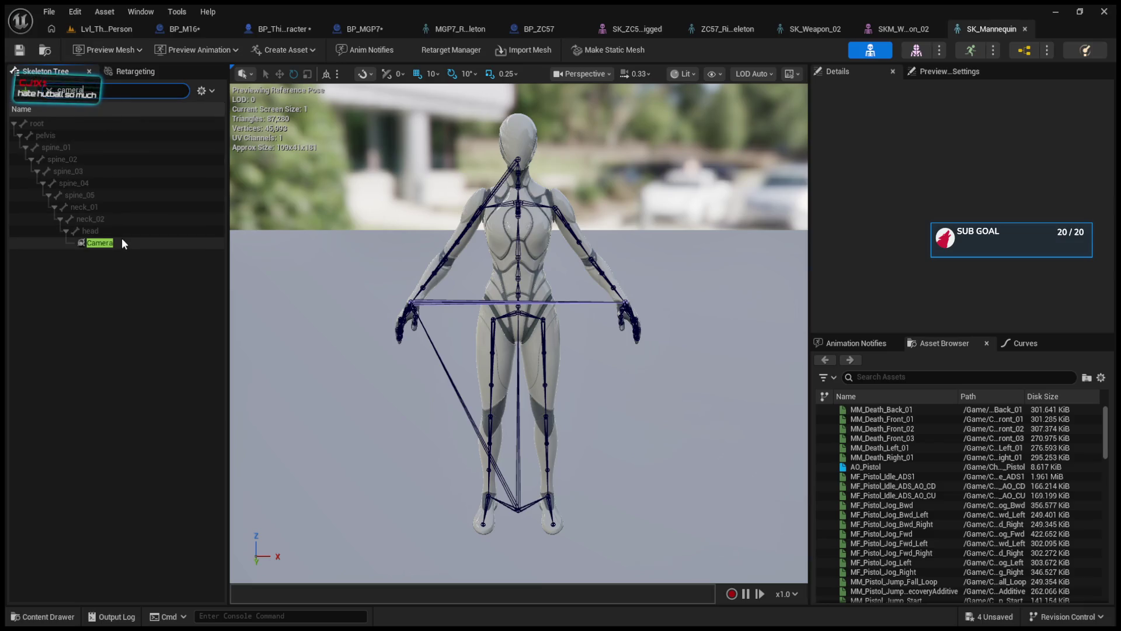
left_click(124, 243)
key("f")
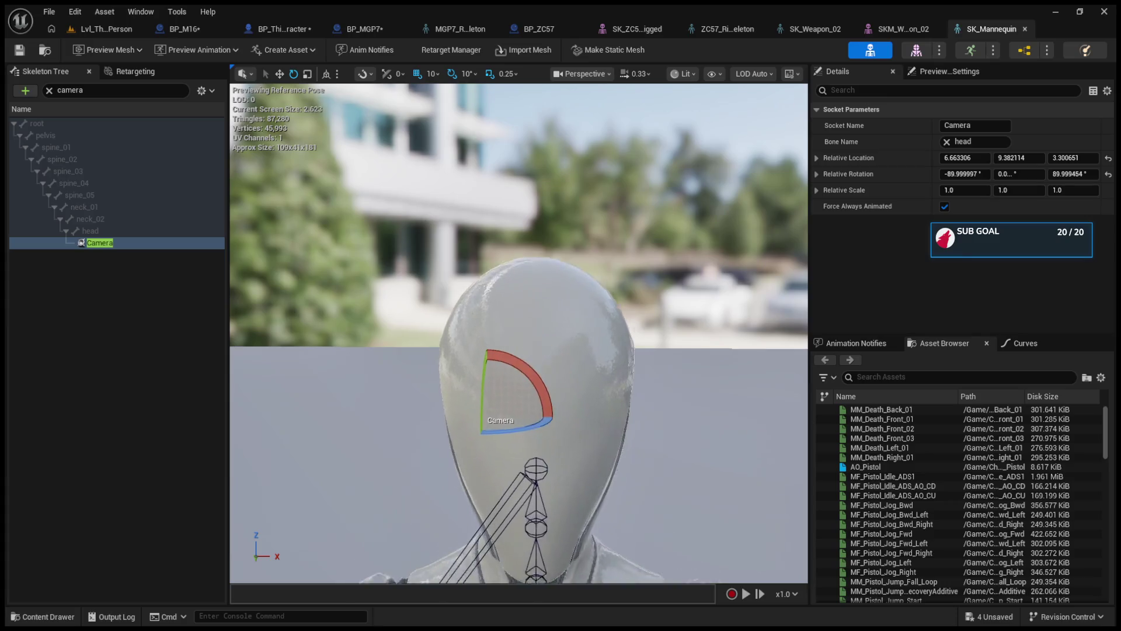
key("w")
left_click_drag(548, 333, 455, 341)
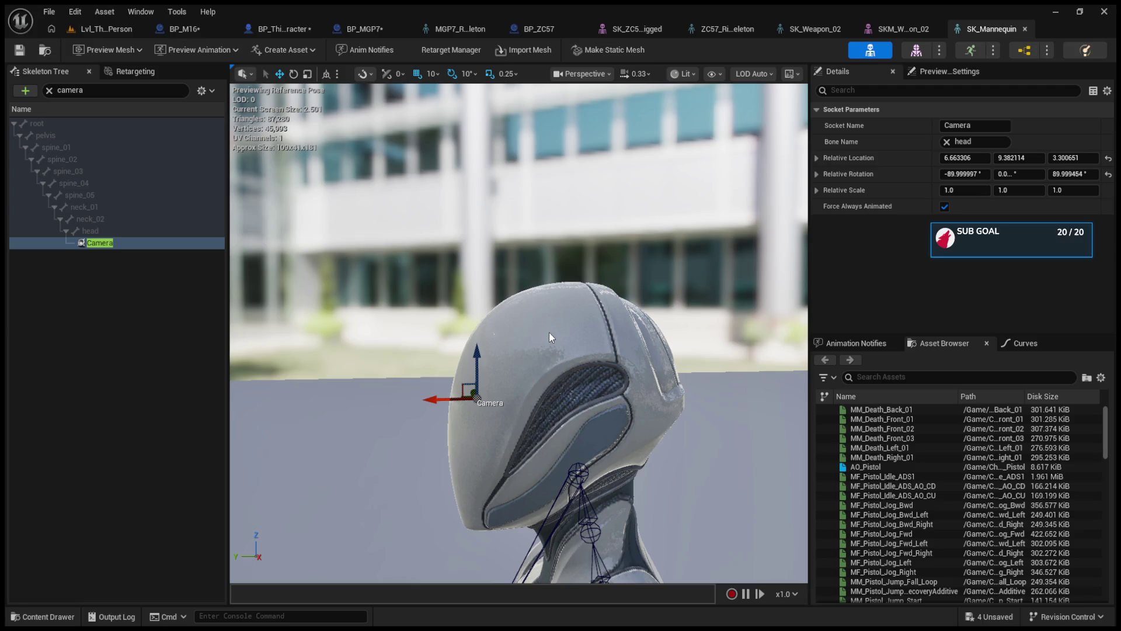
left_click(109, 32)
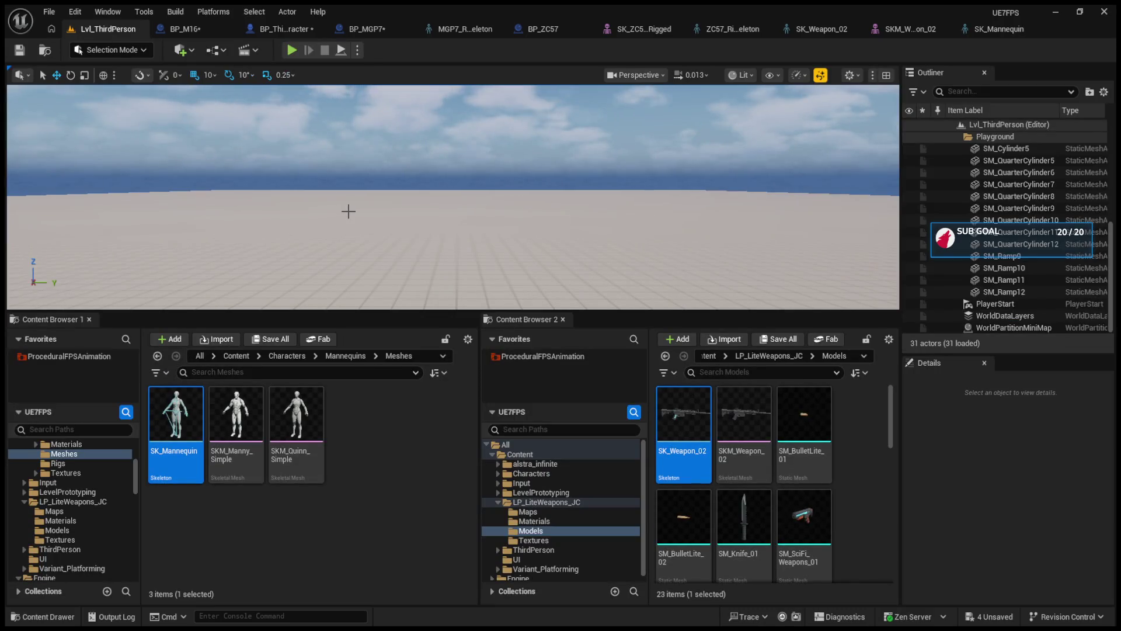
Open SKM_Weapon_02 and rename its joint bone to S_Aim.
double_click(746, 474)
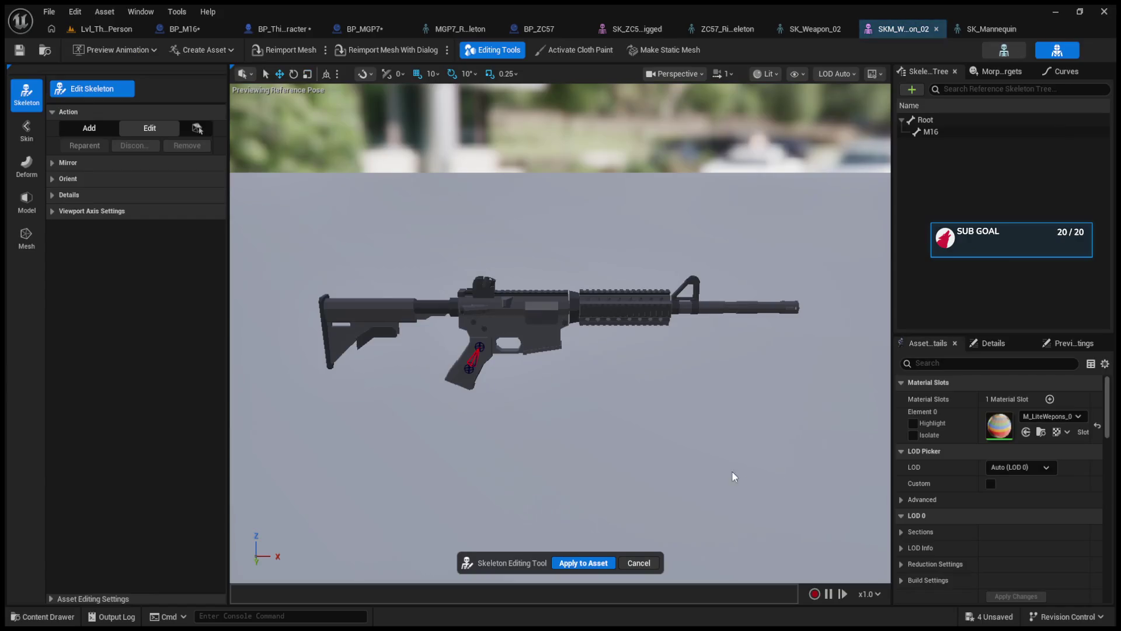
left_click(934, 132)
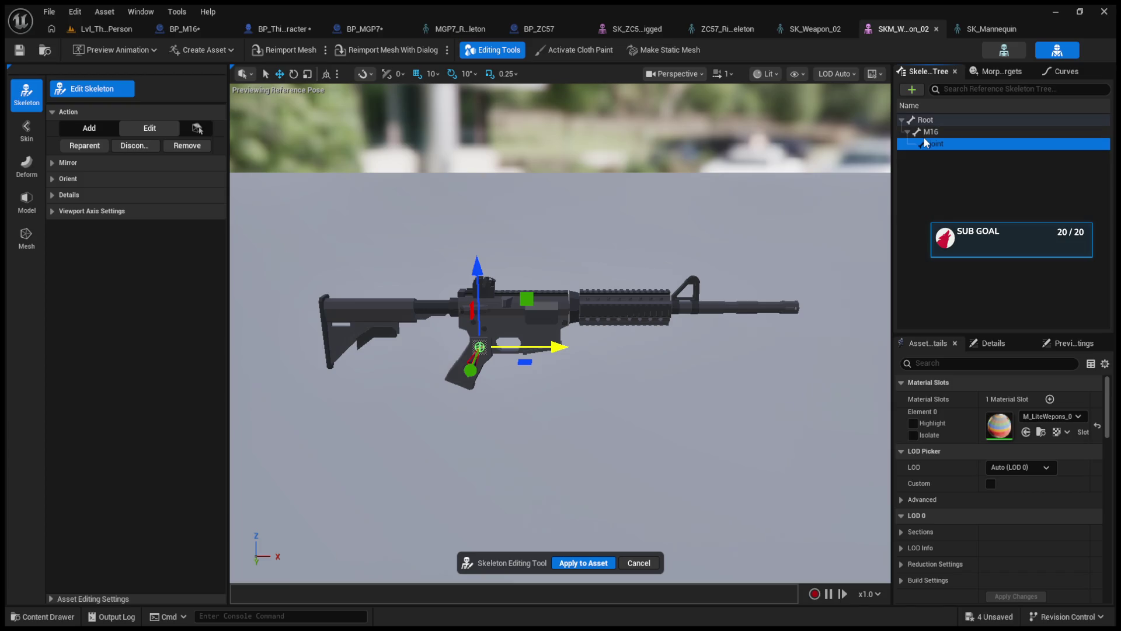
left_click(925, 143)
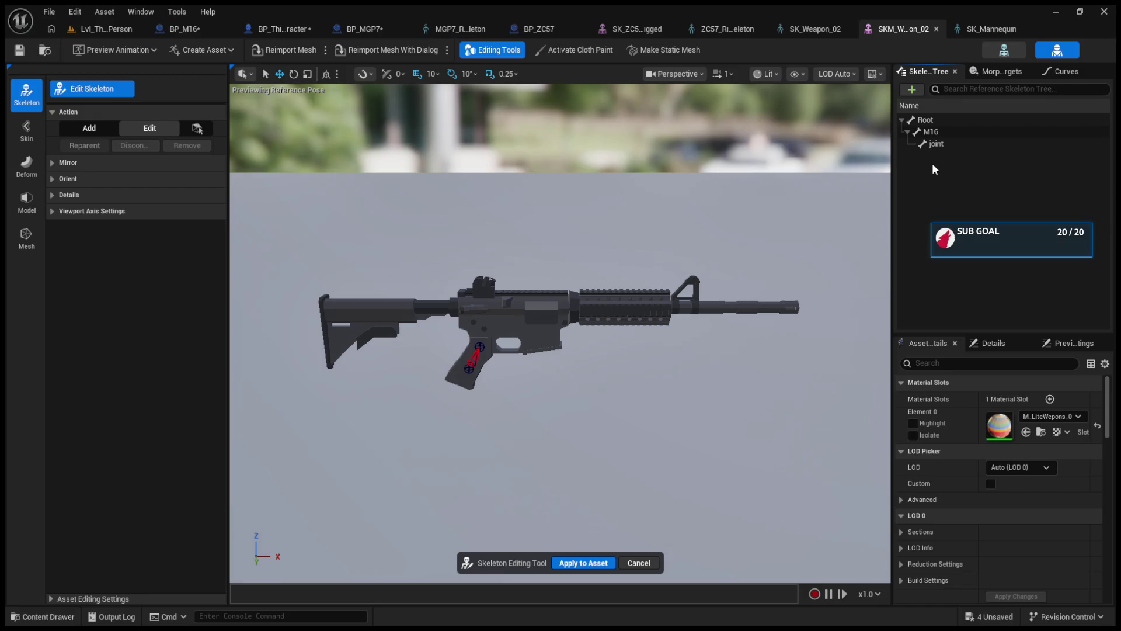
left_click(944, 146)
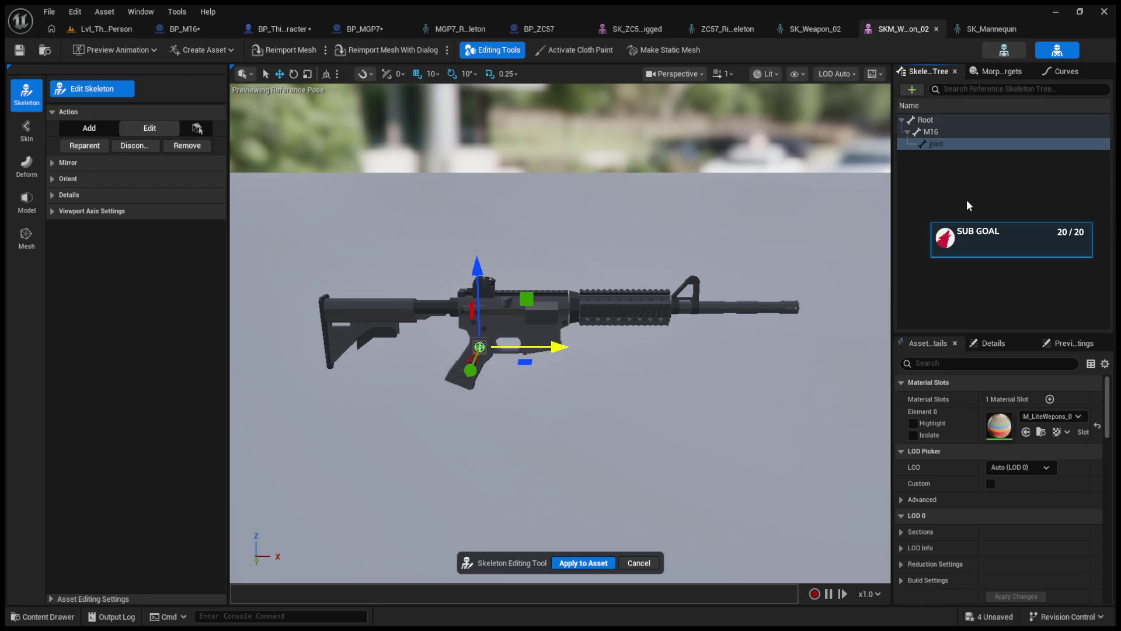
key("F2")
type("s")
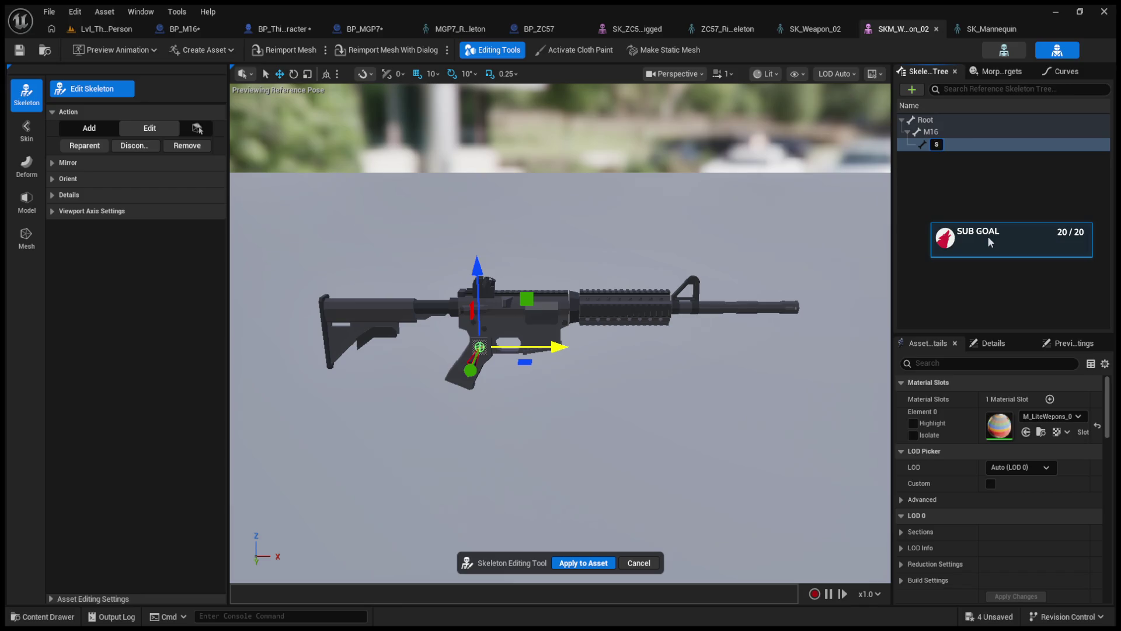
type("_")
type("Aim")
key("Return")
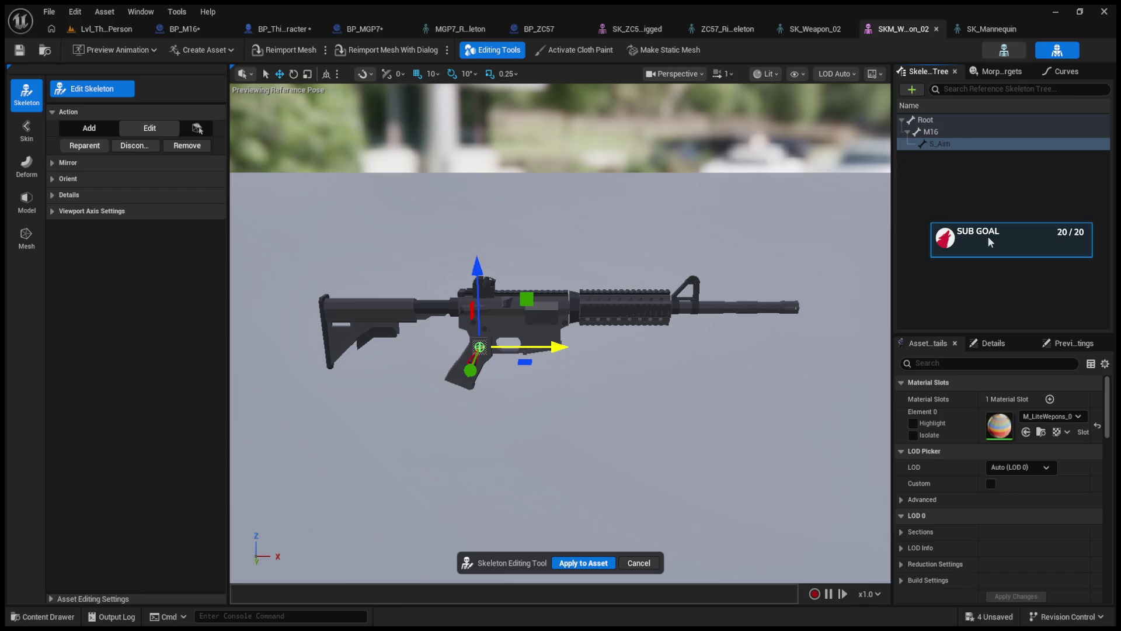
Raise the S_Aim bone onto the upper receiver and apply the edit to the asset.
left_click_drag(474, 283, 482, 206)
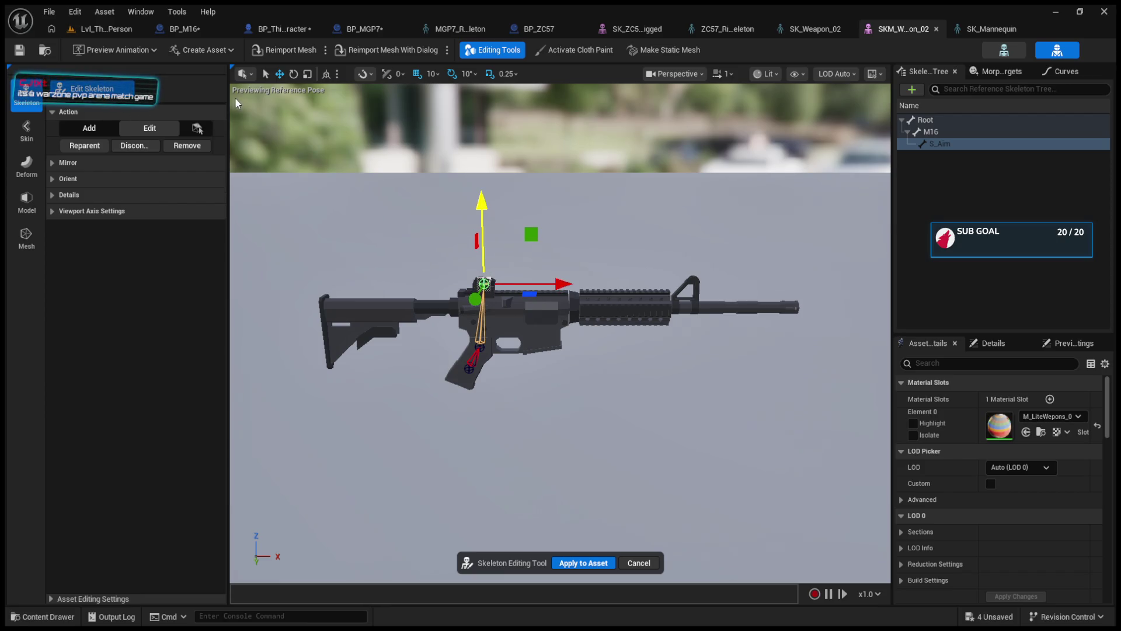
left_click(582, 563)
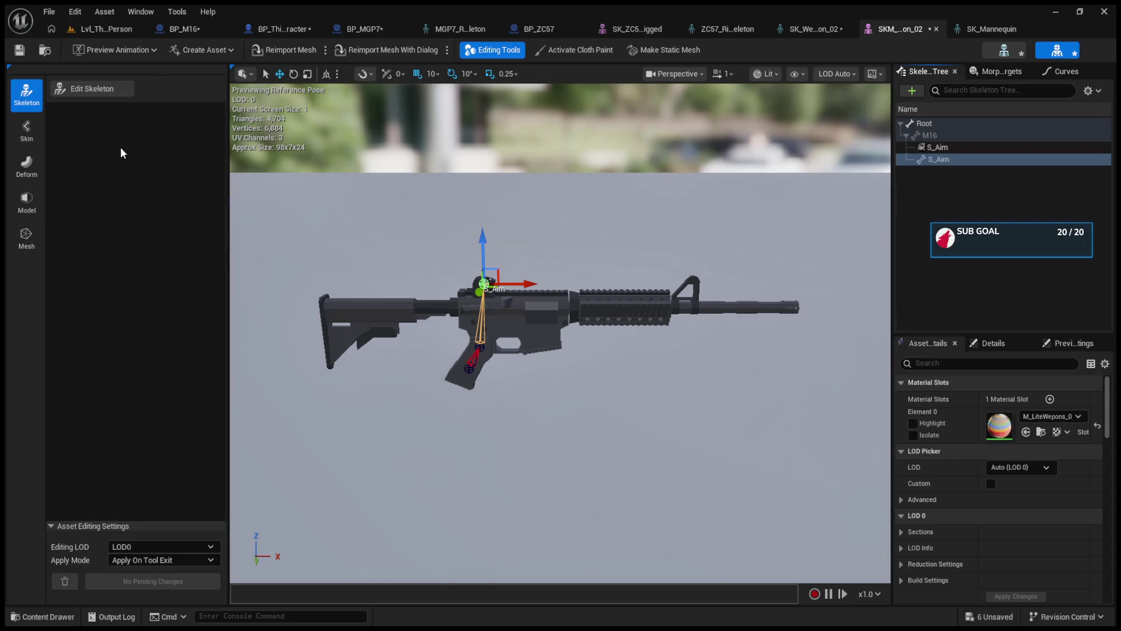
left_click(91, 30)
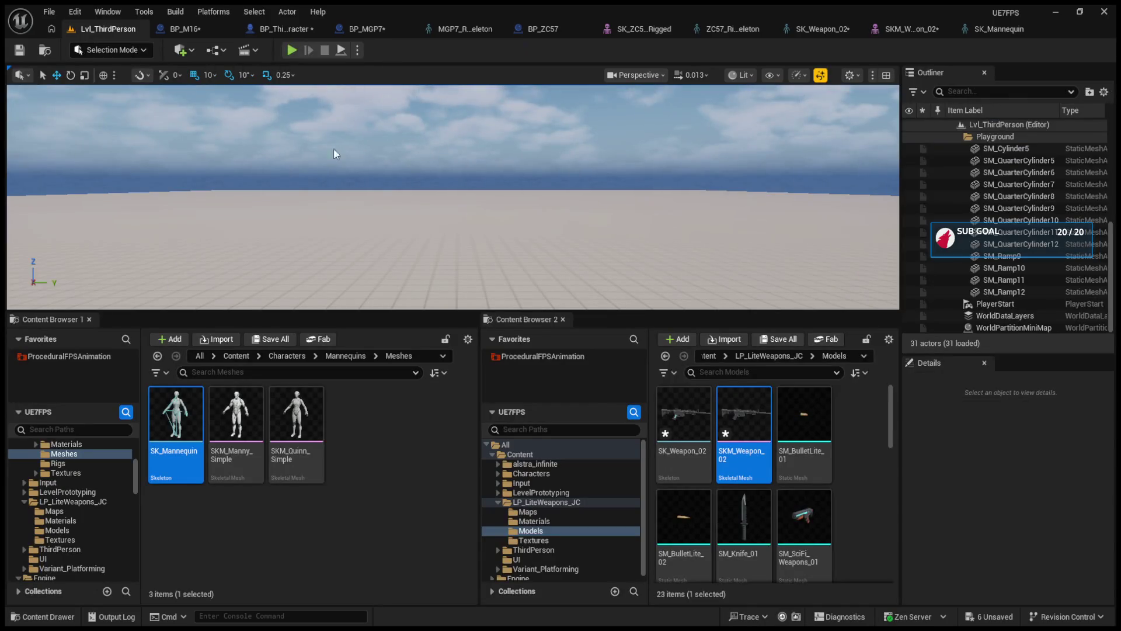
Enlarge the viewport and Play In Editor with Alt+P to test the rifle in first person.
left_click_drag(443, 313, 443, 473)
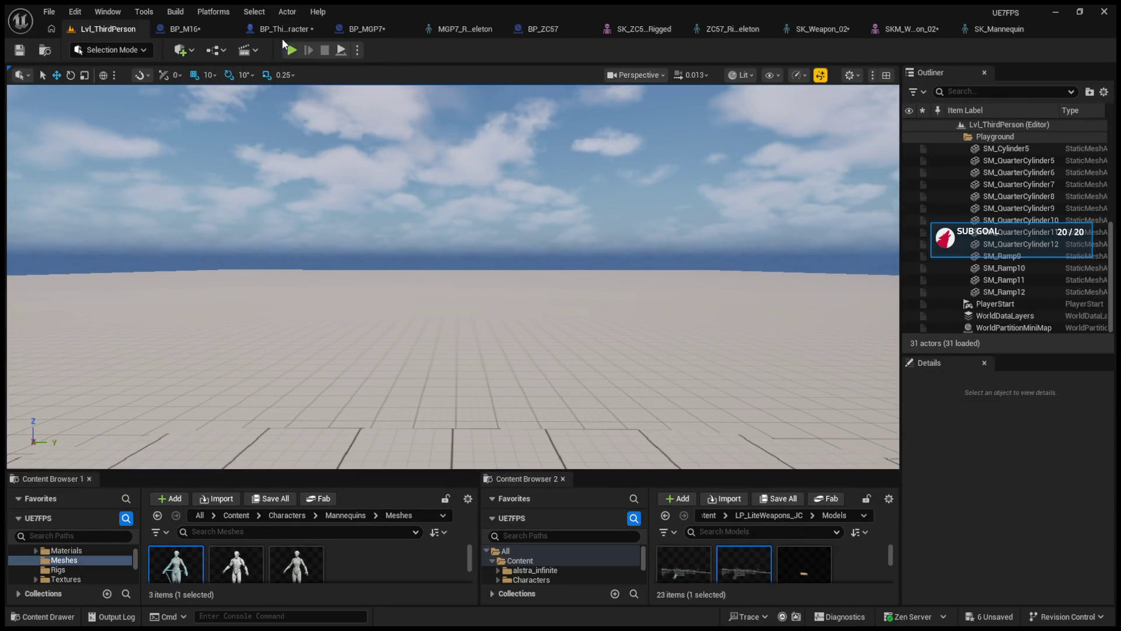
key("alt+p")
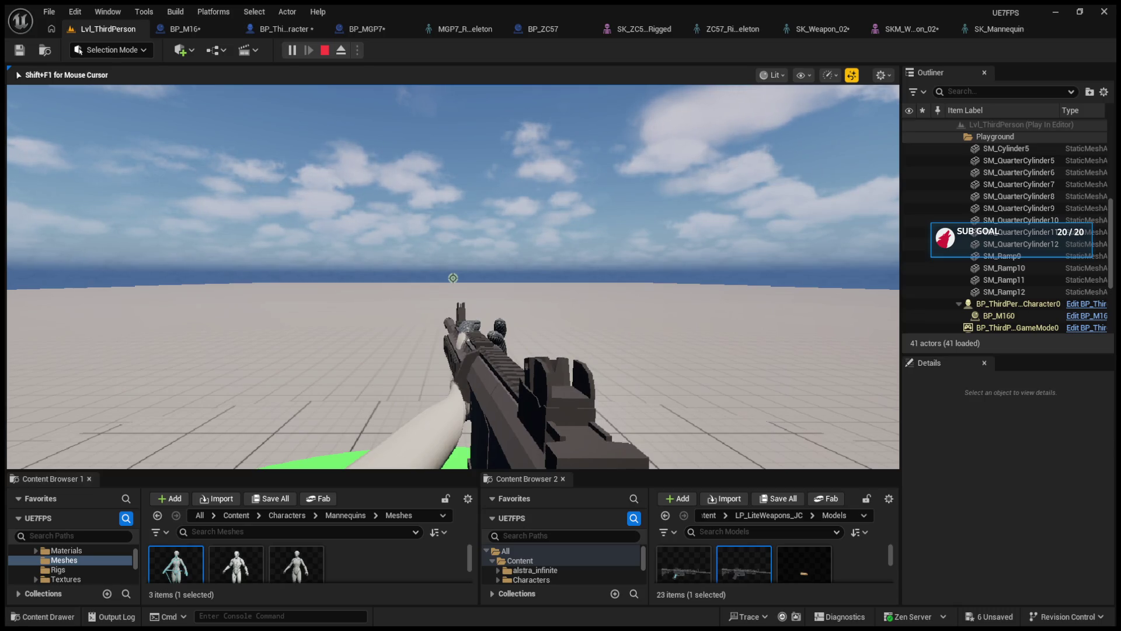
Stop the Play In Editor session with Esc.
key("Escape")
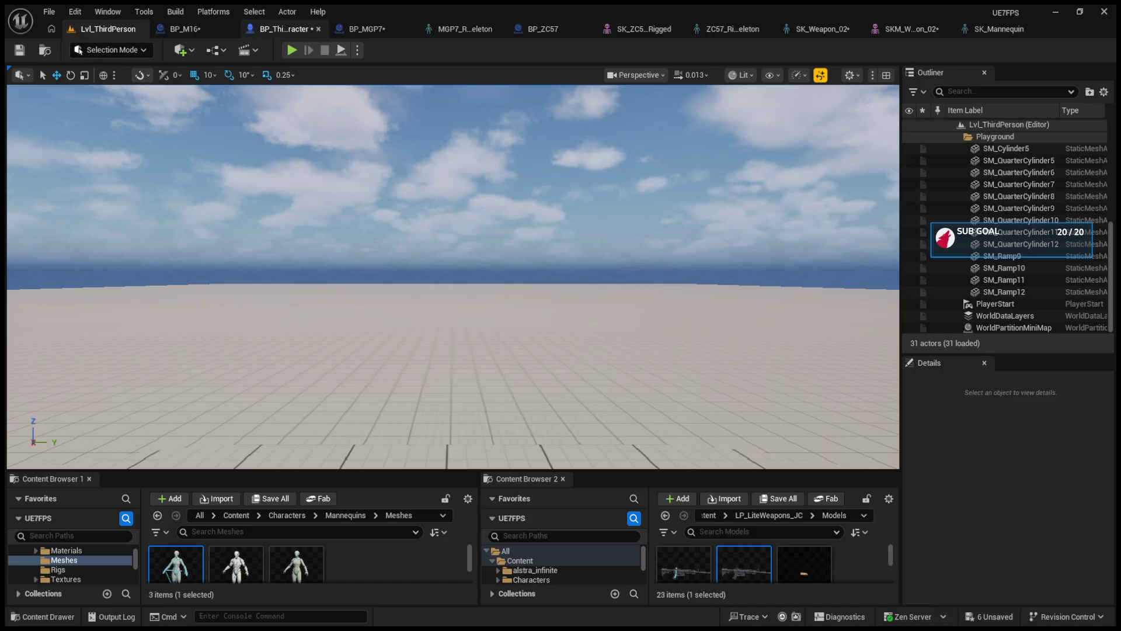
left_click(182, 29)
left_click(101, 29)
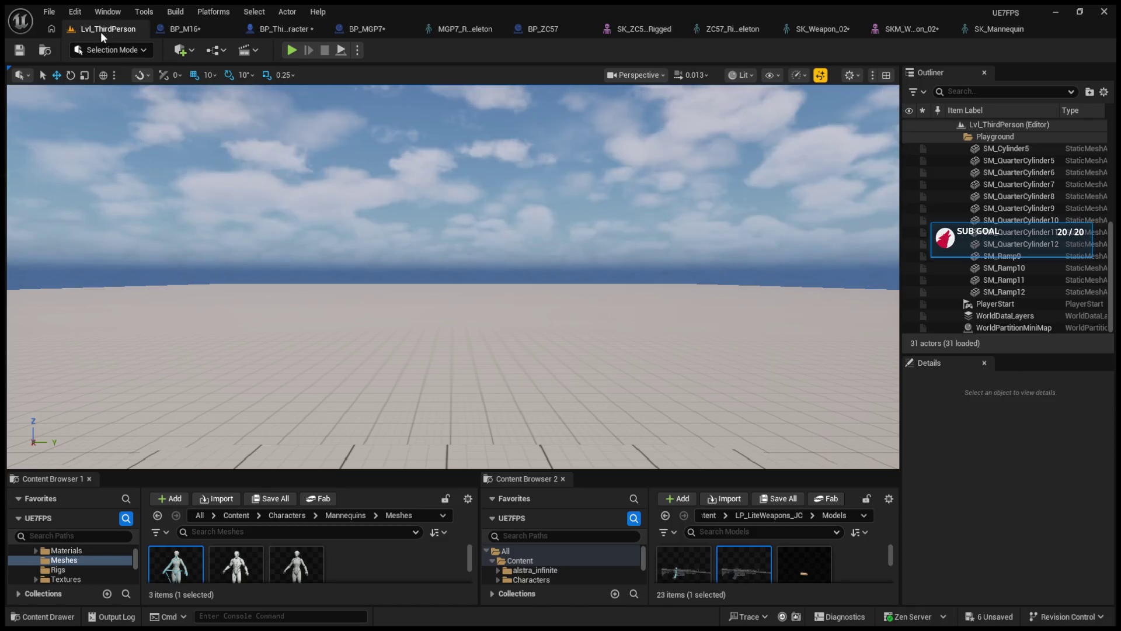
left_click(290, 50)
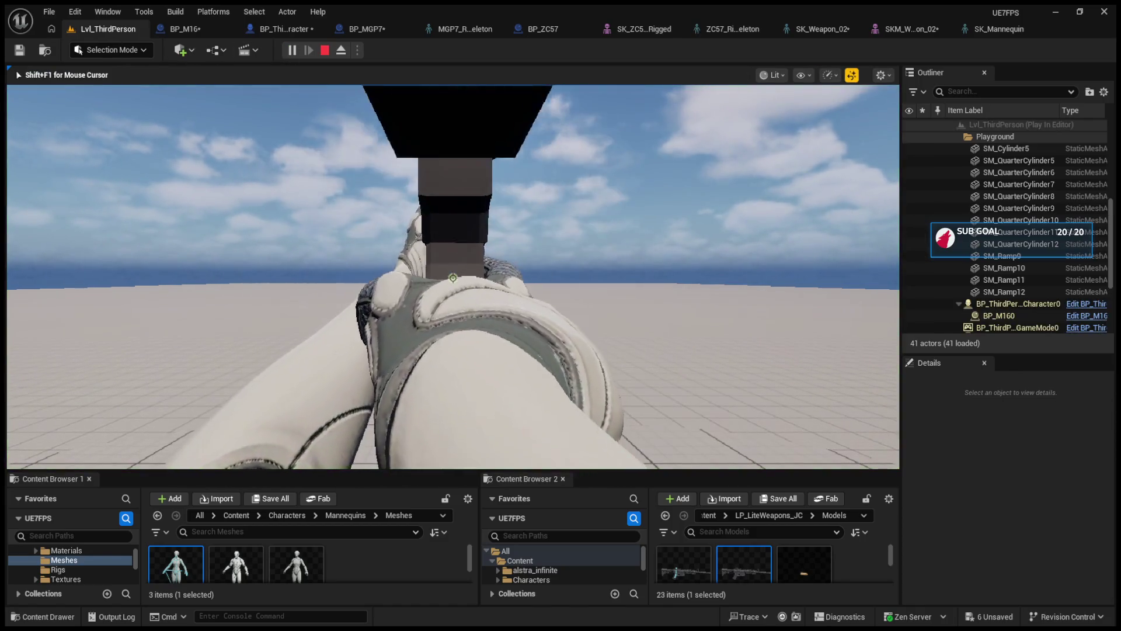
key("Escape")
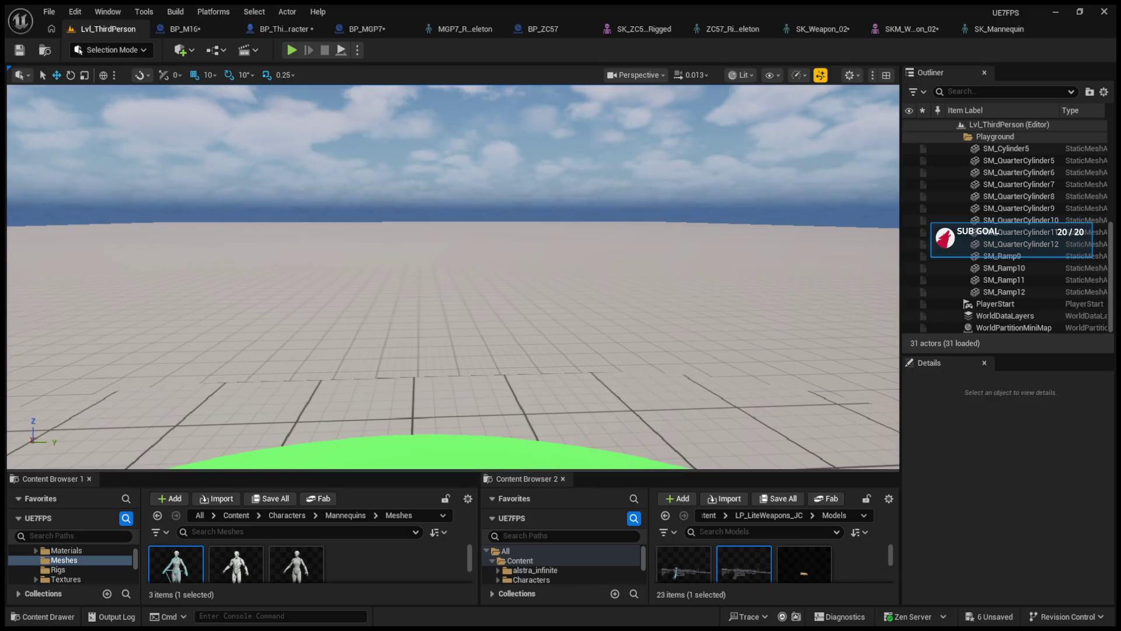
left_click_drag(409, 291, 403, 274)
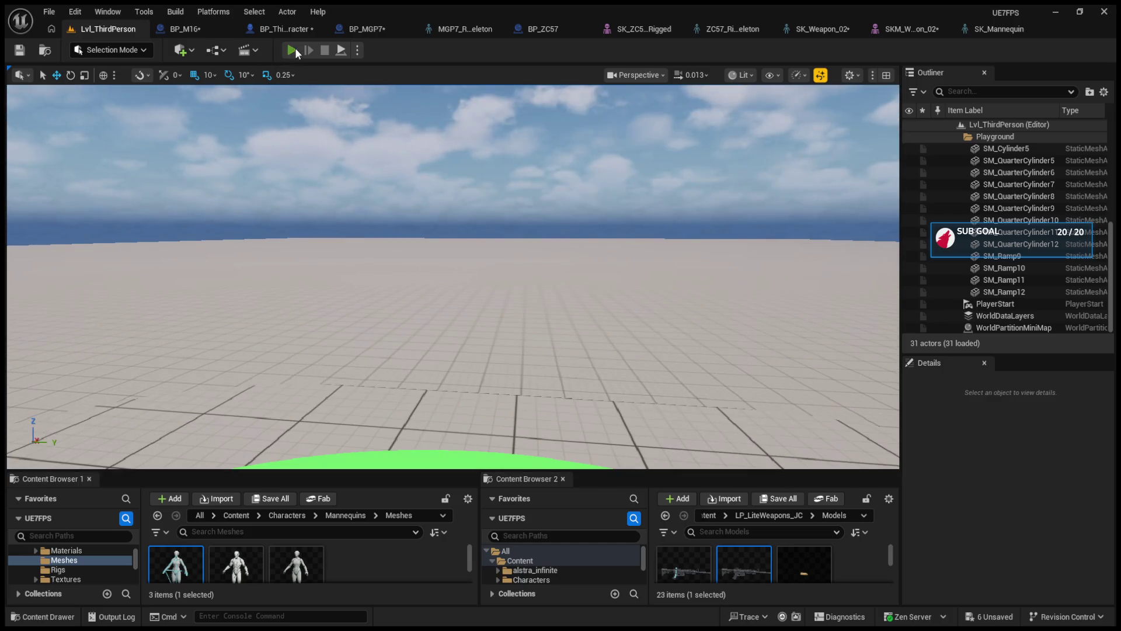
Play the level again to check the rifle, then stop with Esc.
left_click(292, 50)
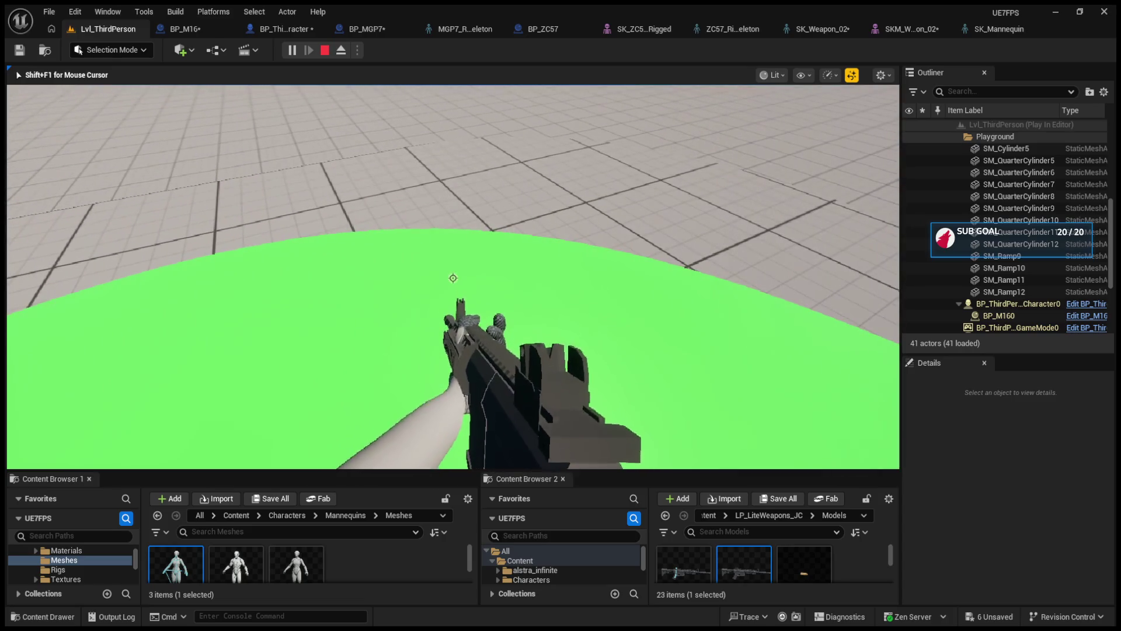
key("Escape")
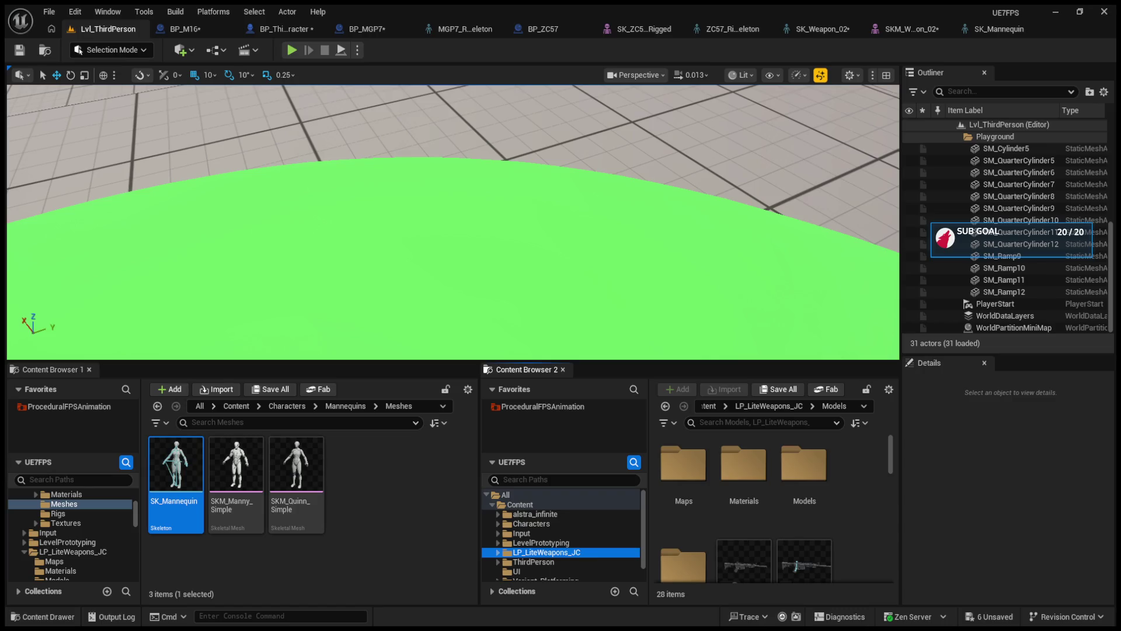
List the LP_LiteWeapons_JC Models in Content Browser 1, then collapse the LP_LiteWeapons_JC folder.
left_click(56, 579)
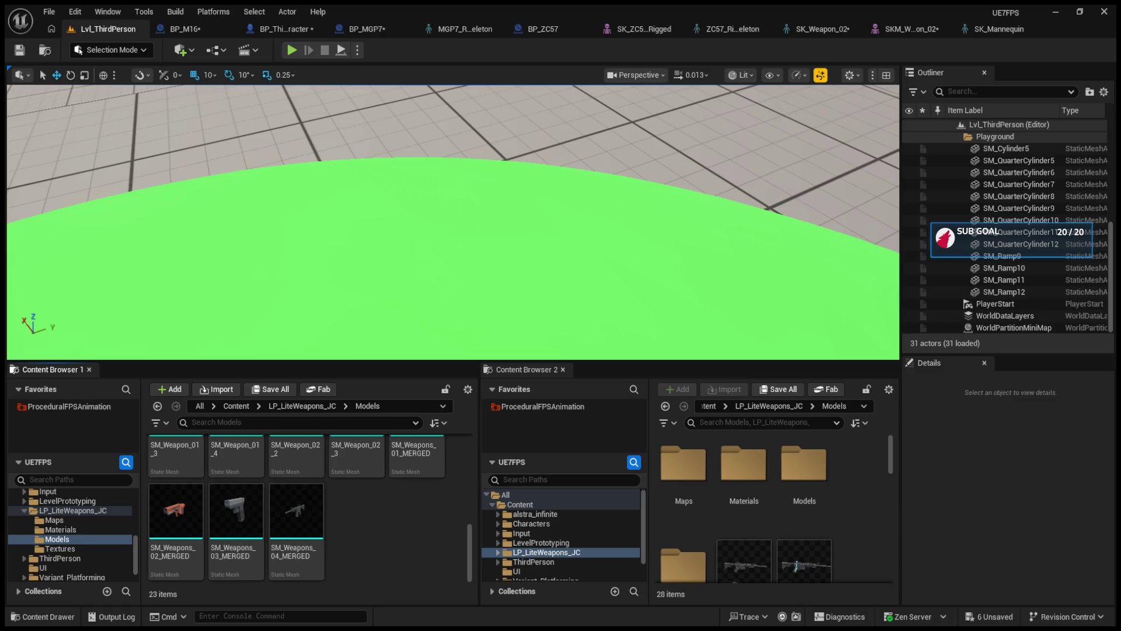
left_click(21, 510)
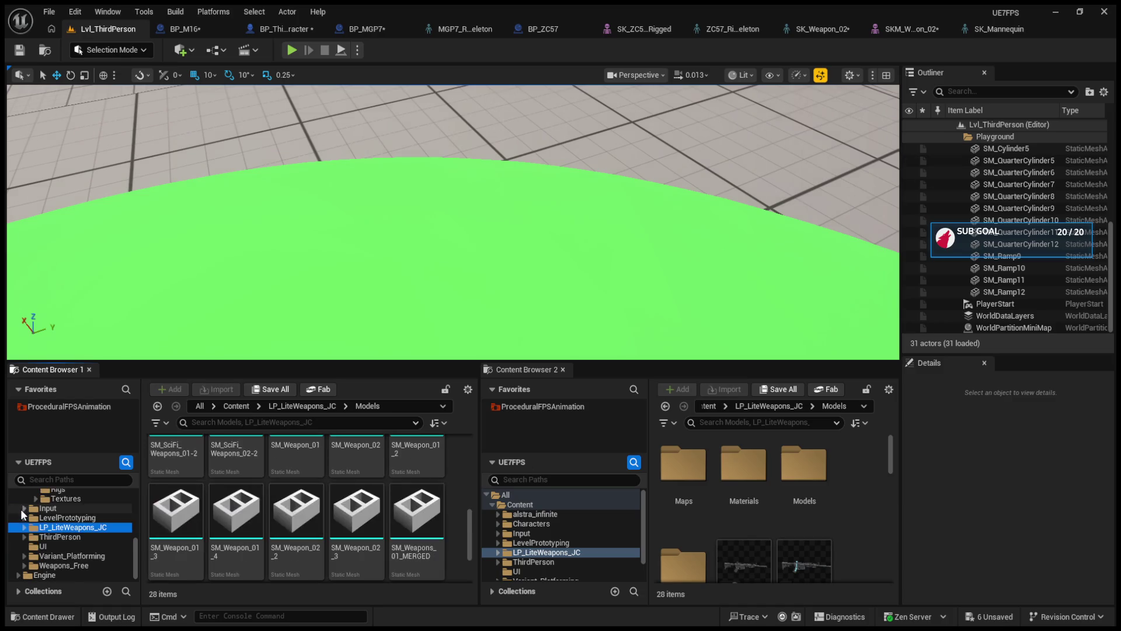
Browse to Weapons_Free/Meshes/Actors in Content Browser 1 and open the AC_rifle_001 Blueprint.
left_click_drag(137, 549, 138, 553)
double_click(106, 563)
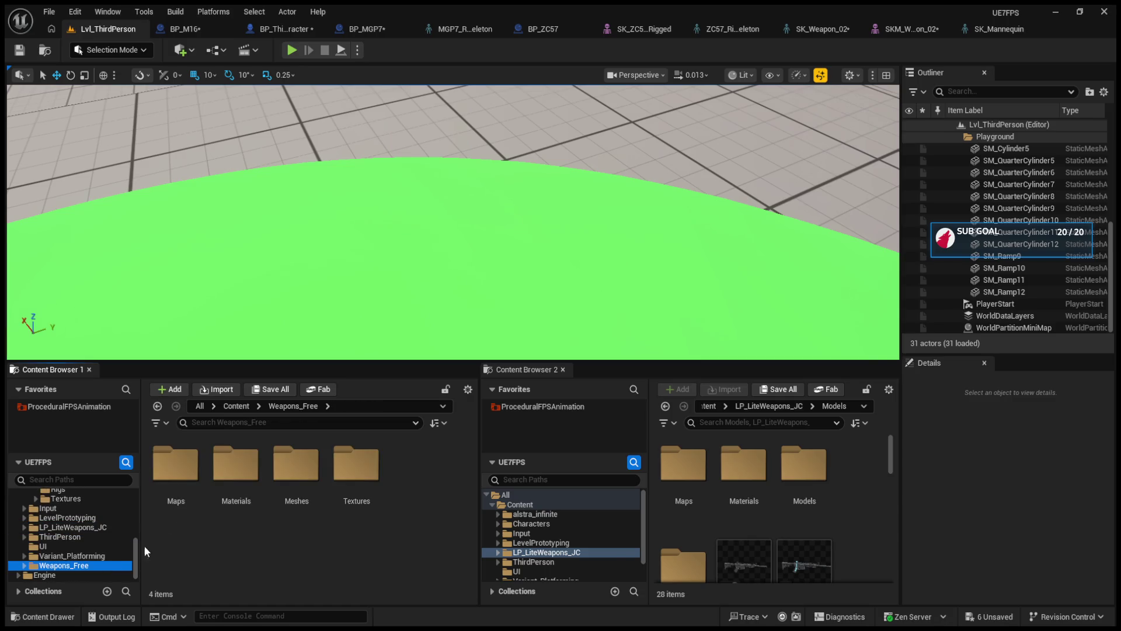
double_click(295, 476)
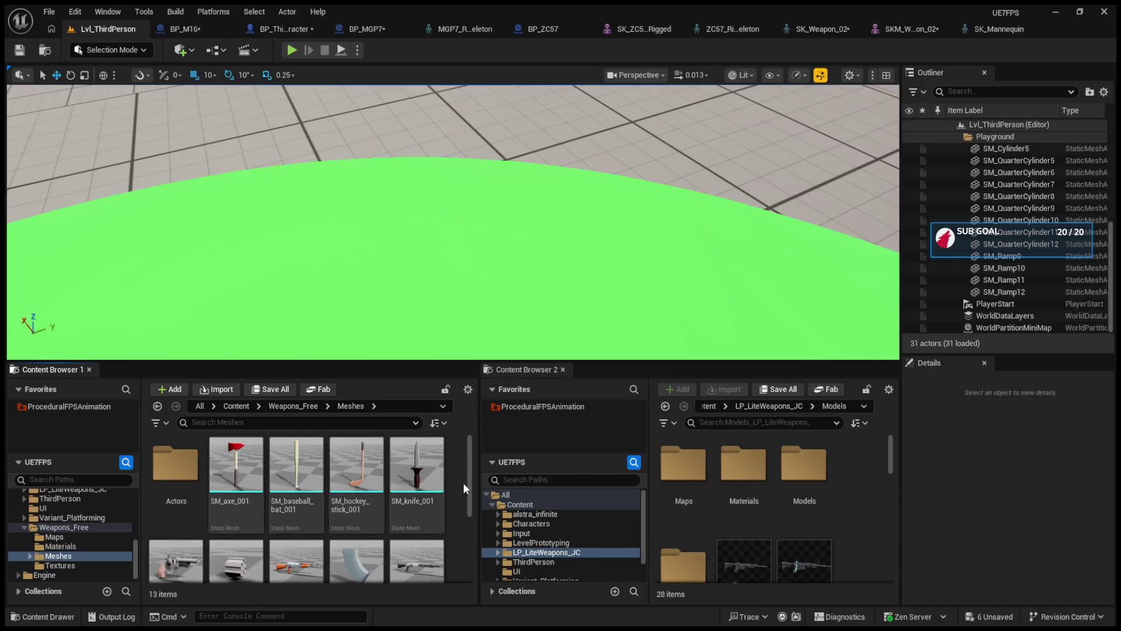
mouse_move(470, 493)
left_mouse_down()
mouse_move(475, 566)
mouse_move(482, 506)
left_mouse_up()
double_click(175, 461)
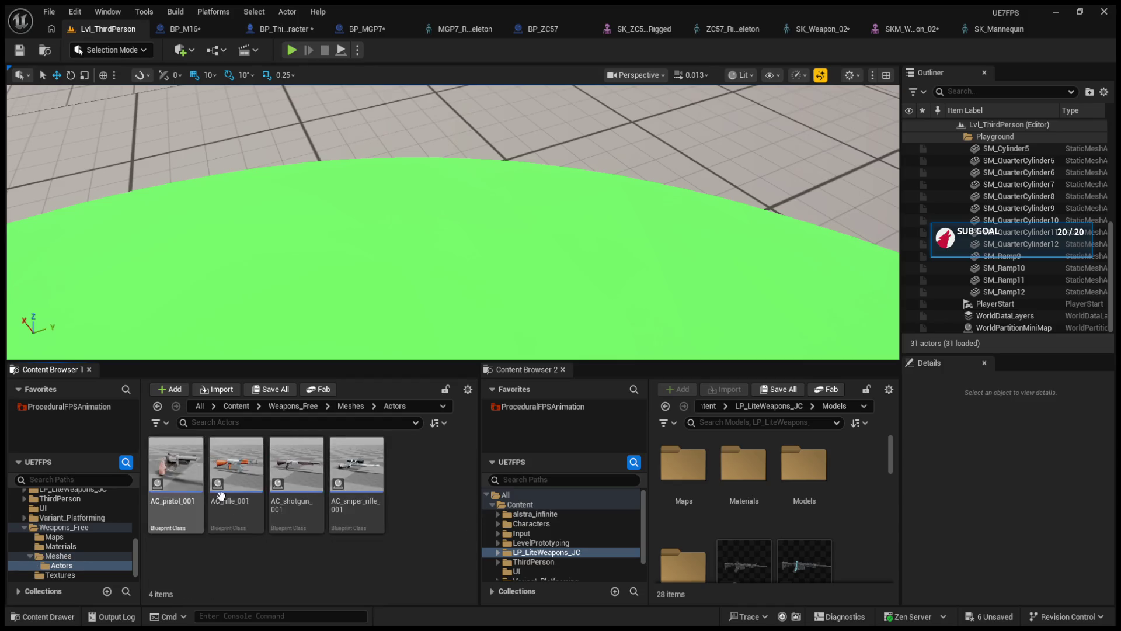
left_click(242, 471)
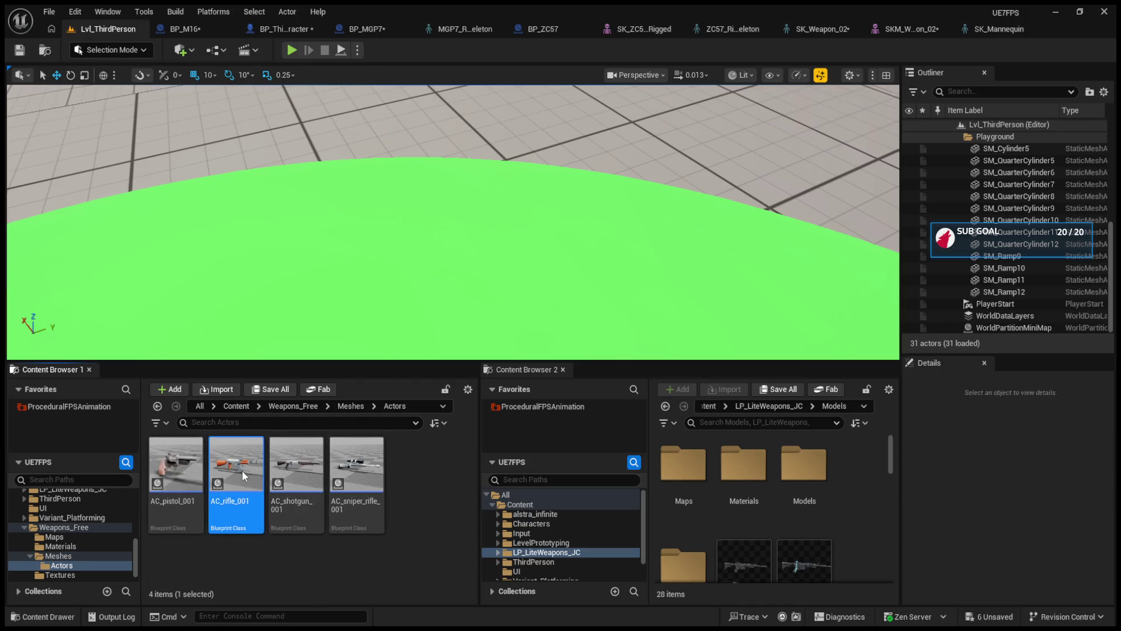
double_click(242, 471)
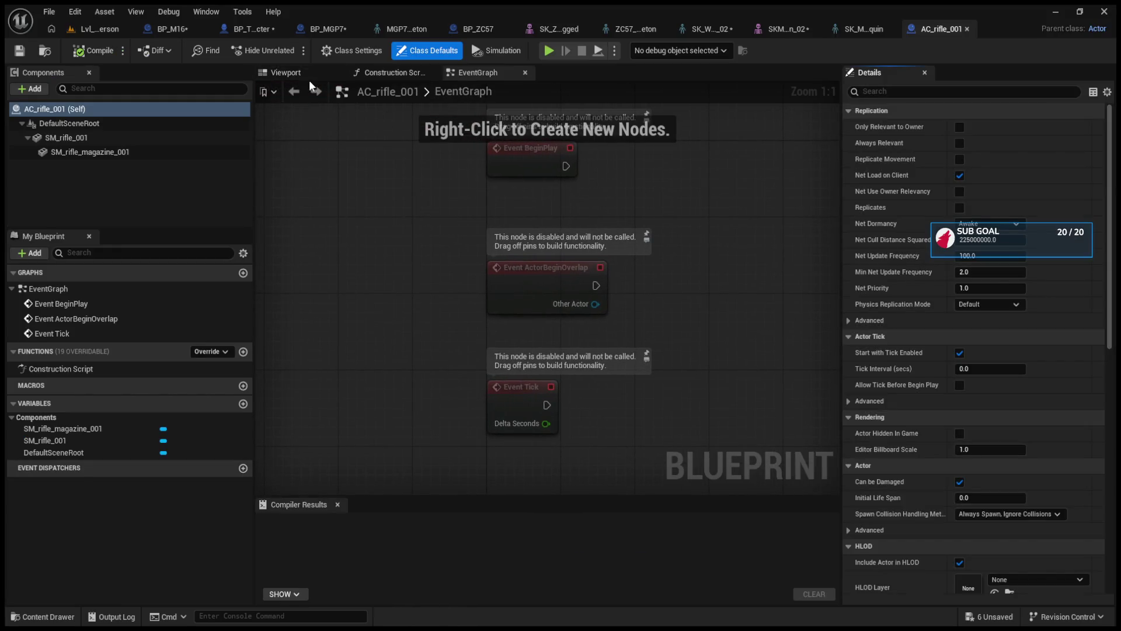
Inspect AC_rifle_001's rifle body, magazine and root components in the Viewport, then go to BP_ThirdPersonCharacter.
left_click(297, 73)
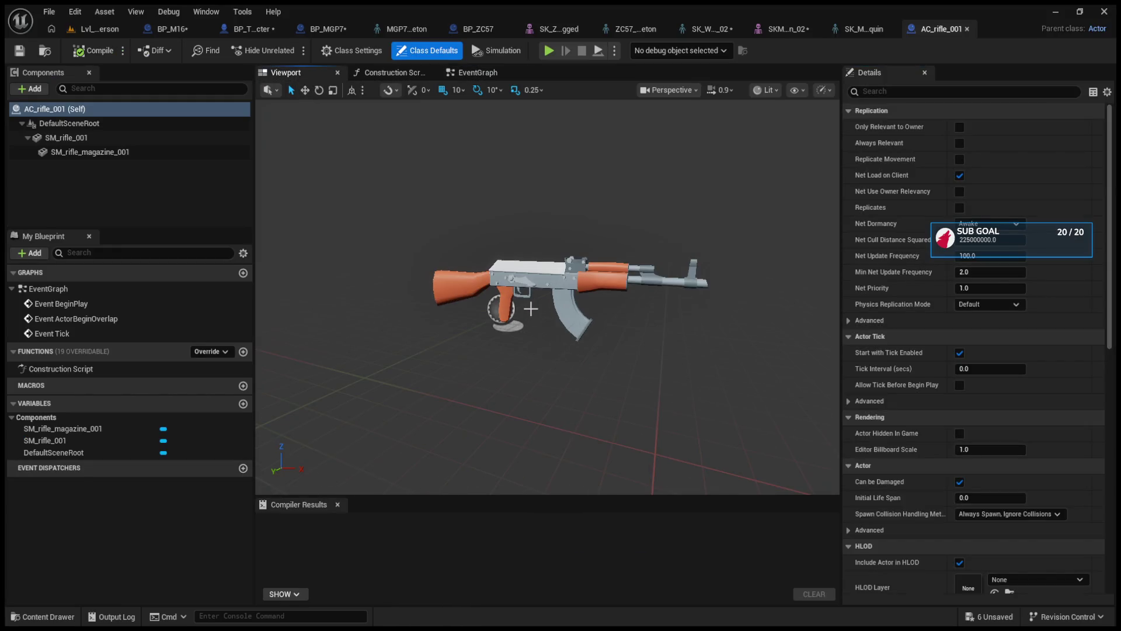
left_click(534, 286)
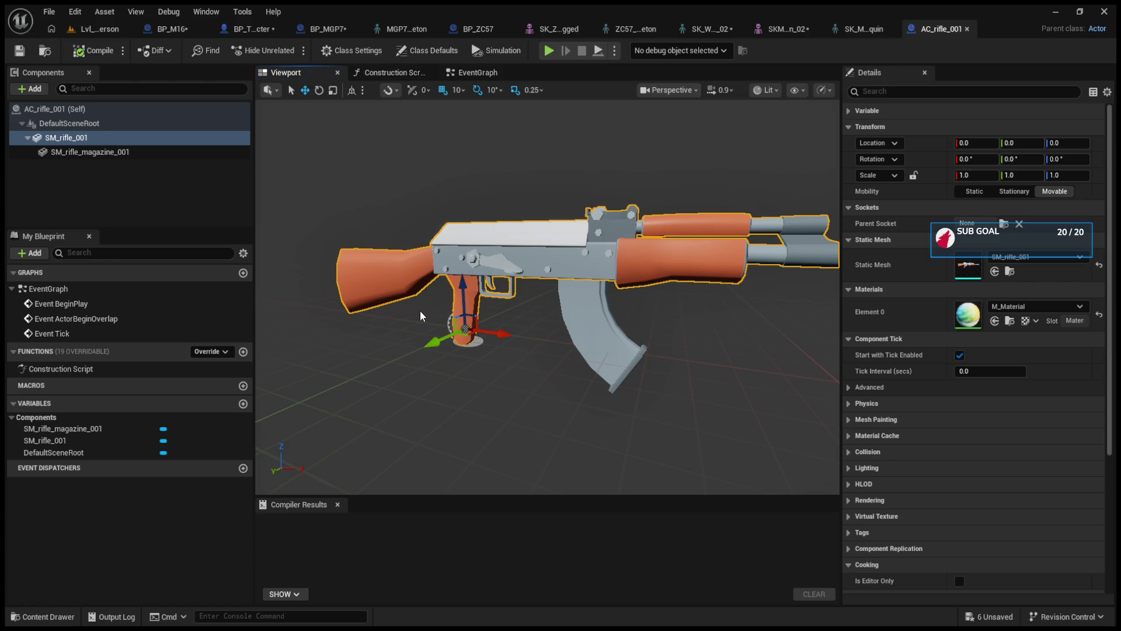
left_click(148, 153)
left_click(135, 138)
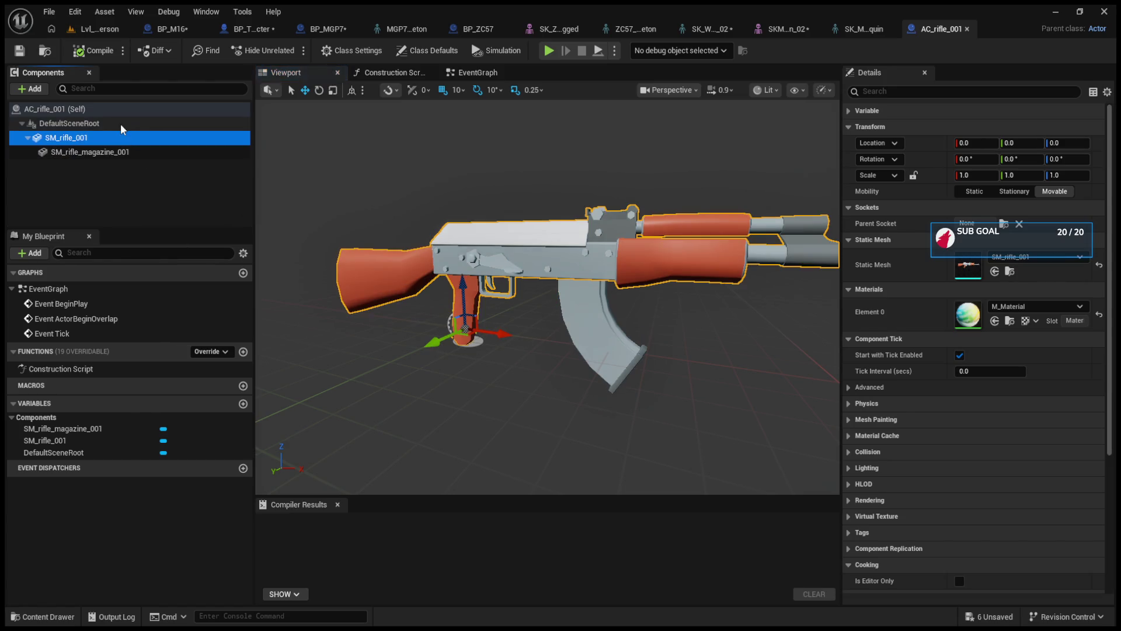
left_click(120, 124)
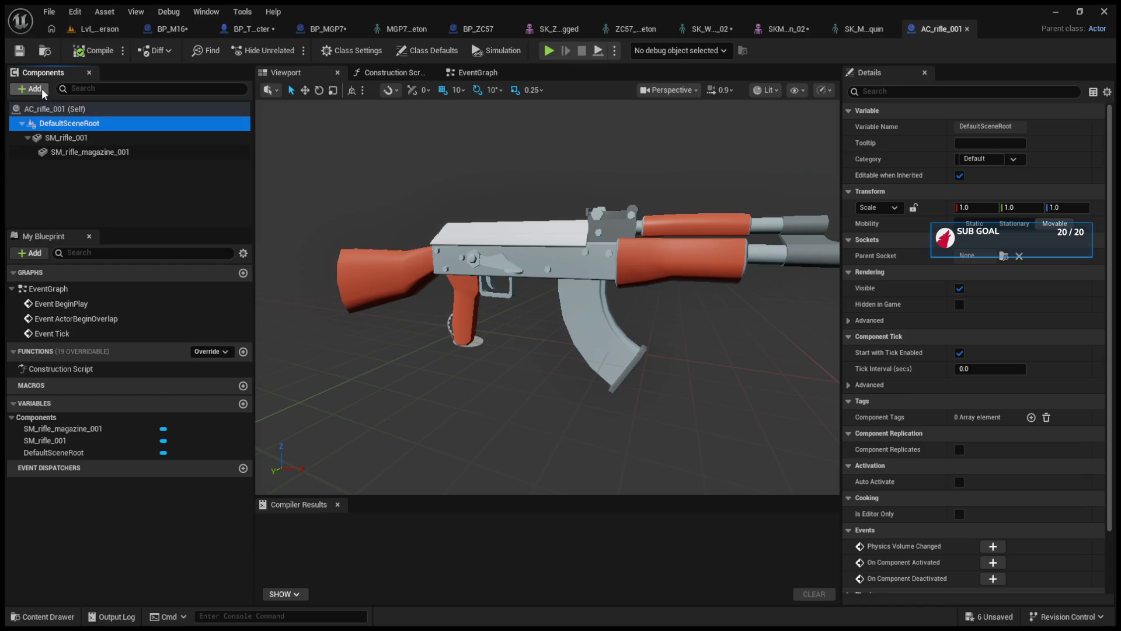
left_click(180, 180)
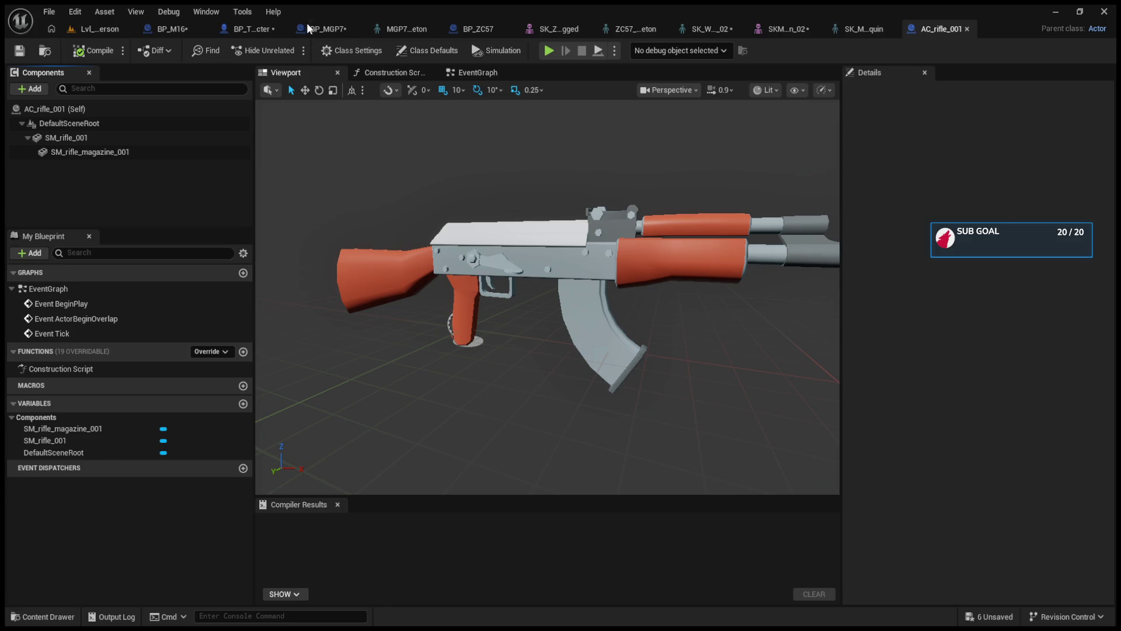
left_click(327, 29)
left_click(255, 28)
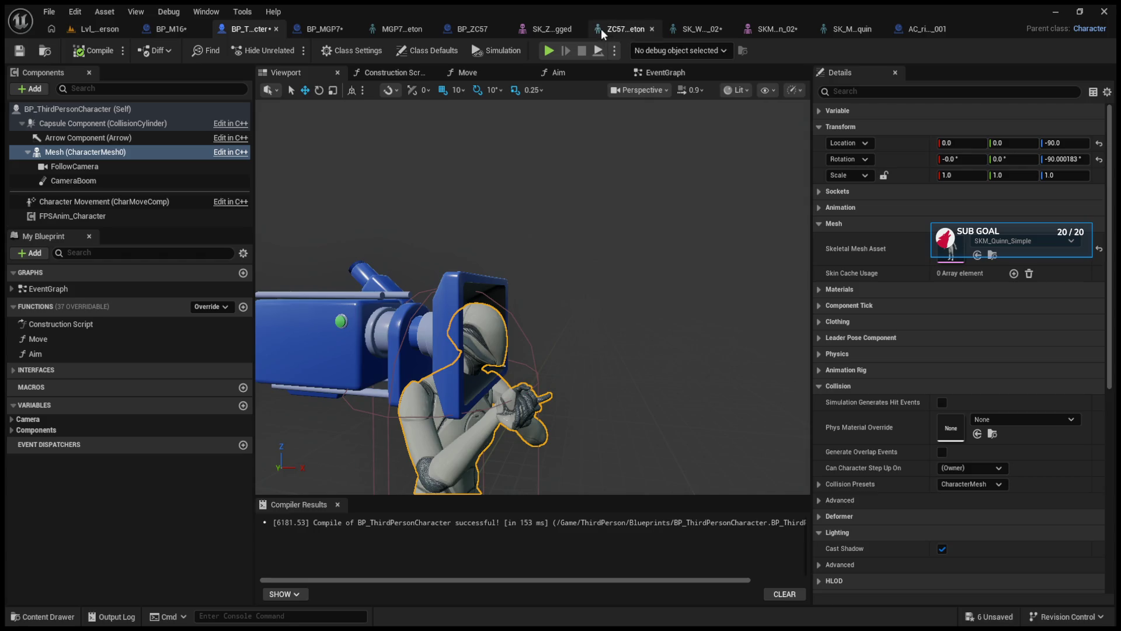
In Content Browser 2, browse to the ProceduralFPSAnimation Blueprints folder and open BP_FPSAnim_Firearm.
left_click(100, 29)
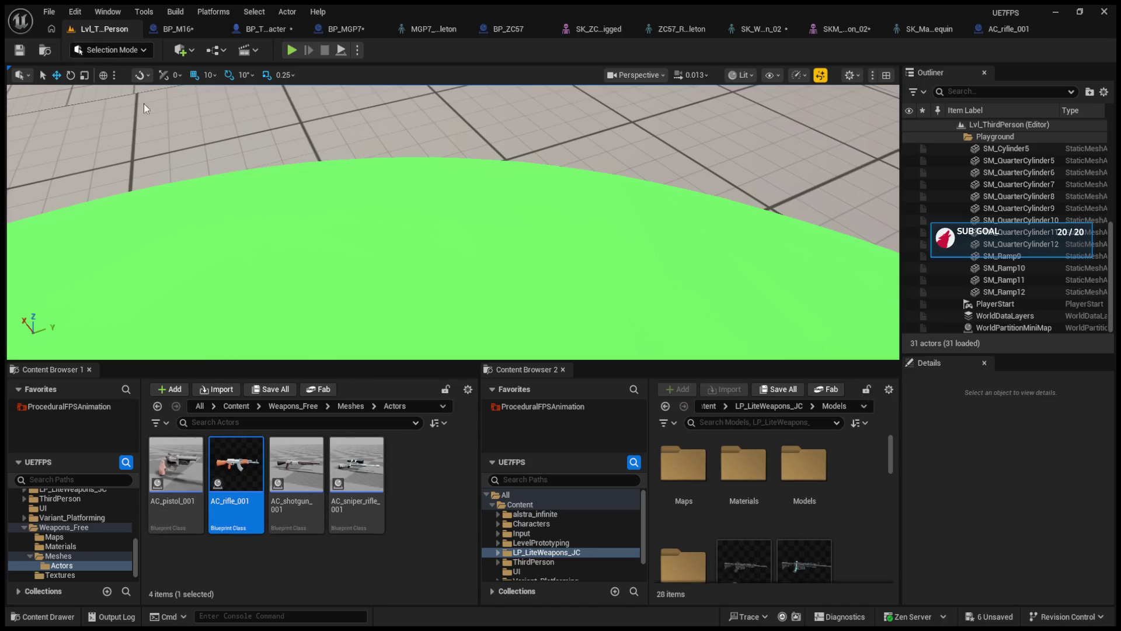
left_click(563, 534)
left_click(563, 543)
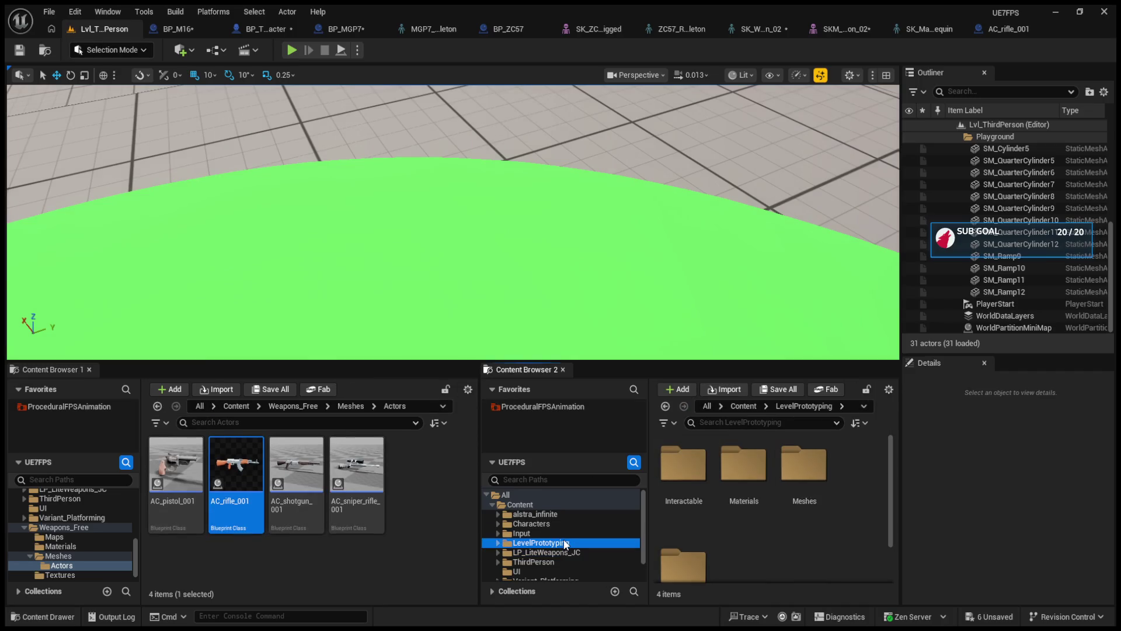
left_click(554, 524)
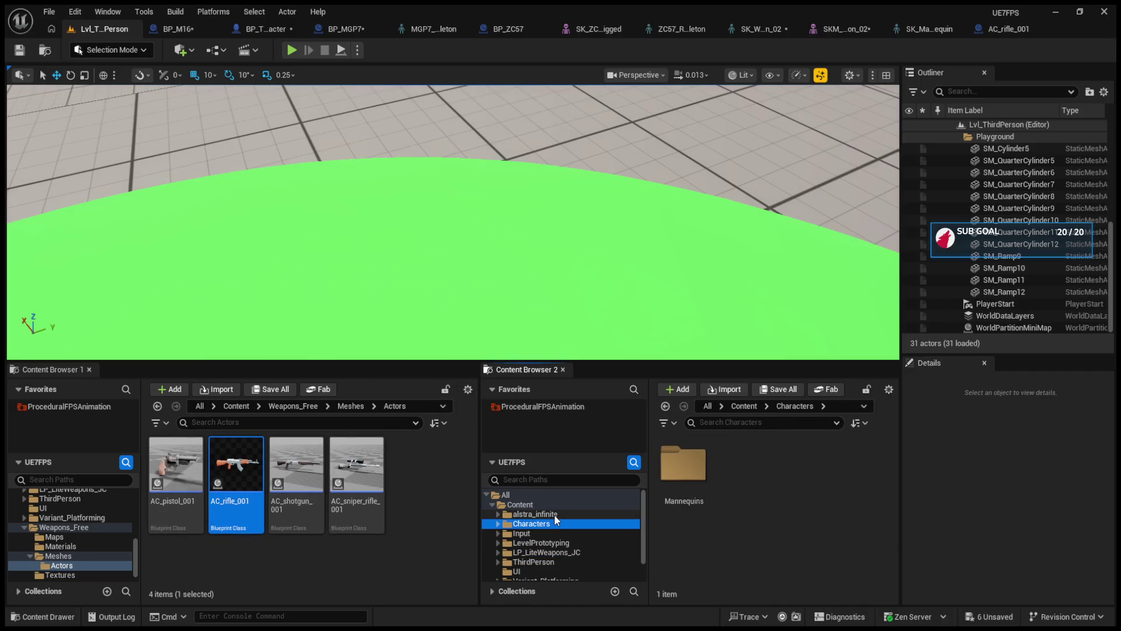
left_click(528, 407)
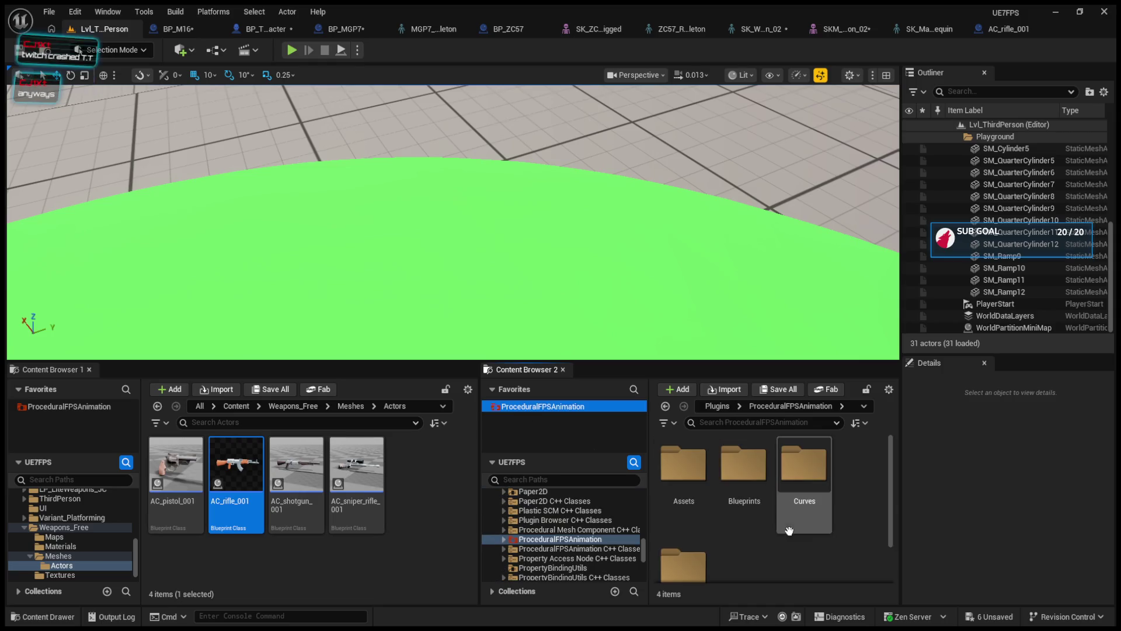
double_click(740, 467)
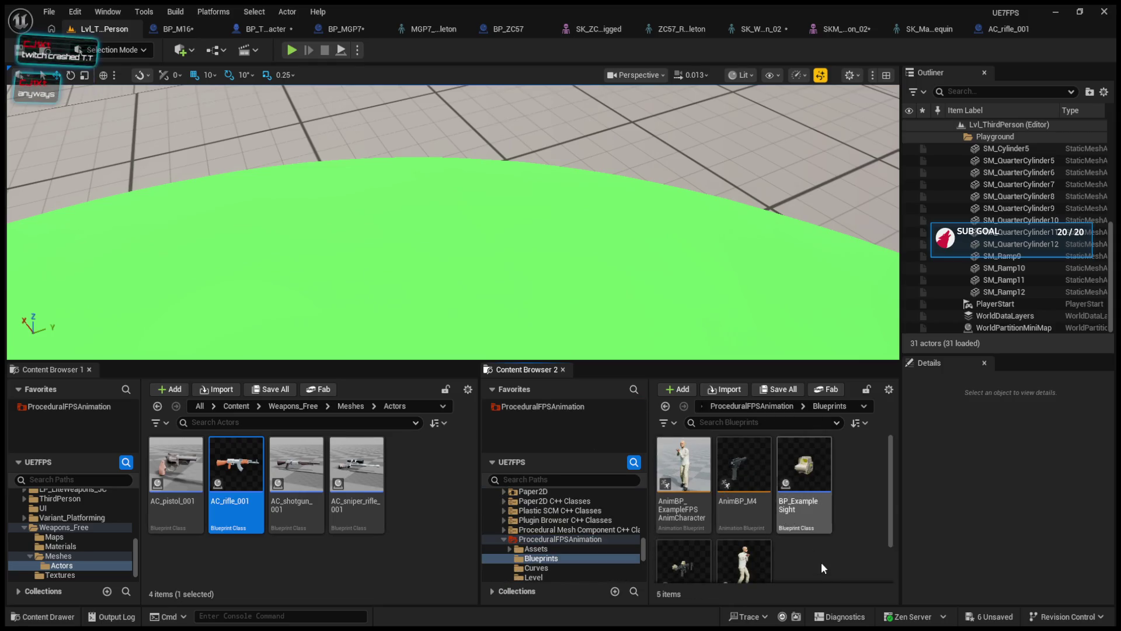
scroll(817, 562, "down", 1)
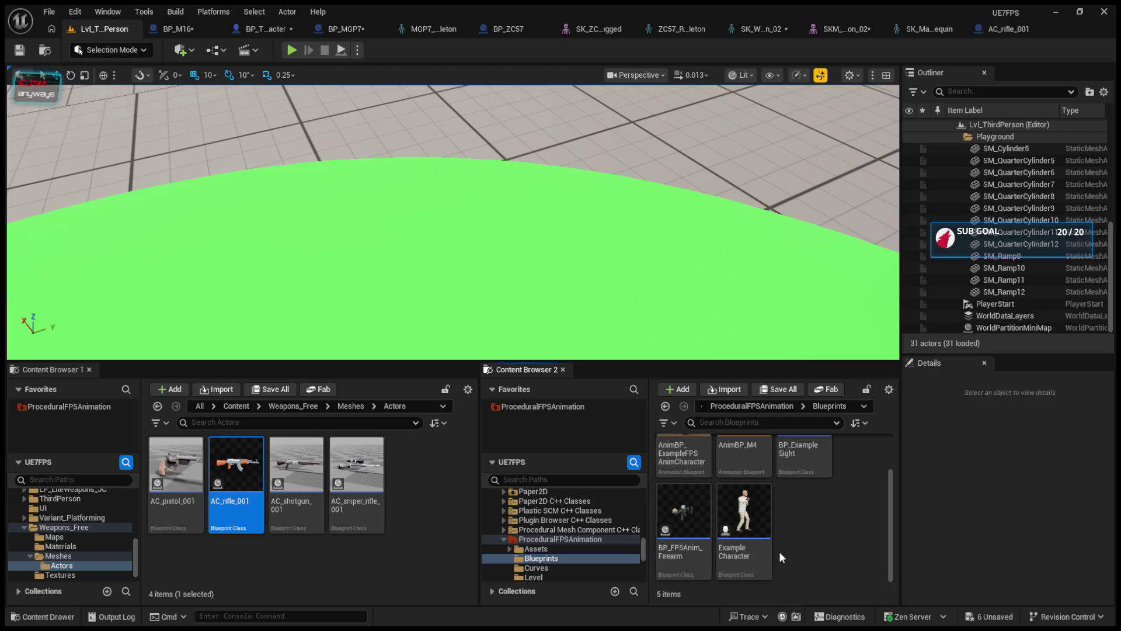
left_click(692, 528)
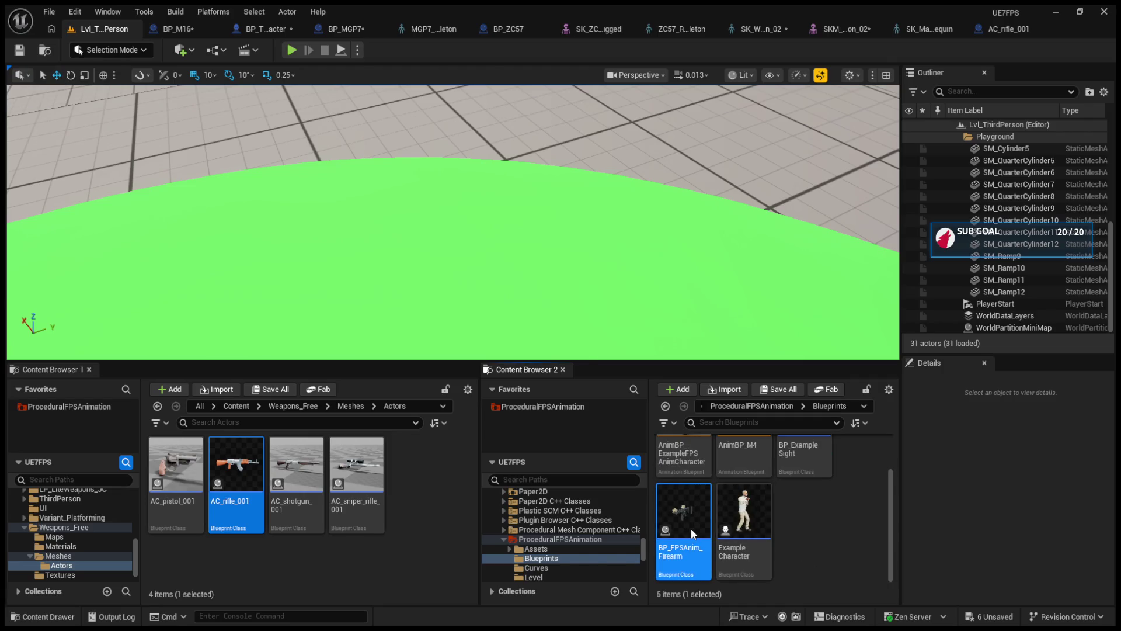
double_click(692, 527)
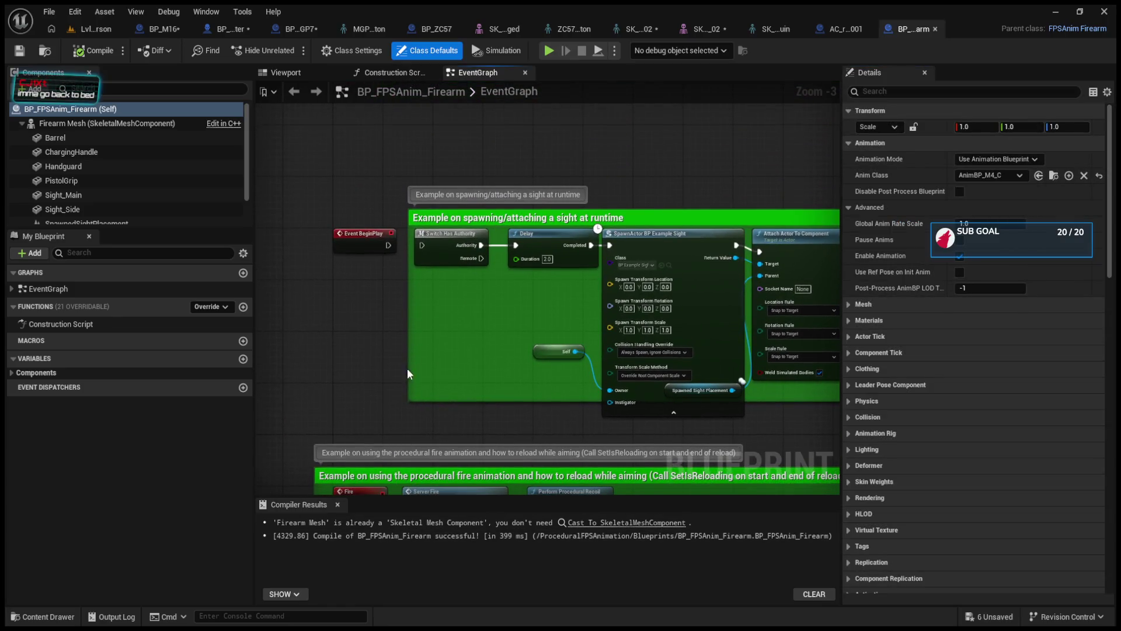
Look over BP_FPSAnim_Firearm's EventGraph and components, then close that Blueprint's tab.
scroll(404, 369, "up", 1)
scroll(582, 323, "up", 1)
scroll(550, 337, "down", 3)
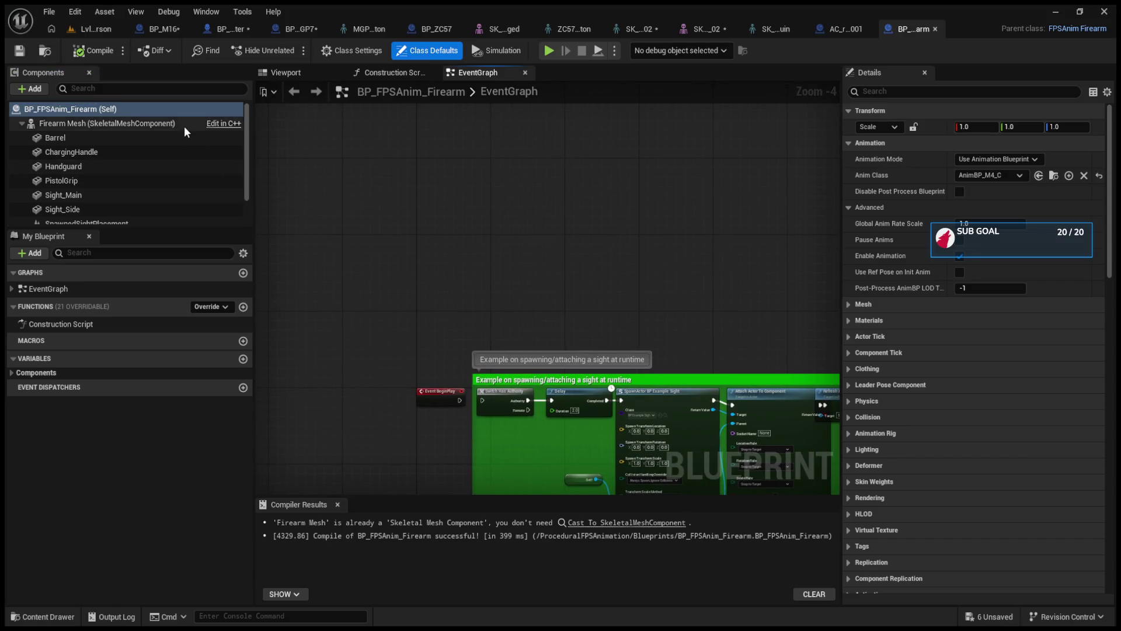
scroll(184, 126, "down", 2)
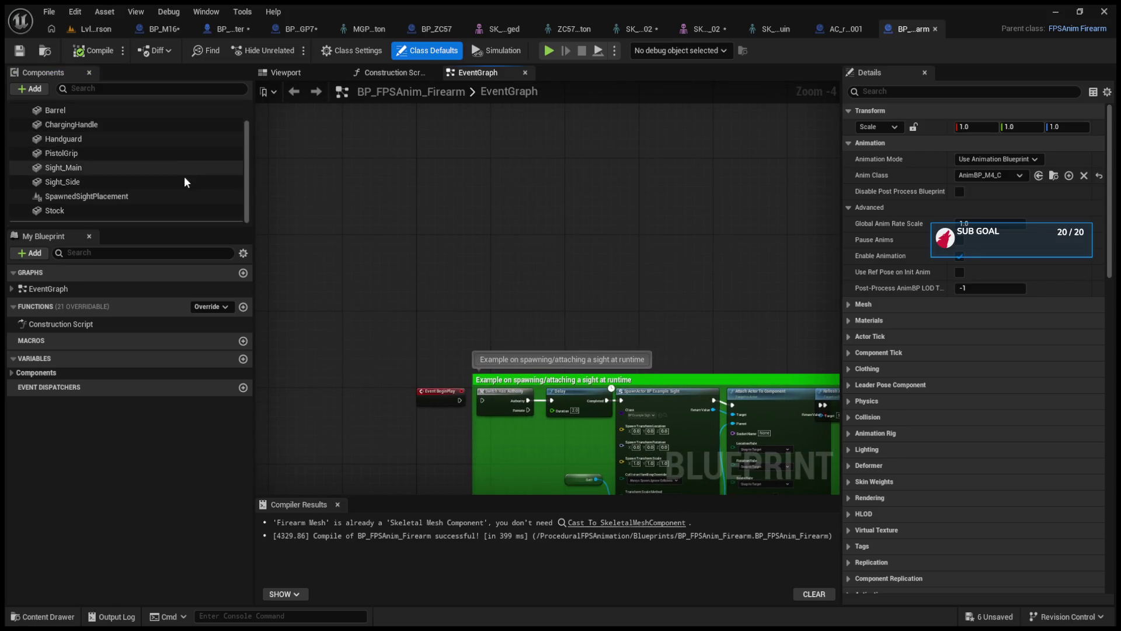
left_click(934, 28)
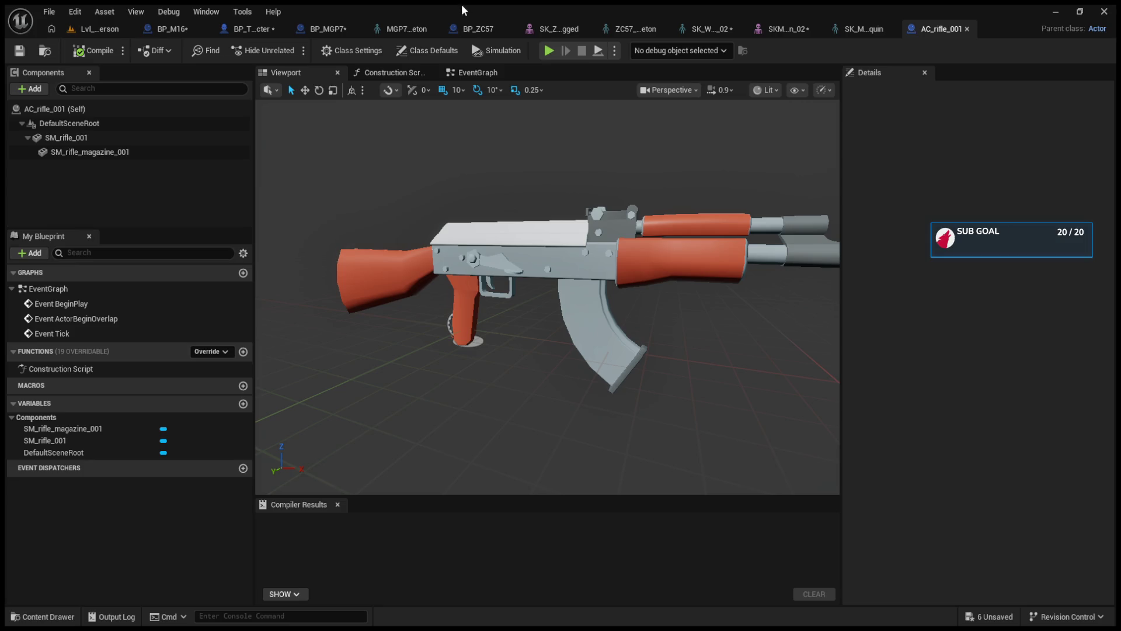
Close the SK_ZC57, SK_Weapon_02, SKM_Weapon_02 and SK_Mannequin editor tabs.
left_click(542, 28)
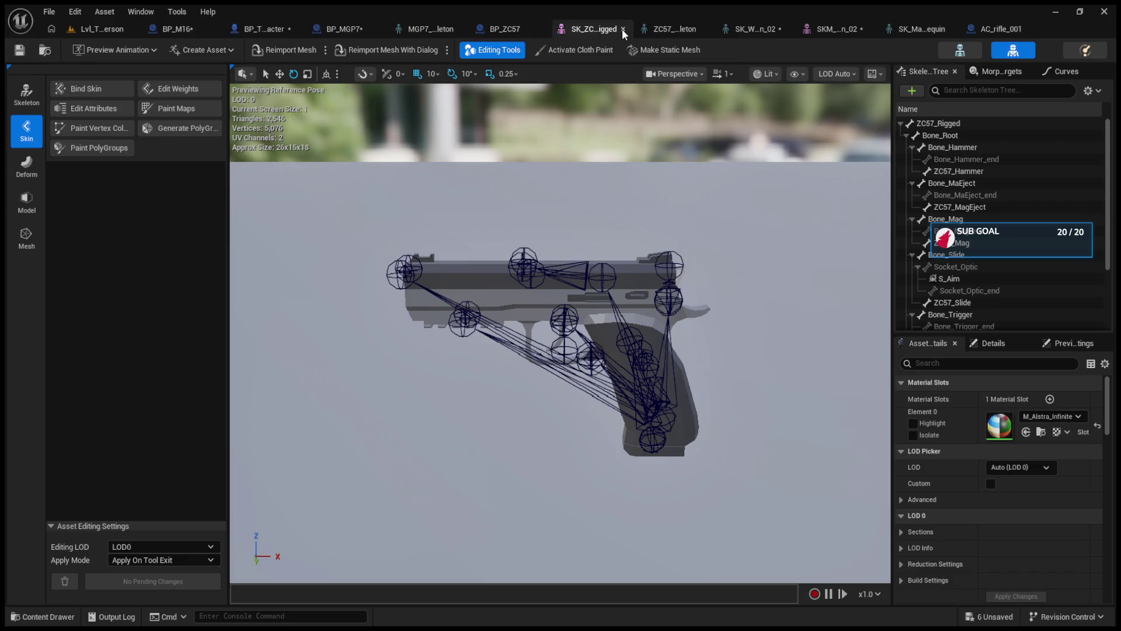
left_click(622, 29)
left_click(670, 28)
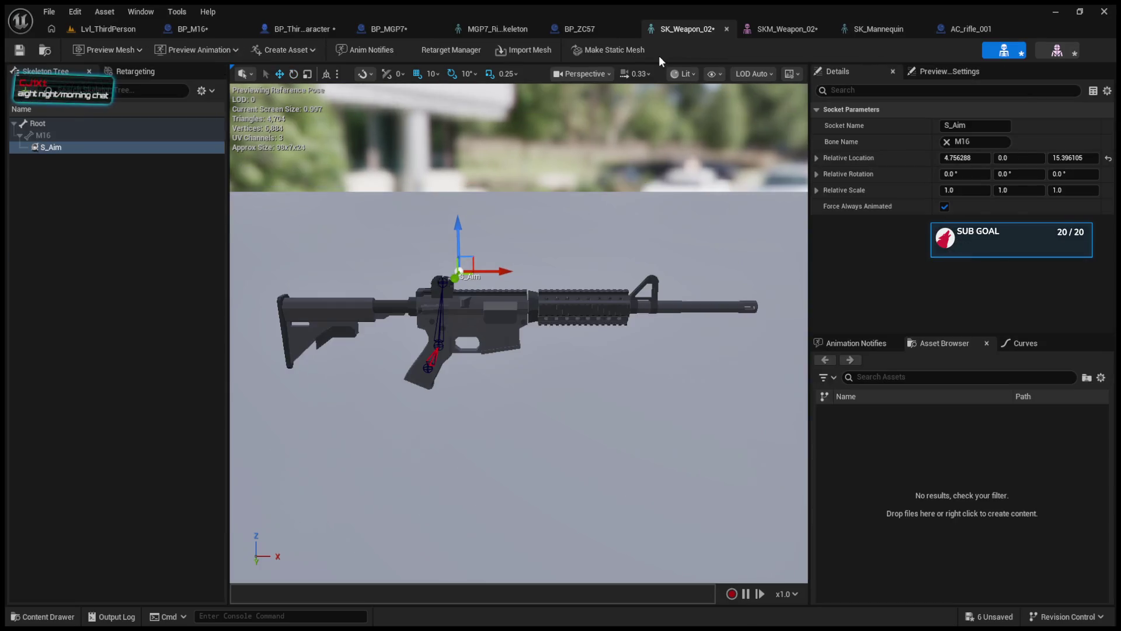
left_click(725, 29)
left_click(791, 29)
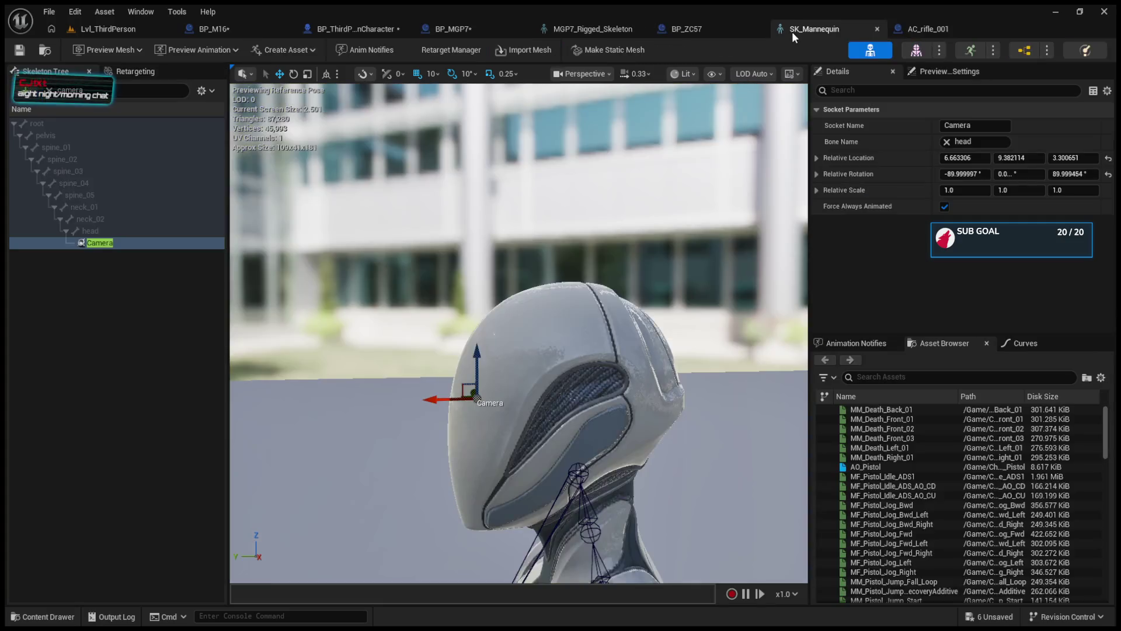
left_click(875, 30)
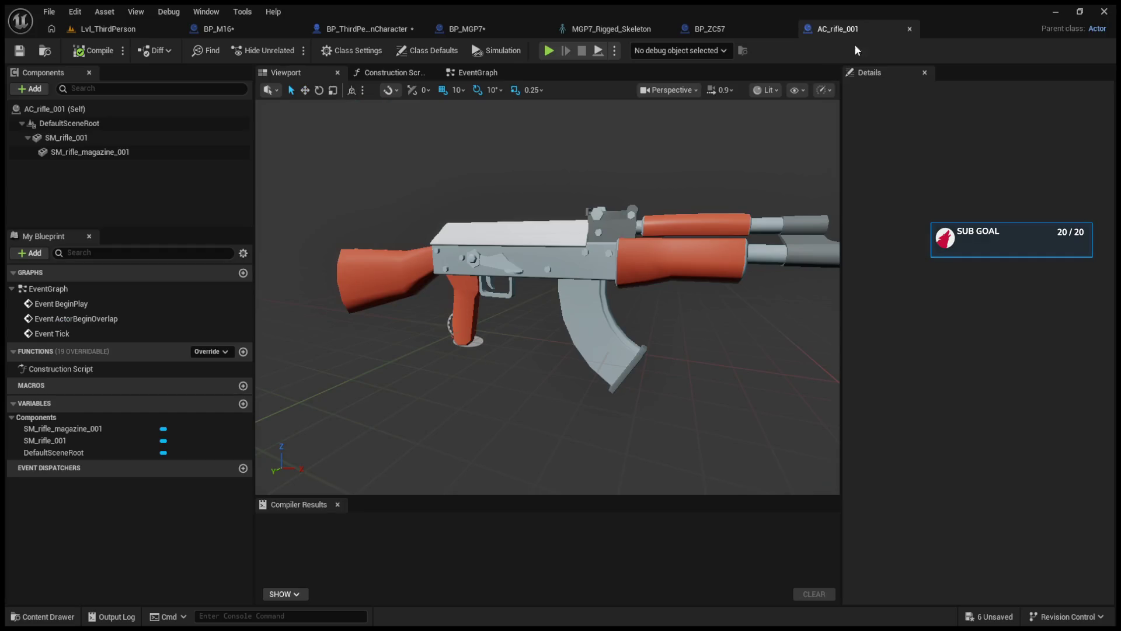
Select AC_rifle_001's SM_rifle_001 component and locate the mesh in Weapons_Free/Meshes.
left_click(82, 138)
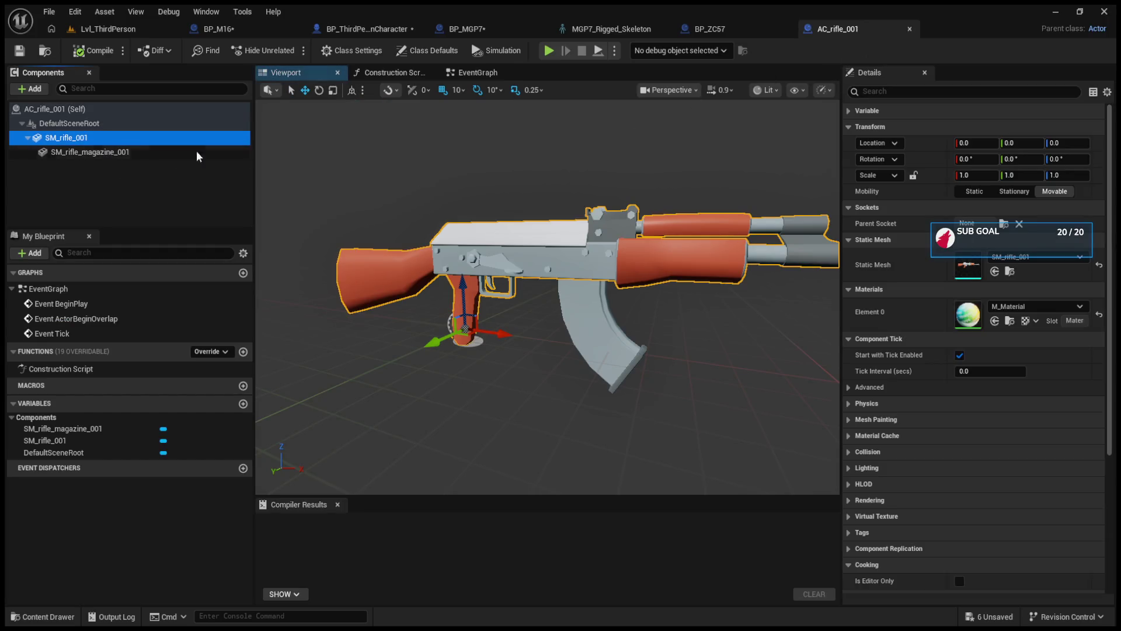
left_click(1010, 271)
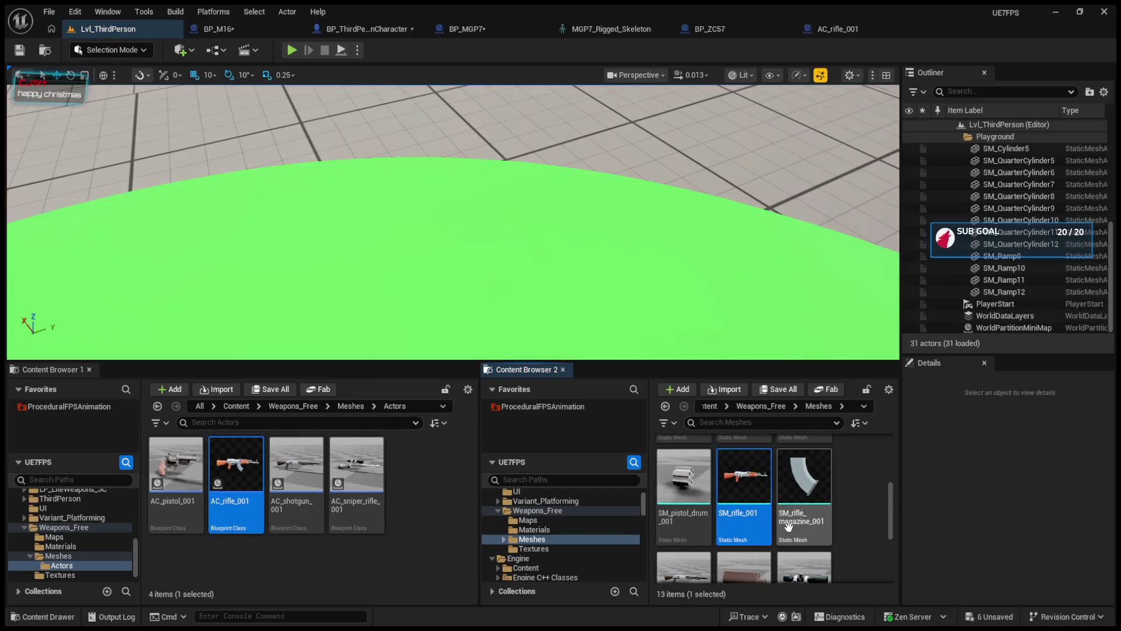
double_click(754, 501)
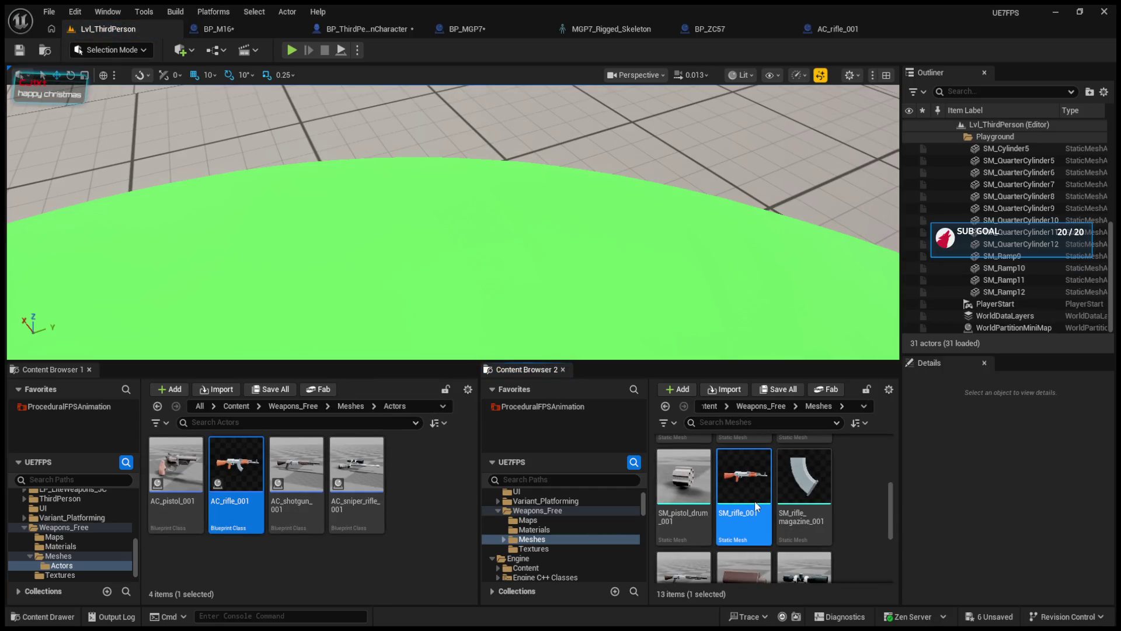
Add socket S_Aim in SM_rifle_001's Socket Manager at 0, 0, 40 and save the mesh.
left_click(846, 72)
left_click(933, 73)
left_click(1100, 104)
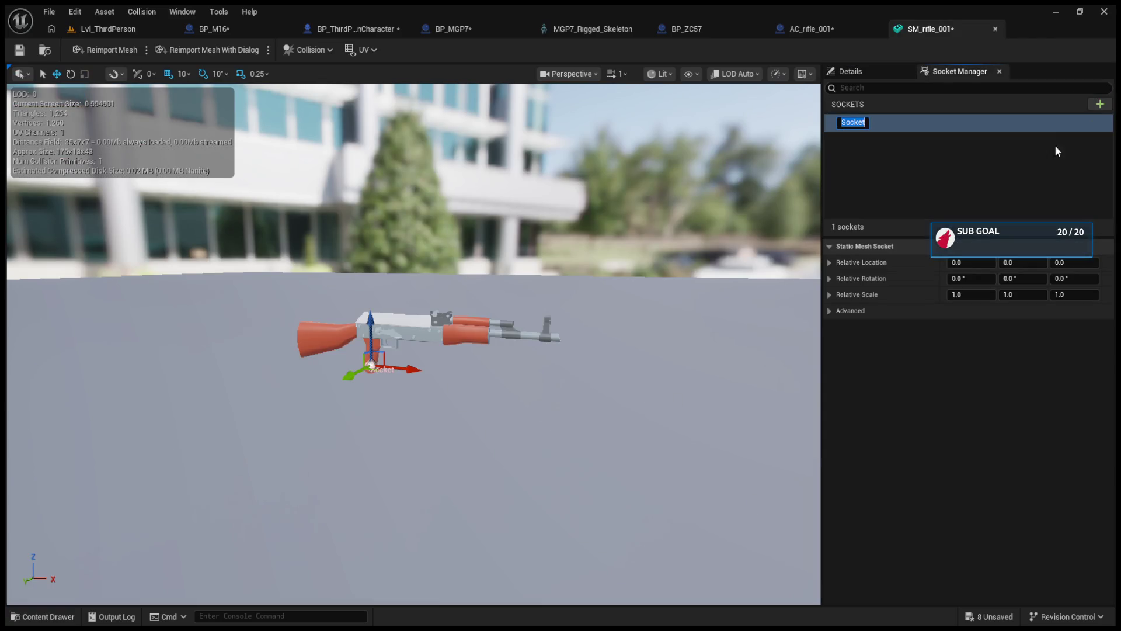
type("S_Aim")
key("Return")
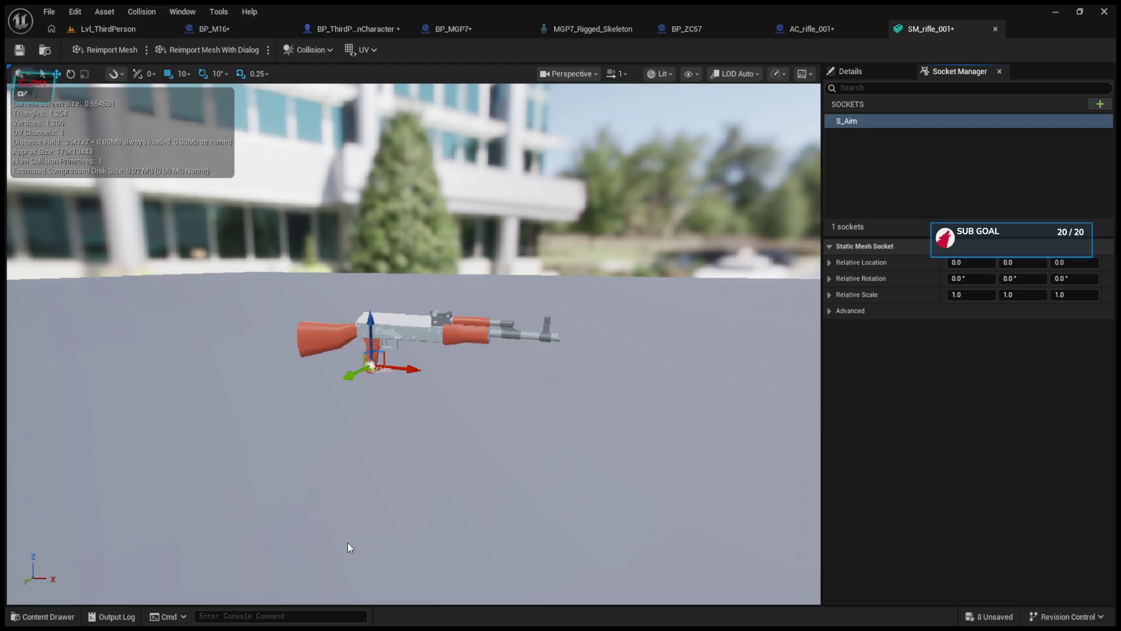
left_click_drag(369, 327, 354, 259)
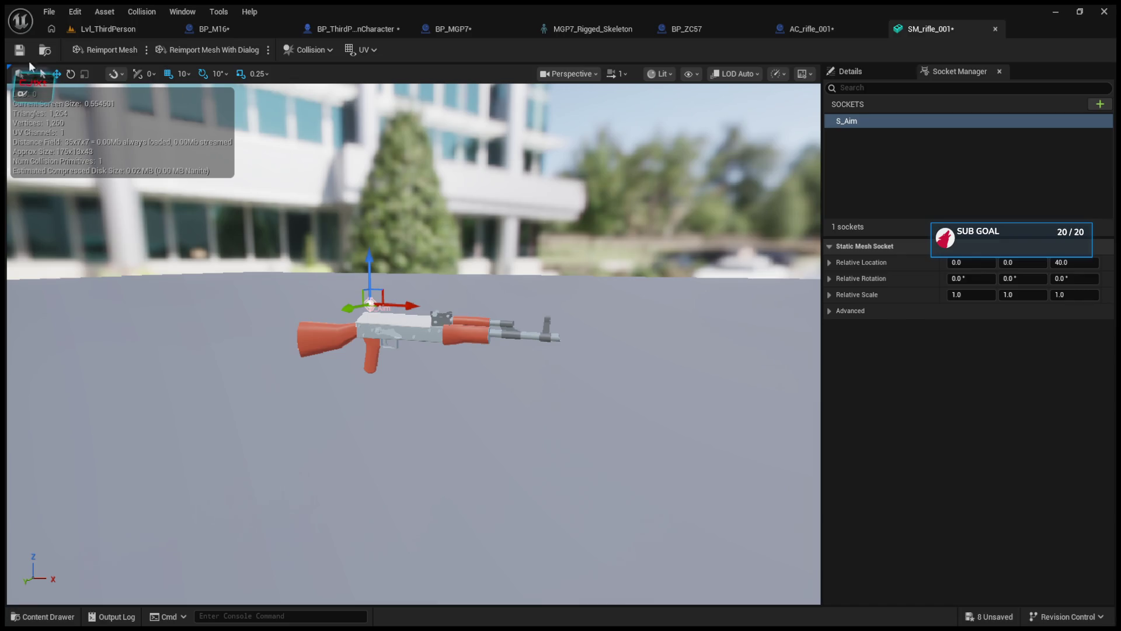
left_click(19, 49)
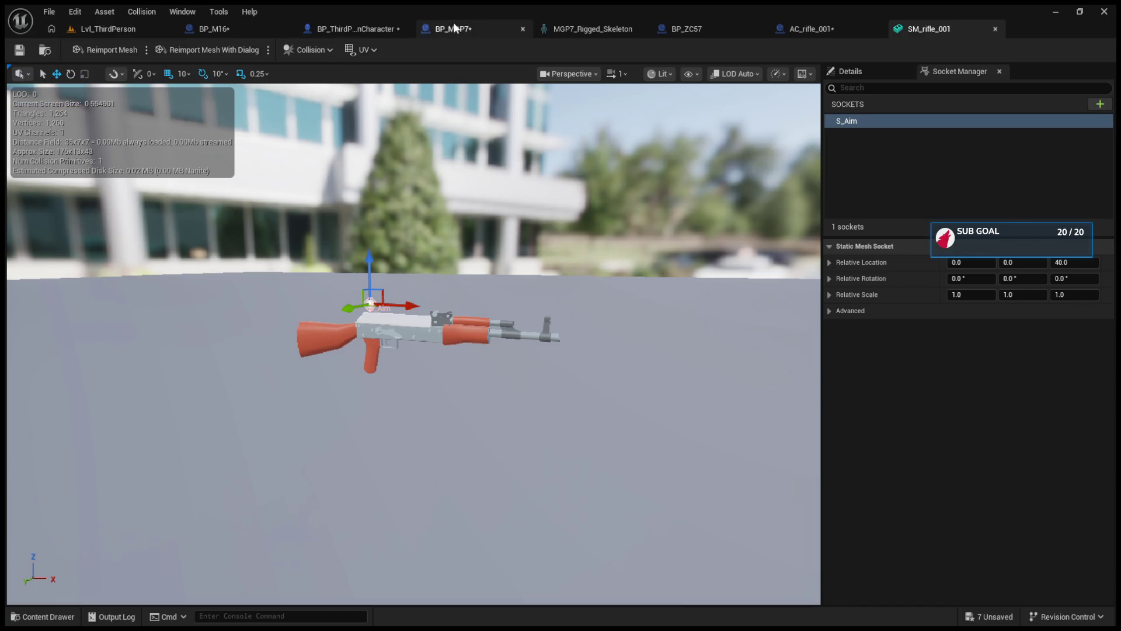
Open BP_M16 and delete its old gUN component.
left_click(345, 24)
left_click(208, 29)
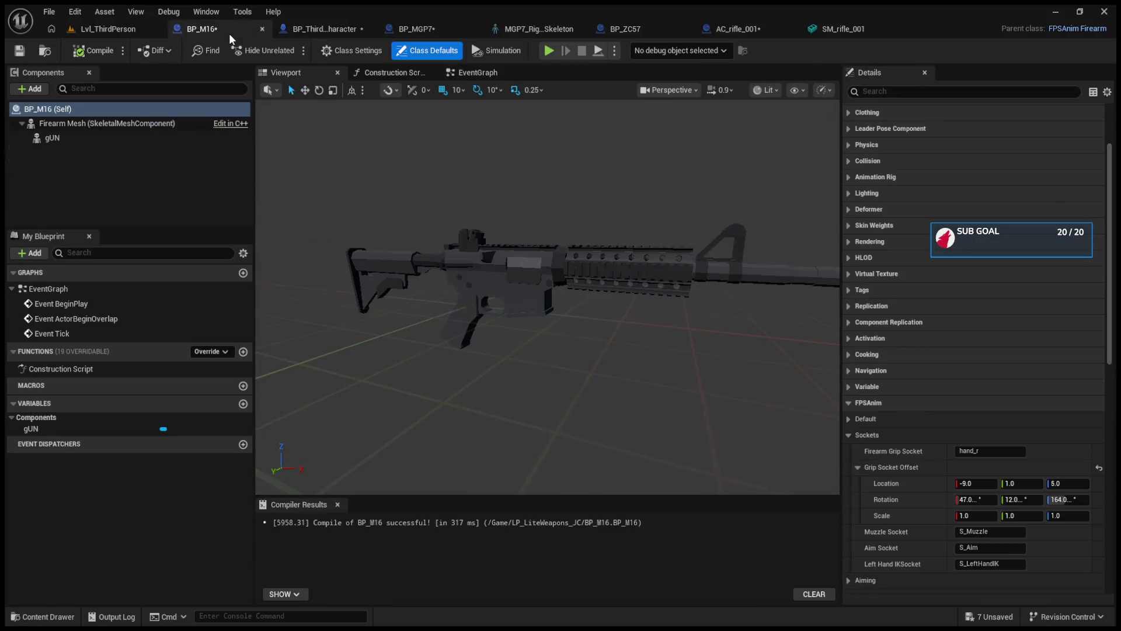
left_click(103, 142)
key("Delete")
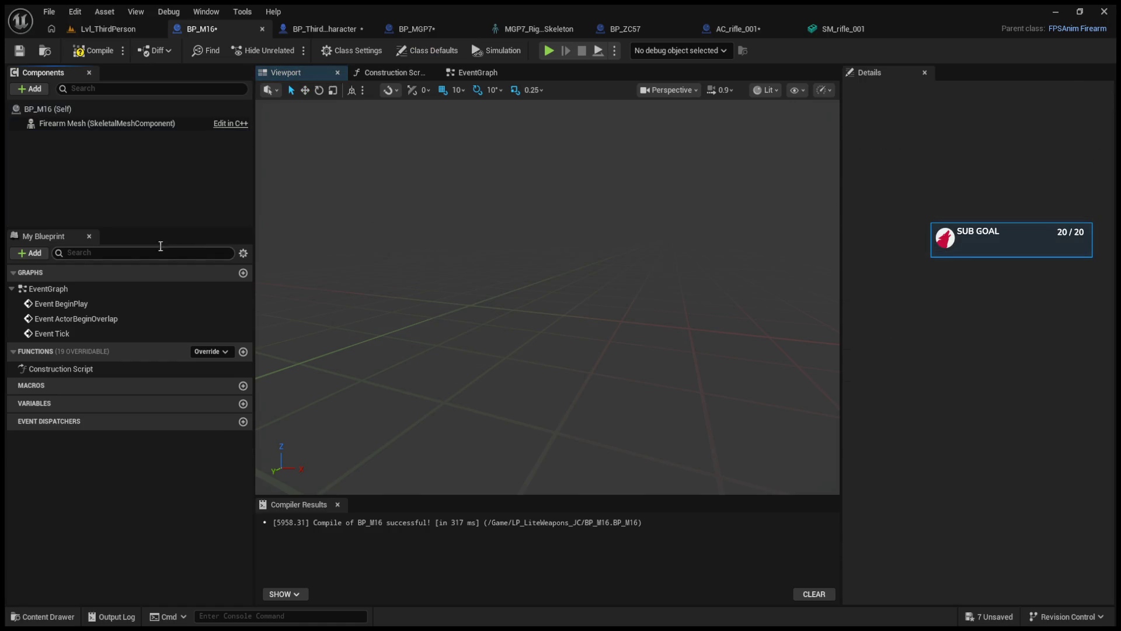
Inspect the Firearm Mesh component's Details, which show no skeletal mesh assigned.
left_click(82, 123)
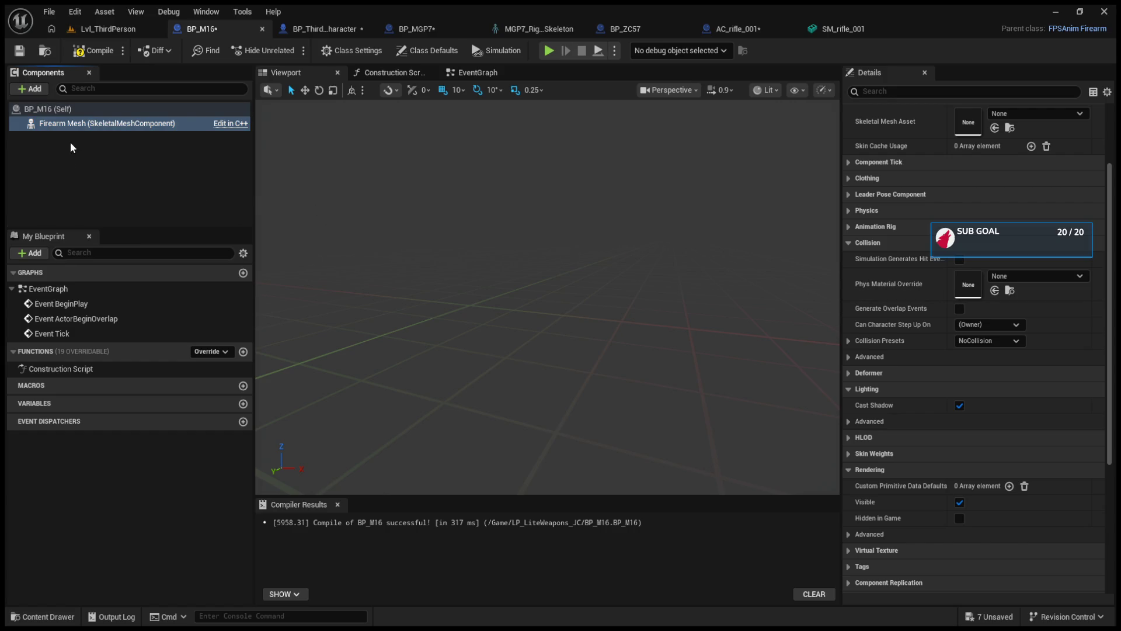
left_click(212, 170)
left_click(212, 121)
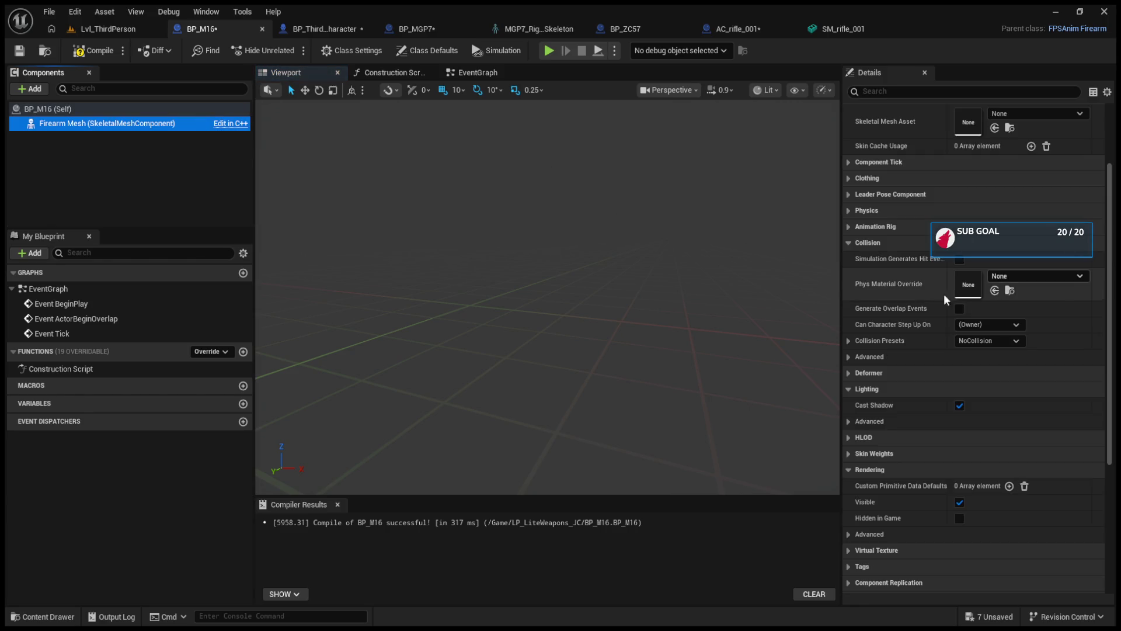
scroll(919, 335, "up", 5)
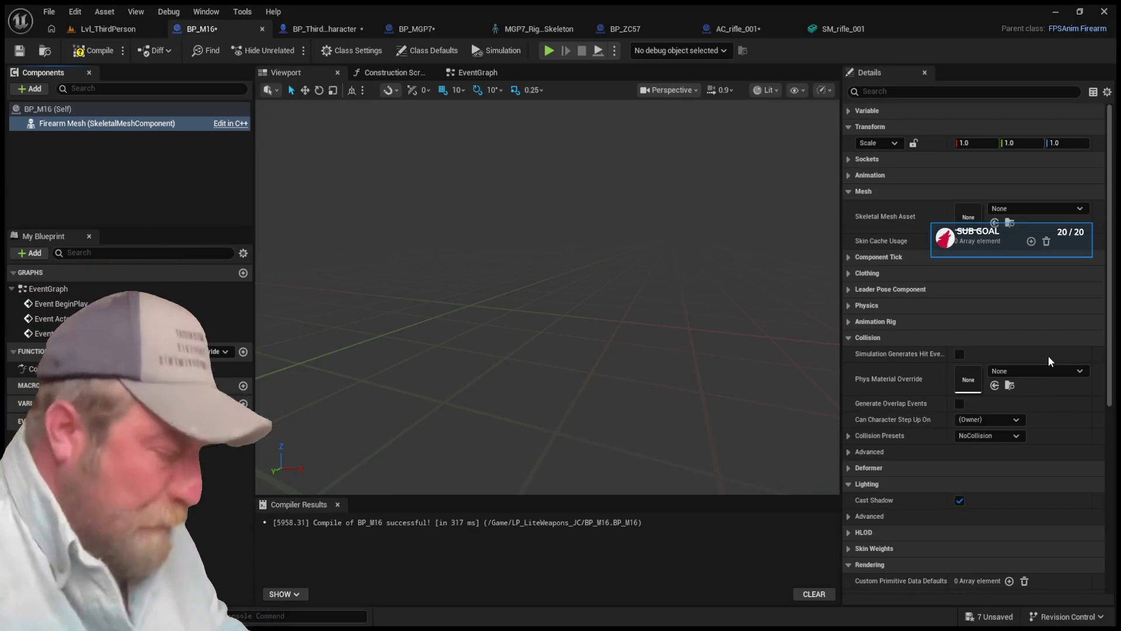
left_click(116, 173)
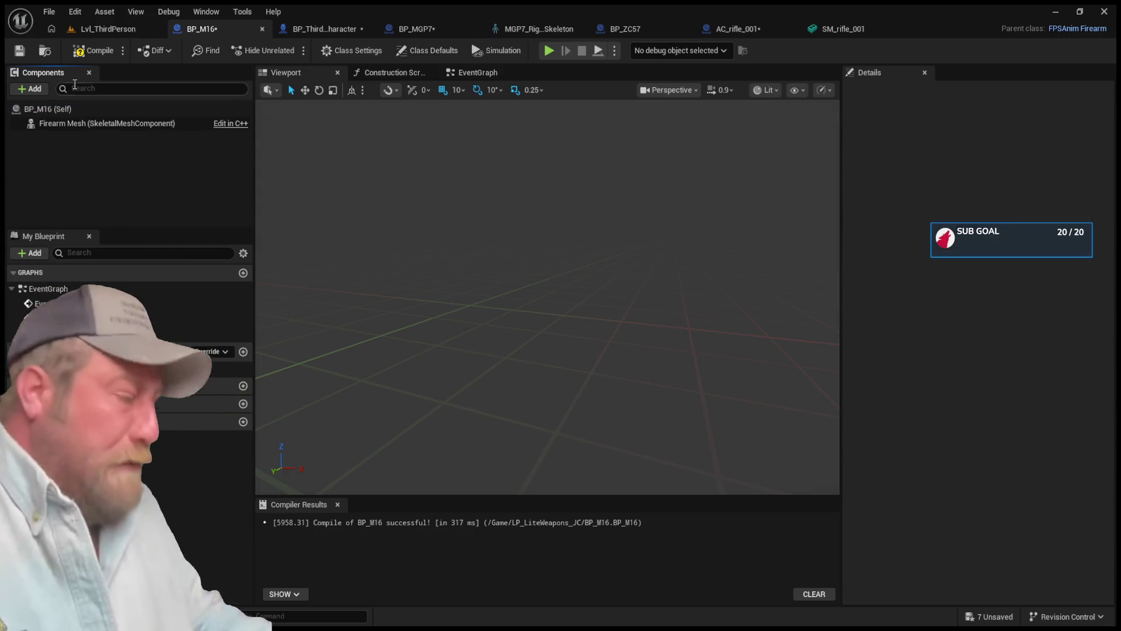
Open BP_FPSAnim_Firearm from the ProceduralFPSAnimation Blueprints folder and select its mesh component.
left_click(78, 30)
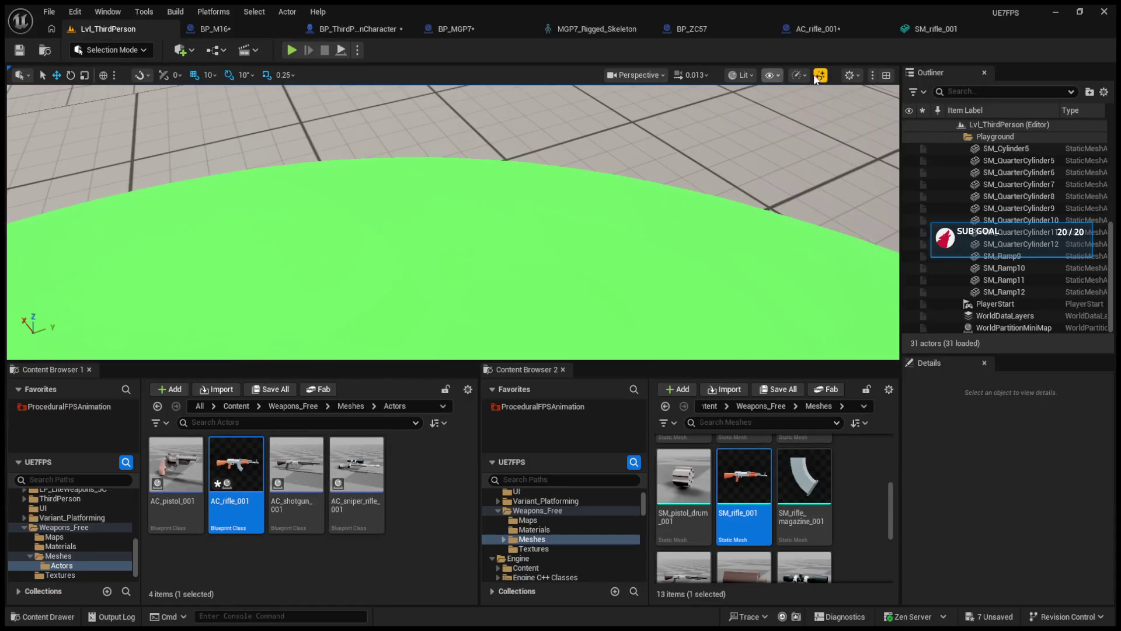
left_click(810, 29)
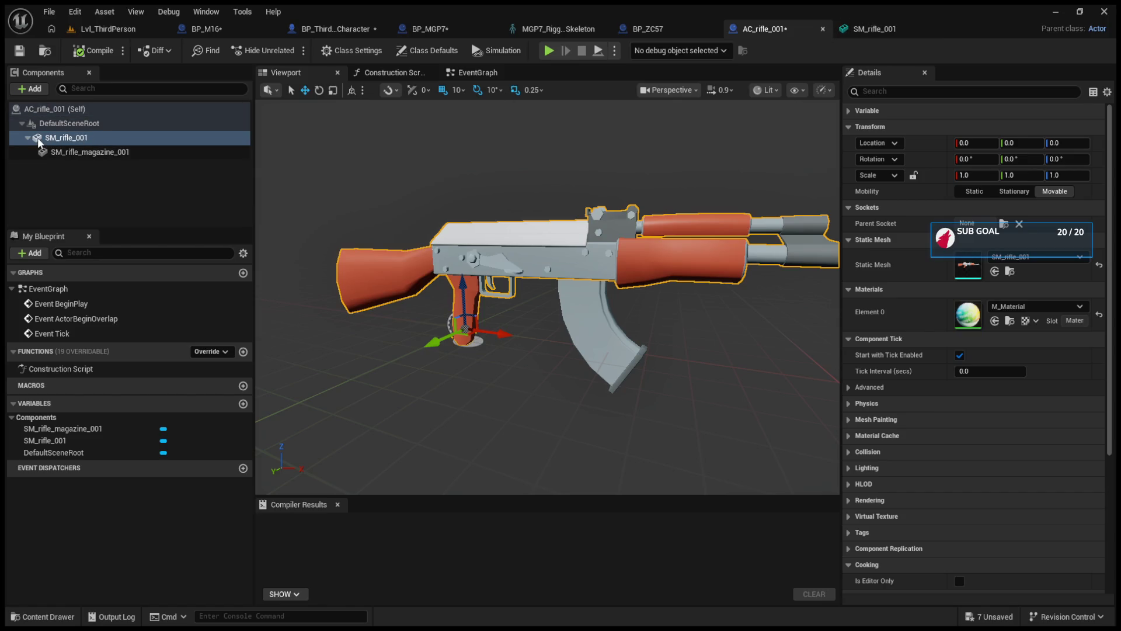
left_click(877, 27)
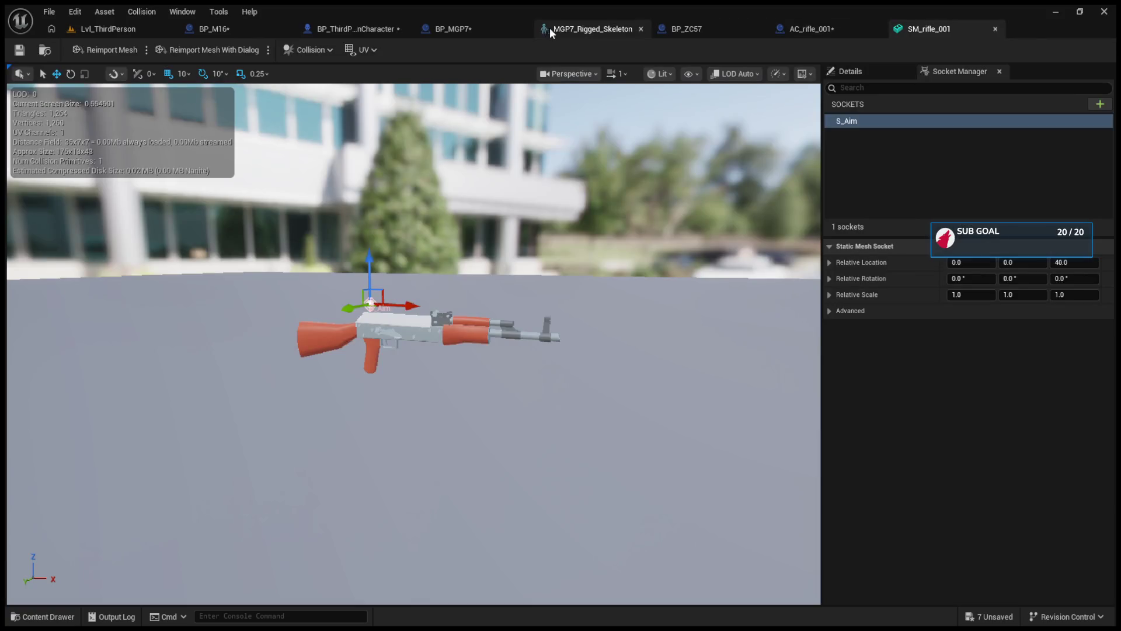
left_click(122, 29)
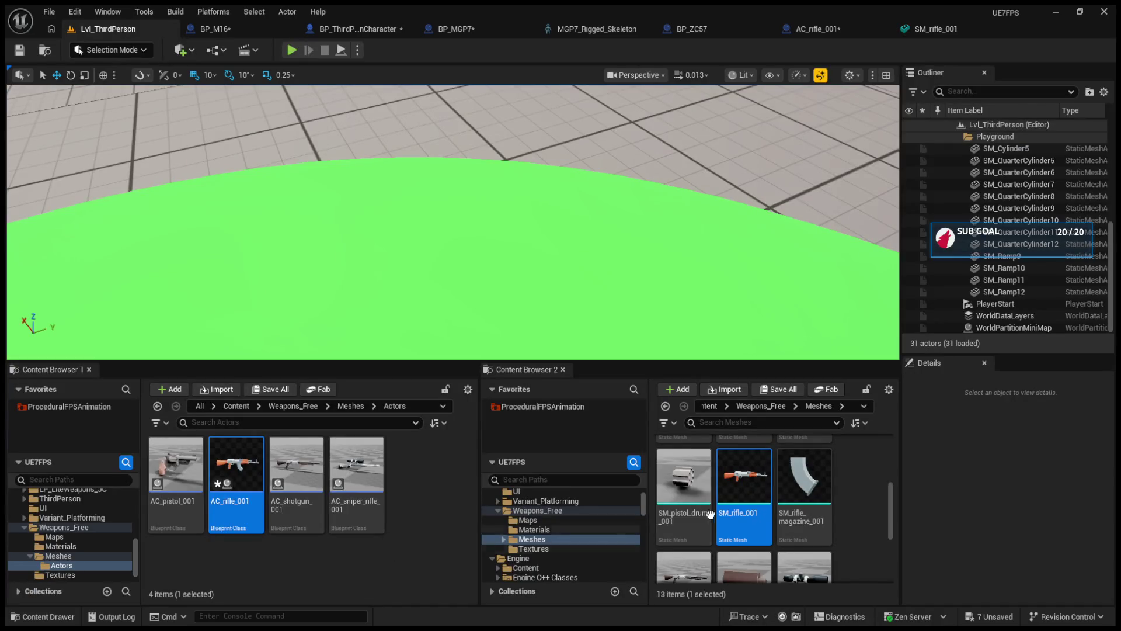
scroll(745, 497, "up", 3)
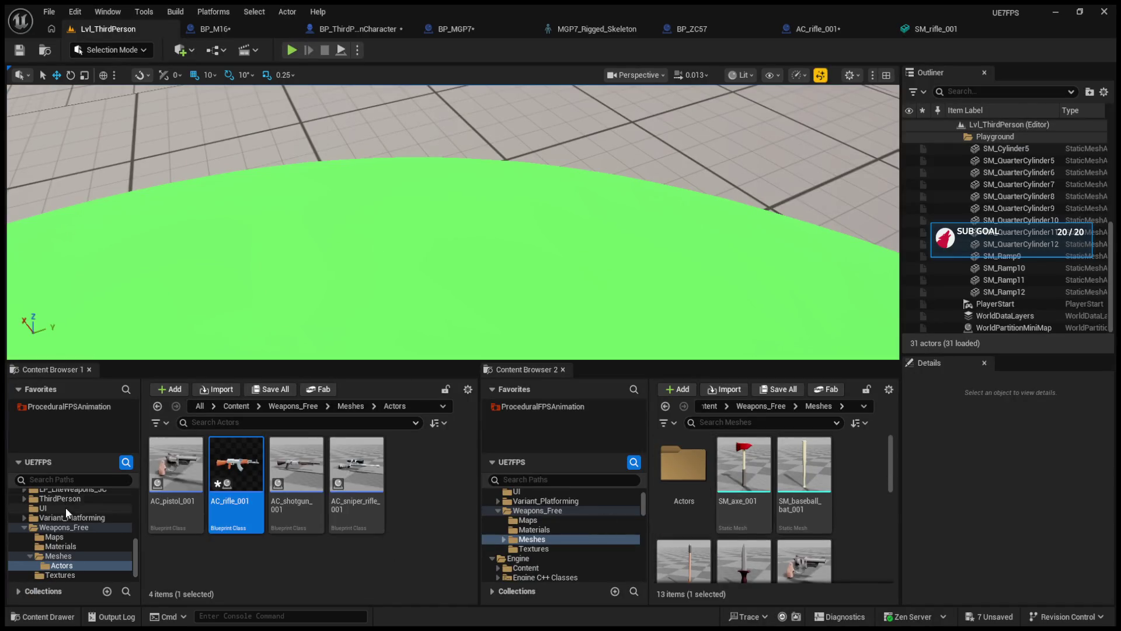
left_click(63, 405)
double_click(241, 479)
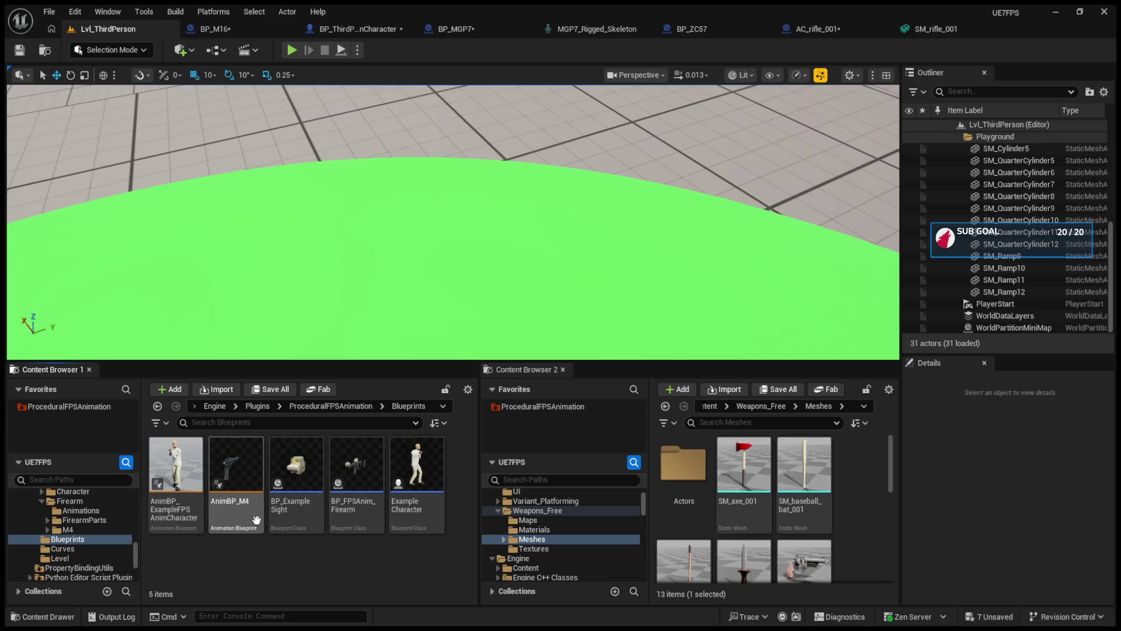
left_click(371, 487)
double_click(370, 481)
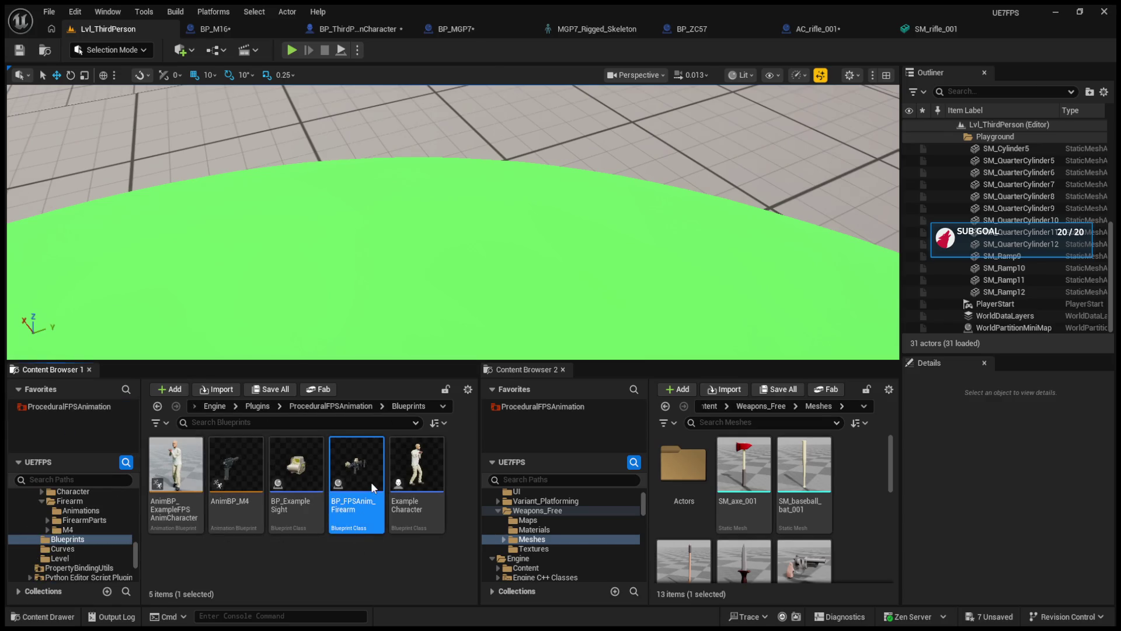
left_click(324, 79)
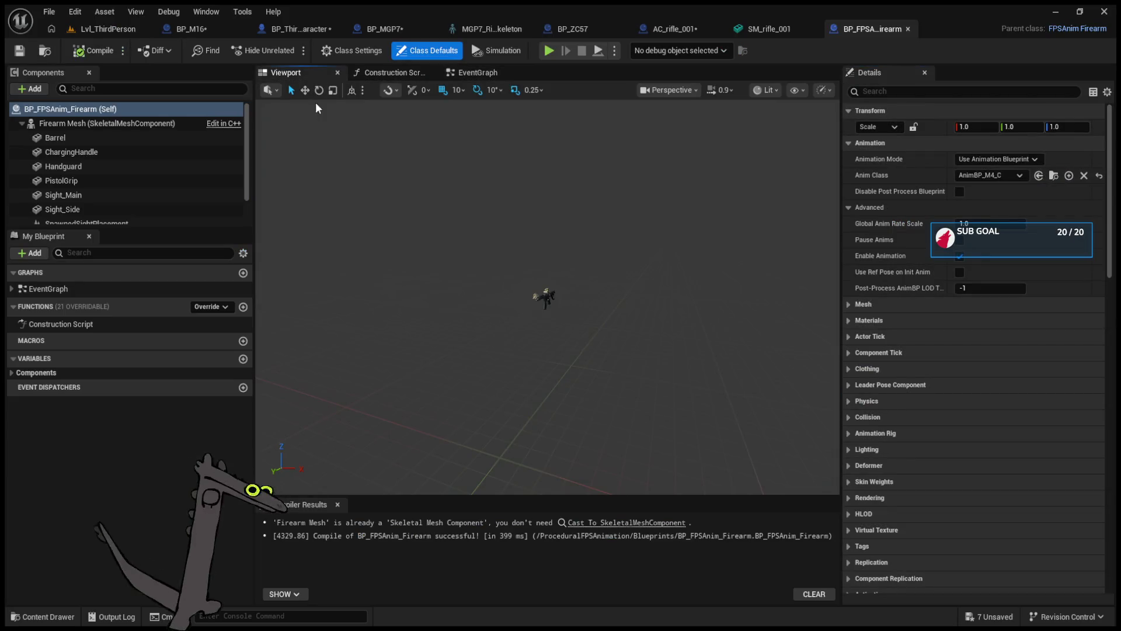
left_click(549, 266)
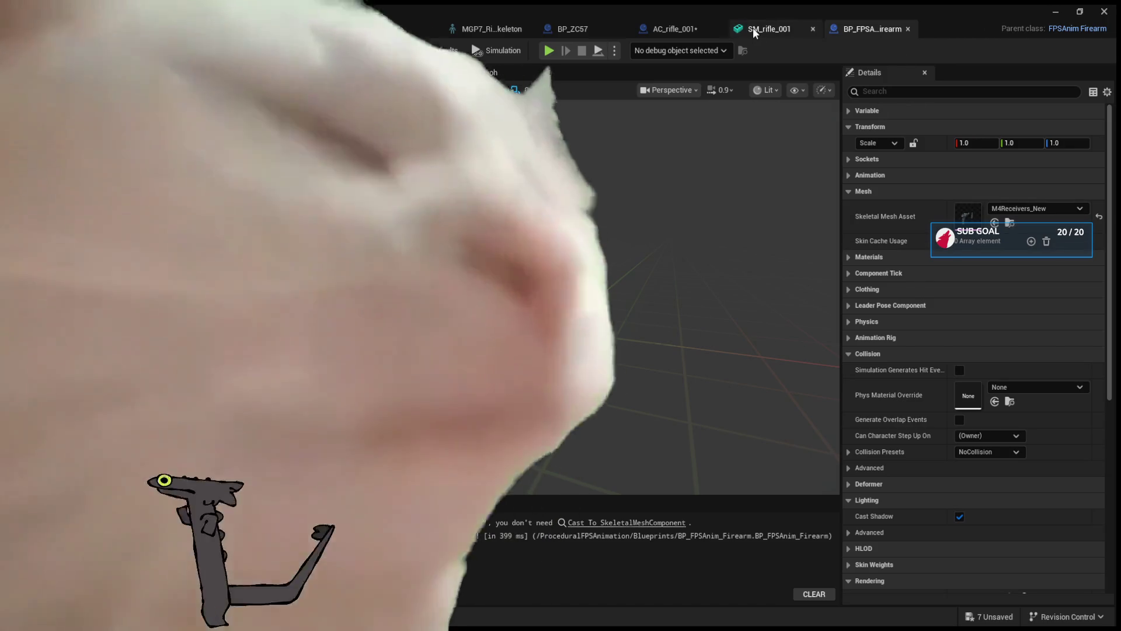
Delete the S_Aim socket from SM_rifle_001's socket list.
left_click(752, 27)
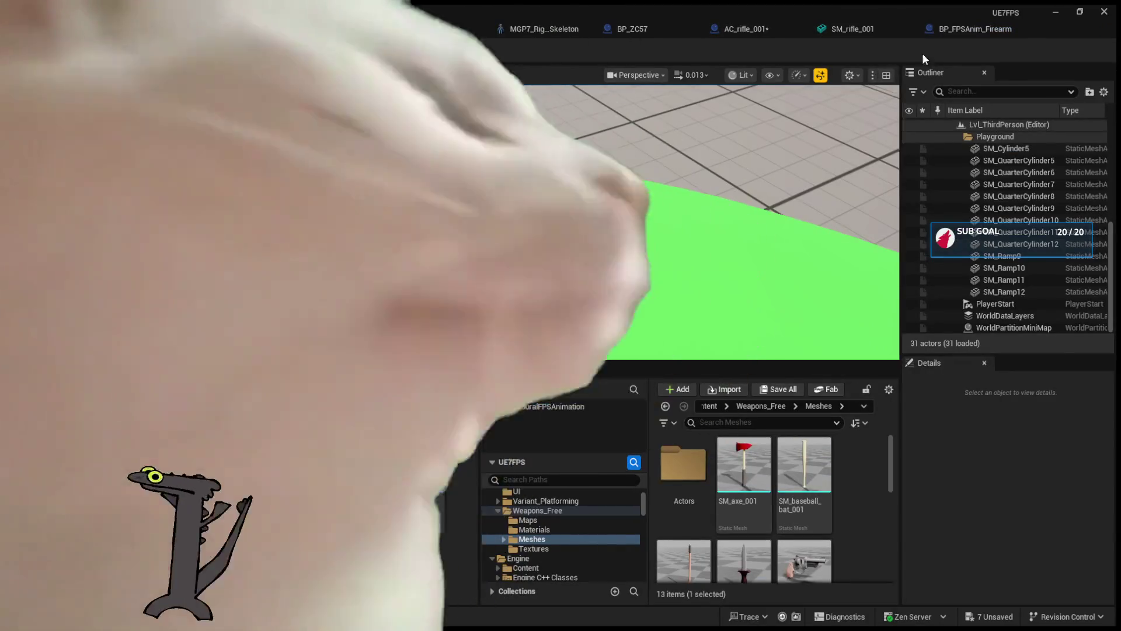
left_click(952, 29)
left_click(782, 27)
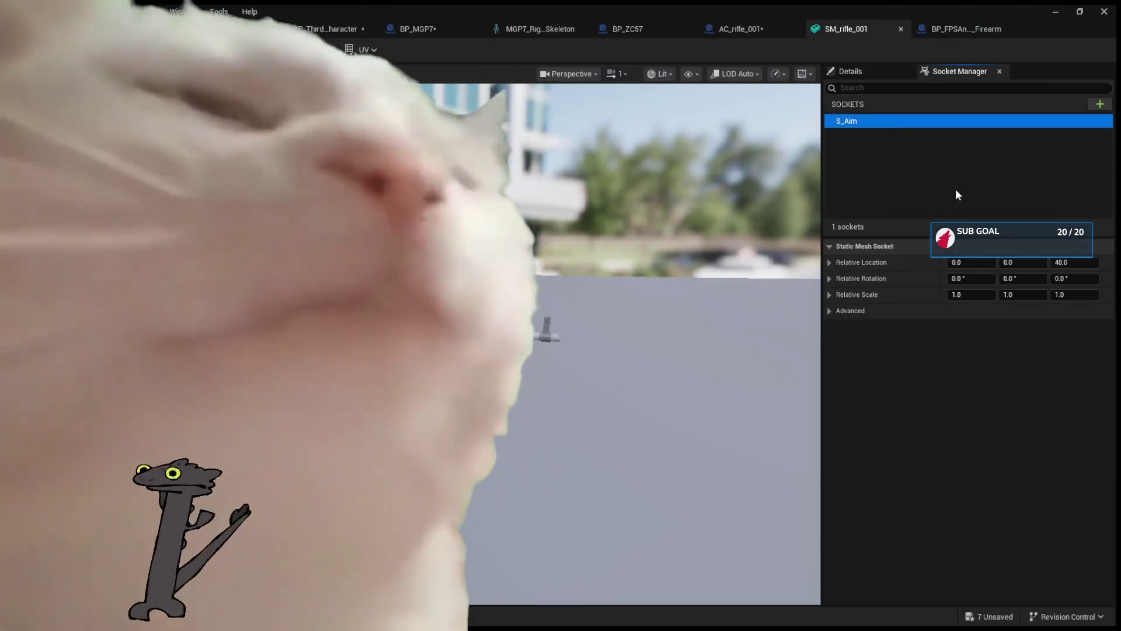
key("Delete")
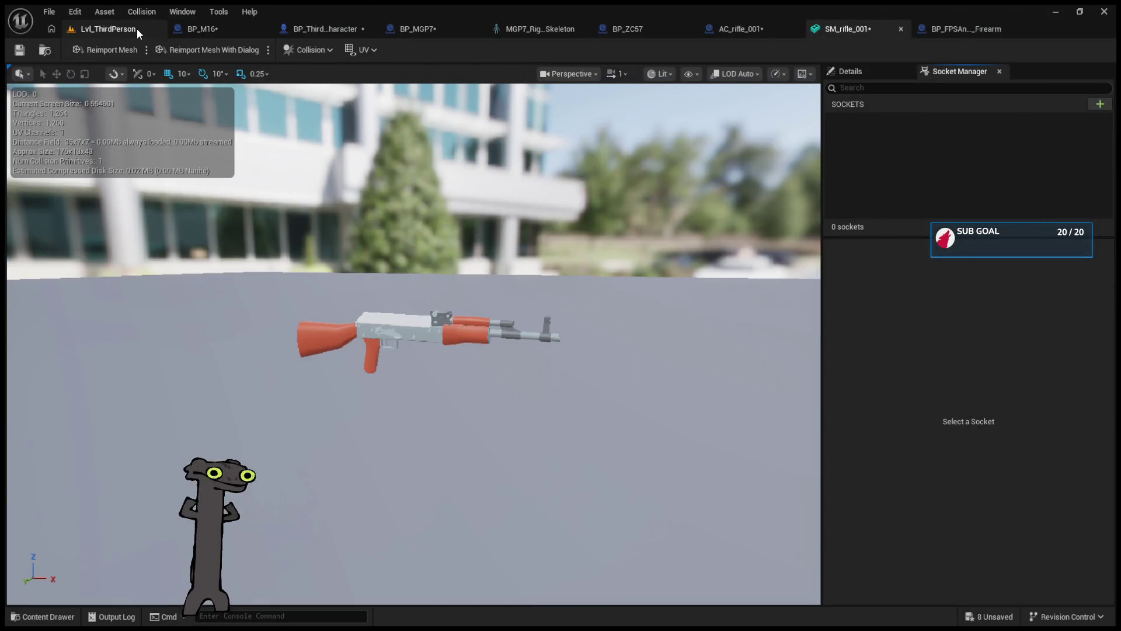
Back in the level, scroll Content Browser 2 and select SM_rifle_001 in Weapons_Free/Meshes.
left_click(136, 29)
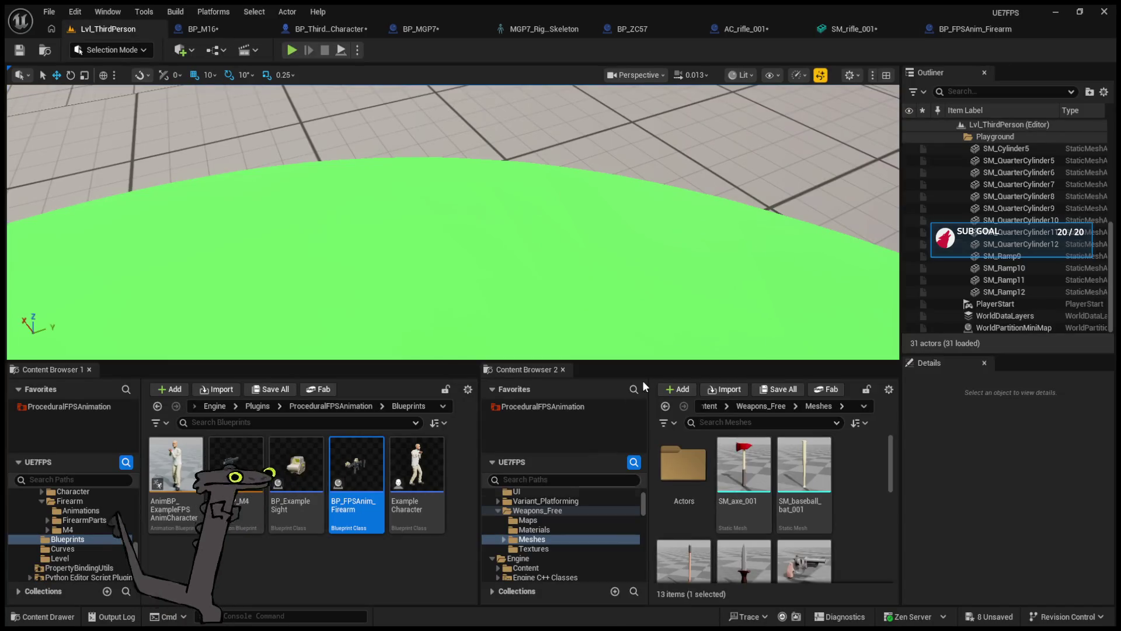
left_click(856, 25)
left_click(113, 31)
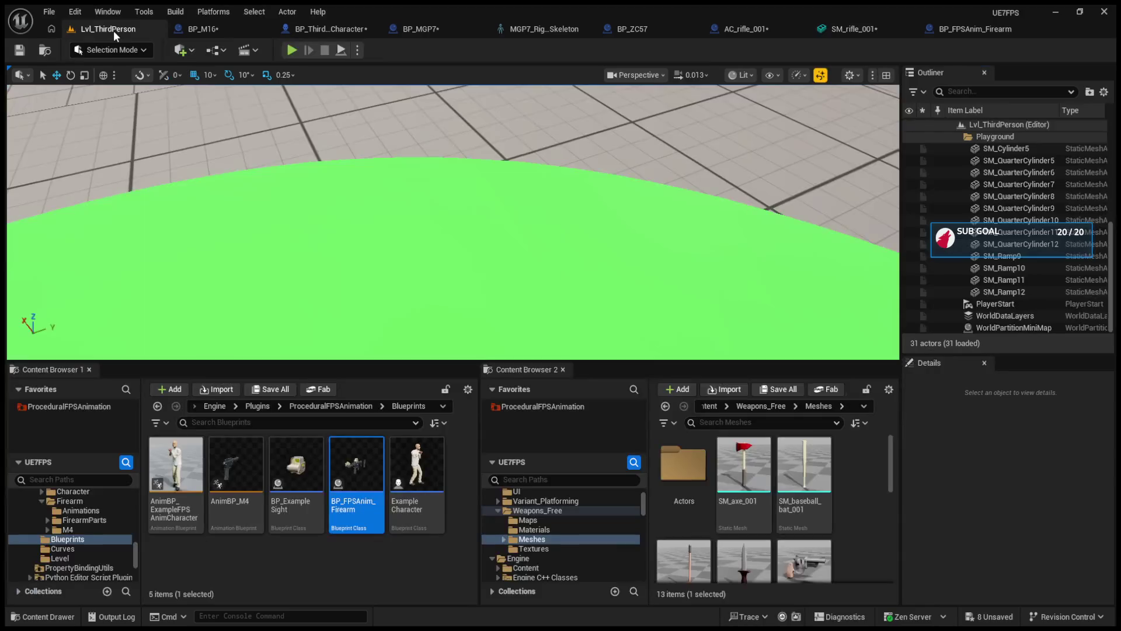
scroll(701, 486, "down", 1)
scroll(701, 486, "down", 2)
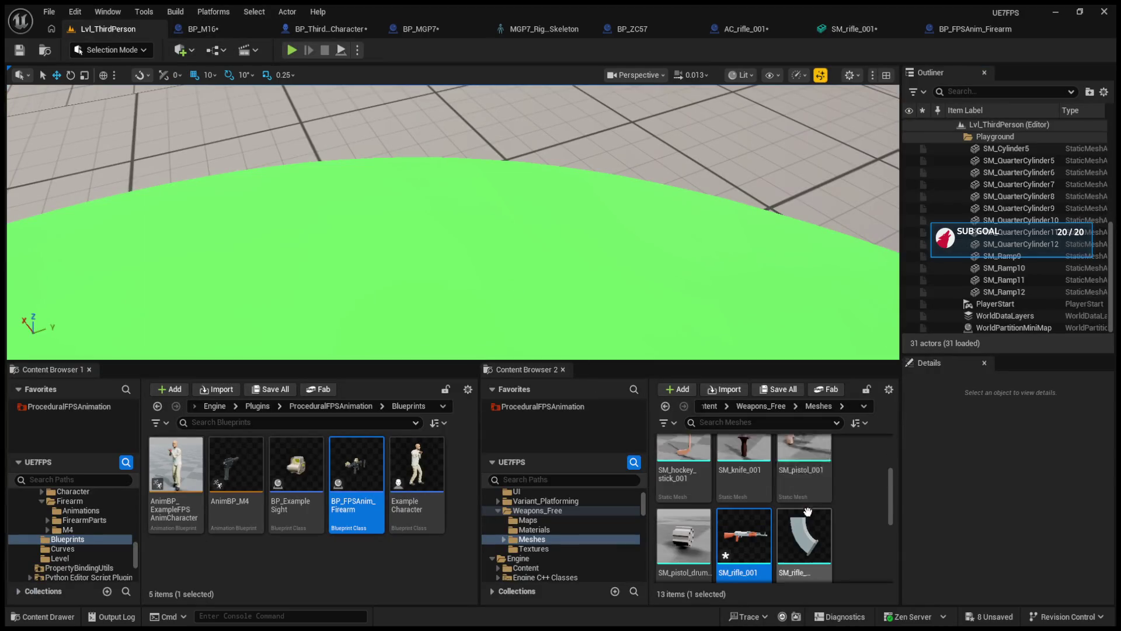
left_click(753, 499)
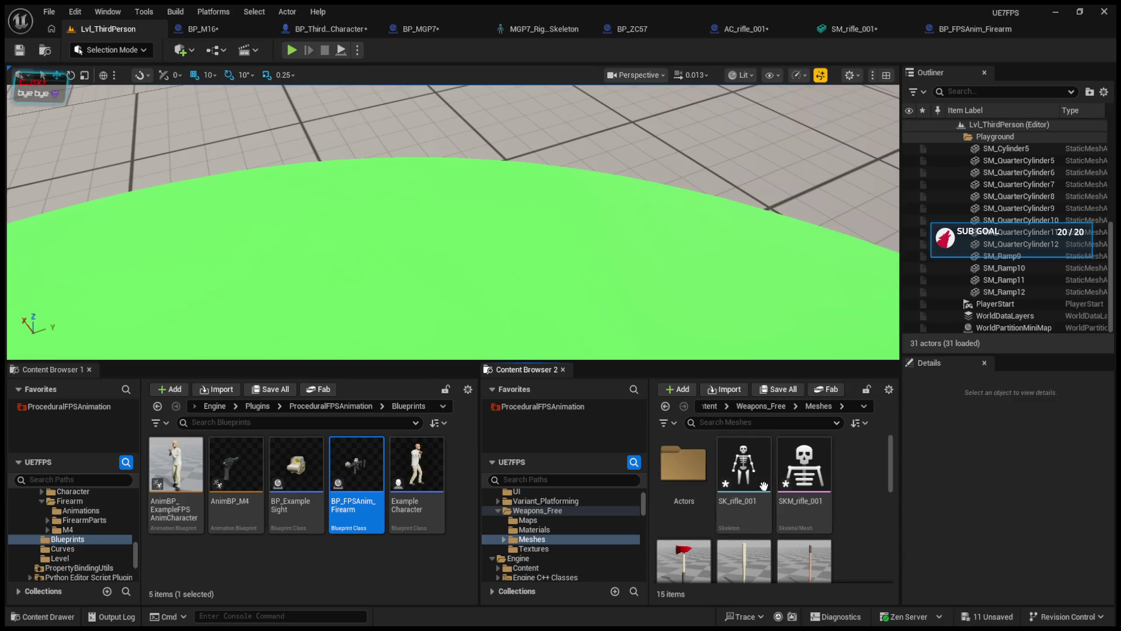
Open the SK_rifle_001 skeleton and rename the Root bone's RootSocket to S_Aim.
left_click(747, 467)
double_click(748, 471)
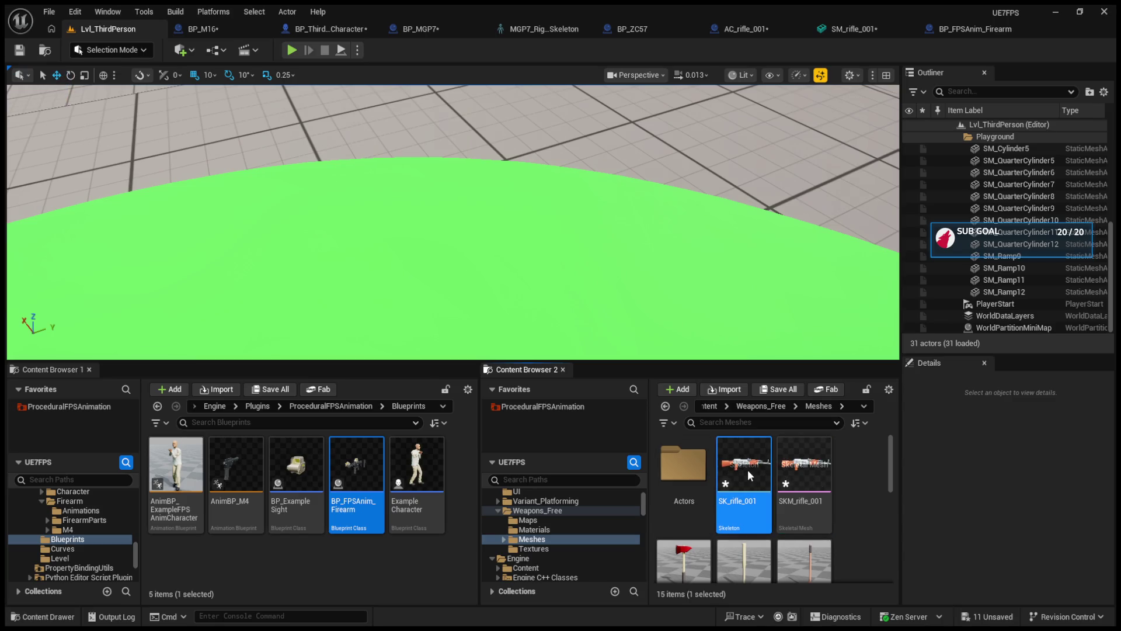
left_click(109, 121)
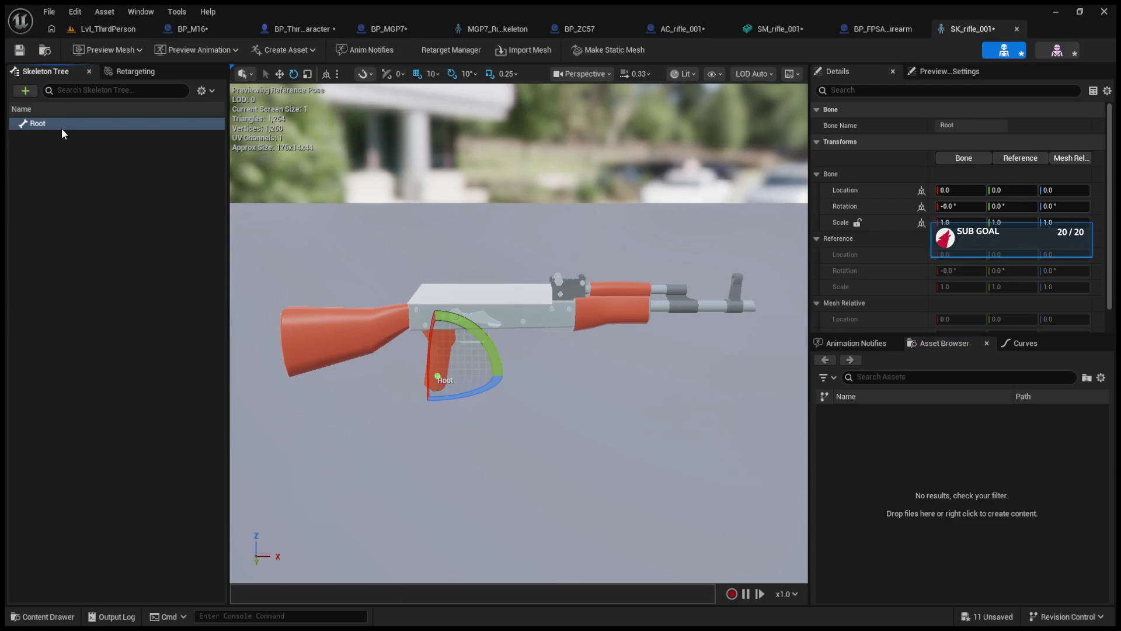
left_click(69, 136)
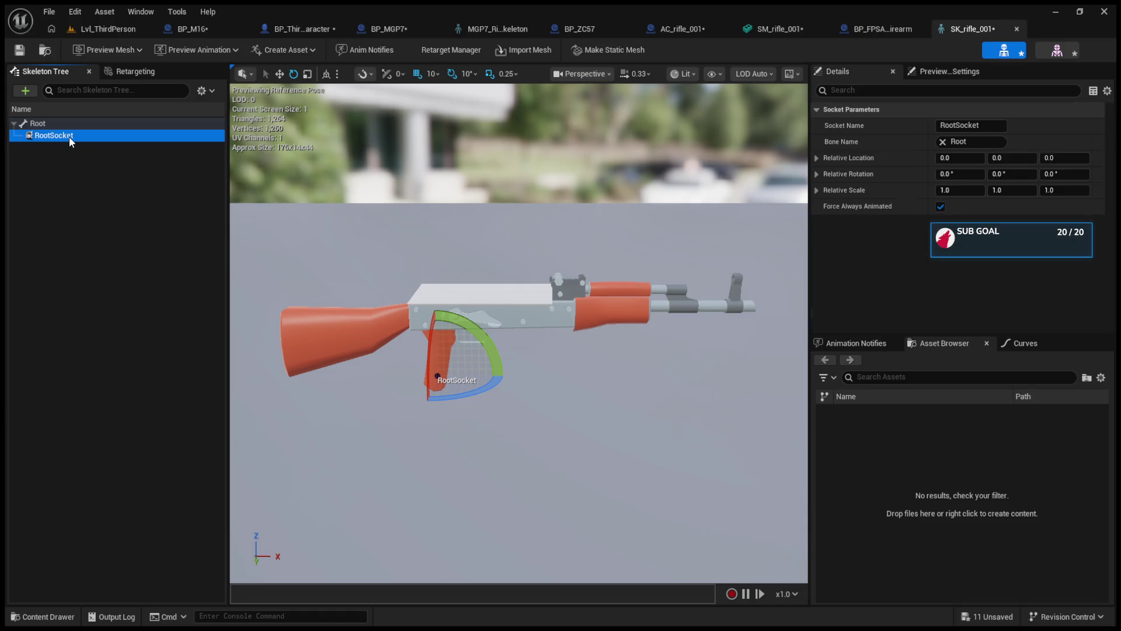
key("F2")
type("S_Aim")
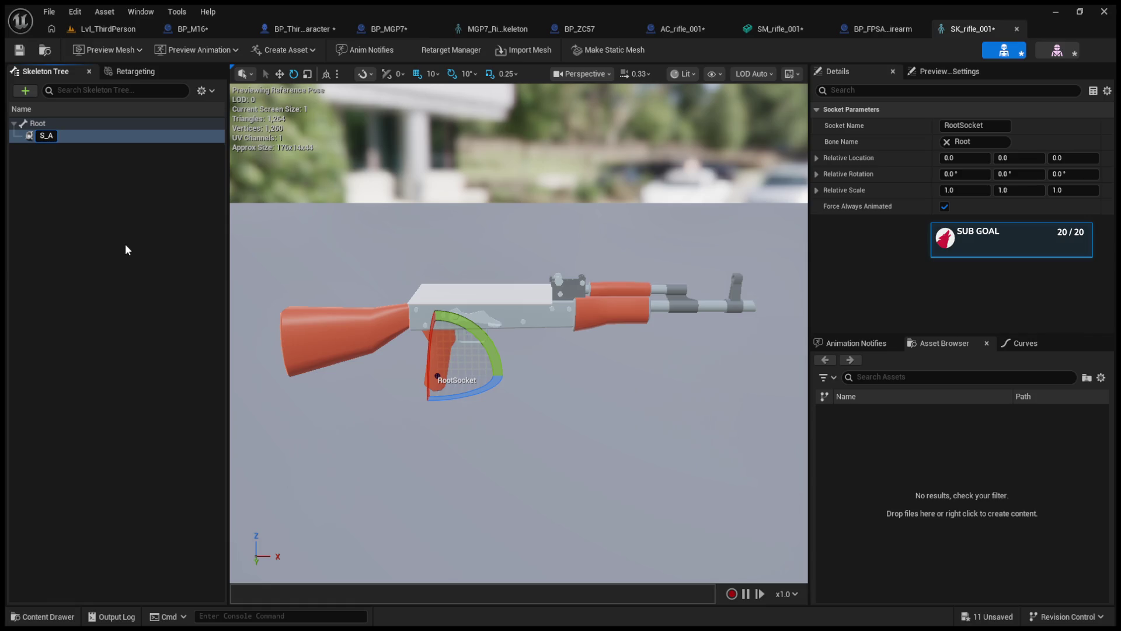
key("Return")
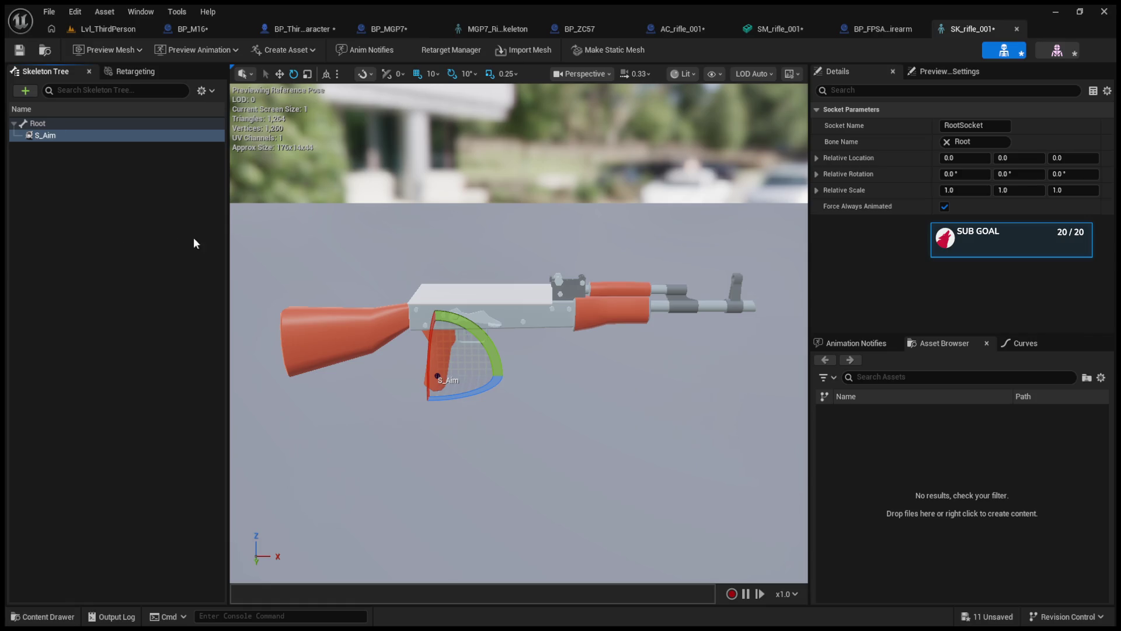
Move S_Aim up to Z 36.999058 above the receiver and save the skeleton.
key("w")
left_click_drag(438, 337, 436, 235)
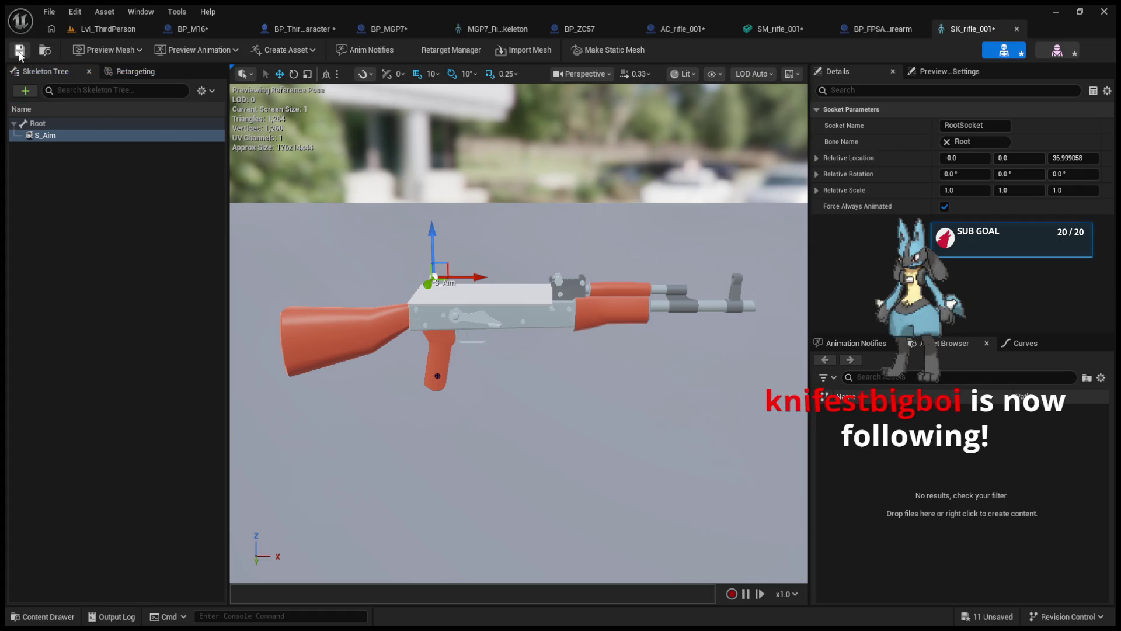
left_click(19, 52)
left_click(99, 29)
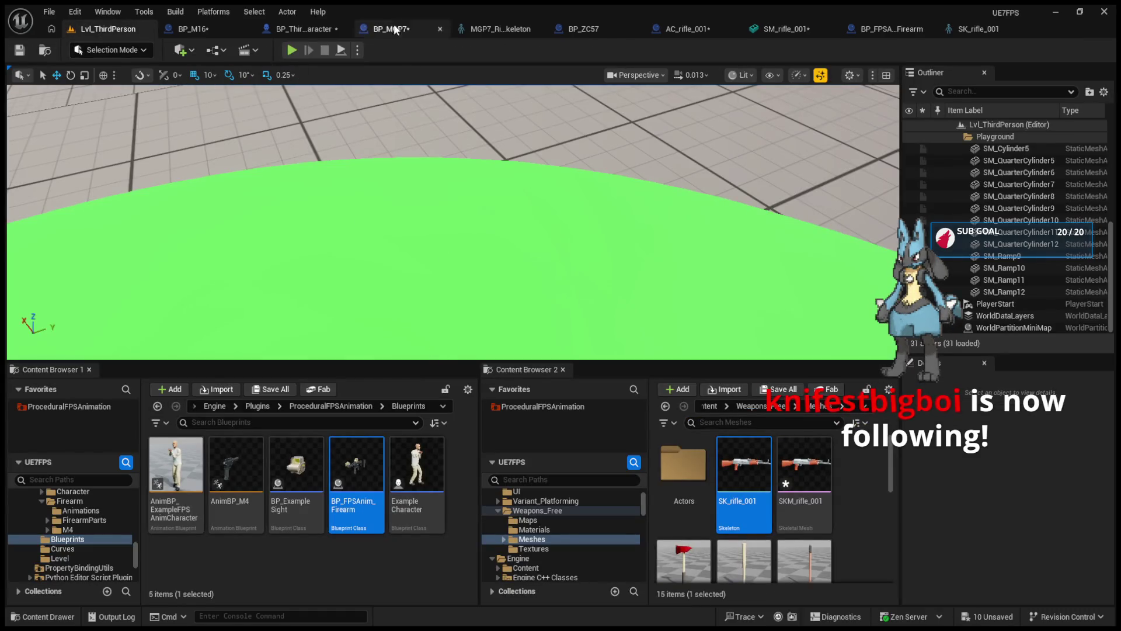
Open BP_M16, select its Firearm Mesh component, and locate SKM_rifle_001 in the Content Browser.
left_click(284, 31)
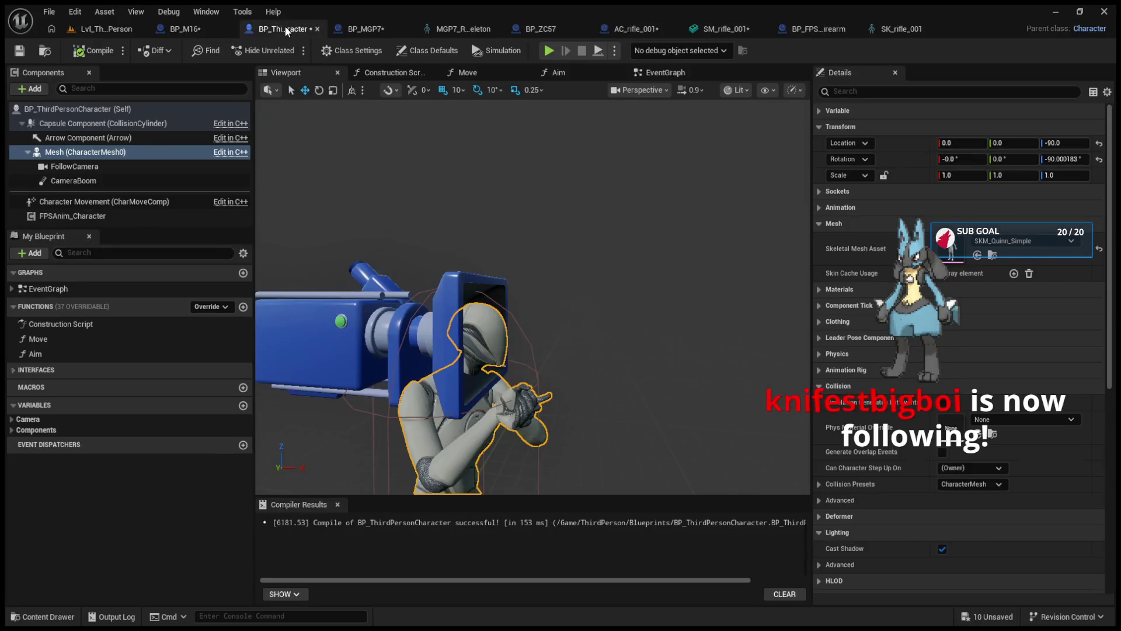
left_click(356, 27)
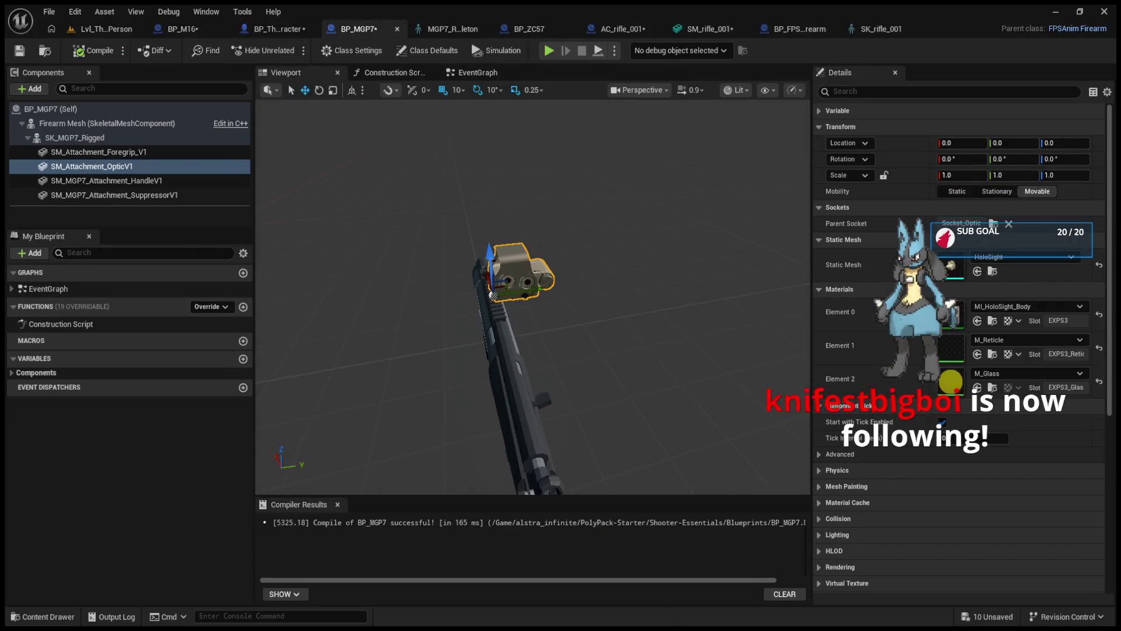
left_click(805, 28)
left_click(870, 30)
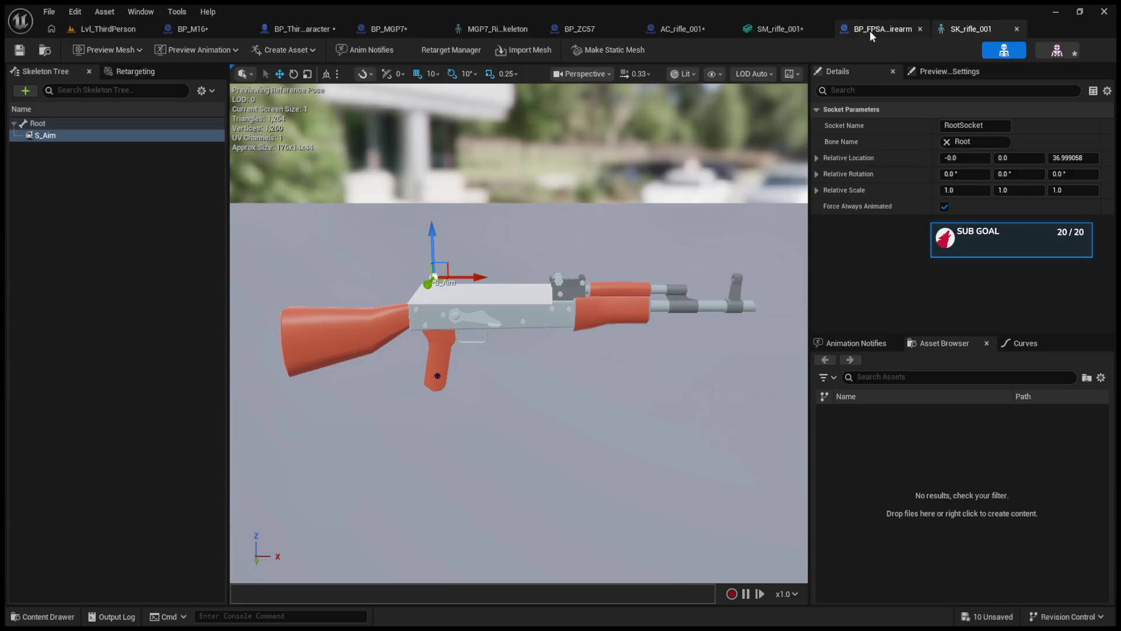
left_click(211, 32)
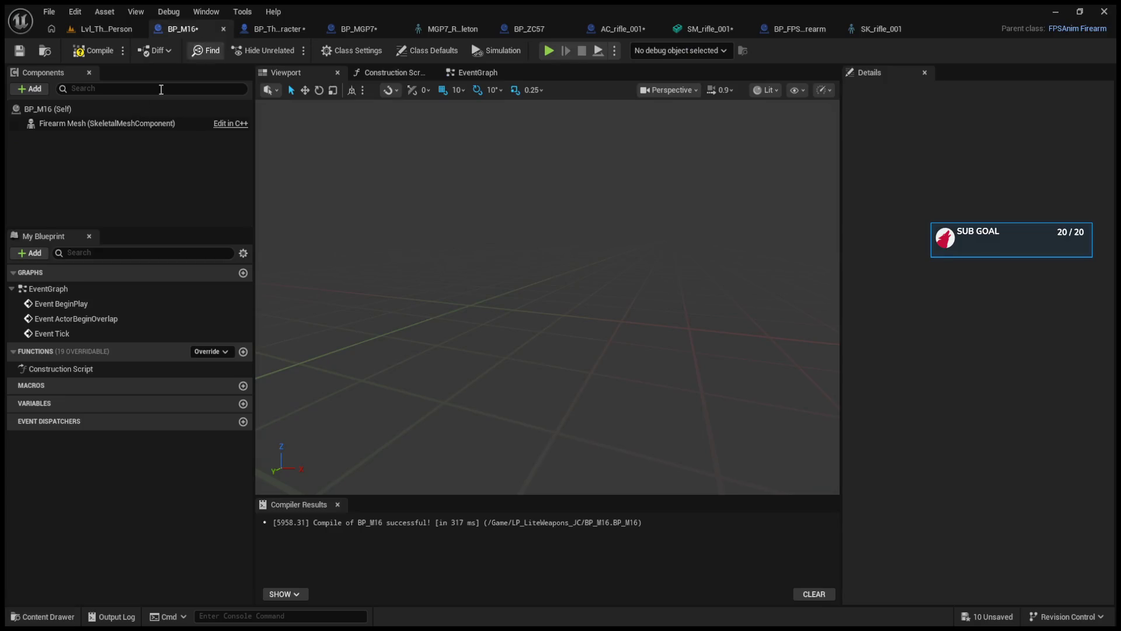
left_click(64, 123)
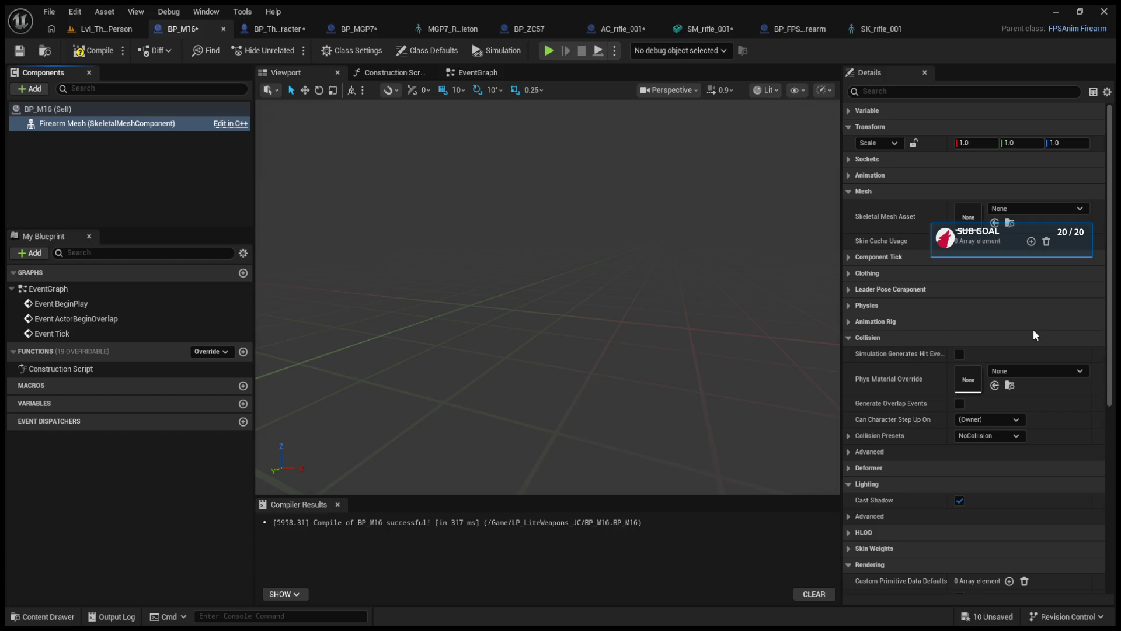
left_click(899, 29)
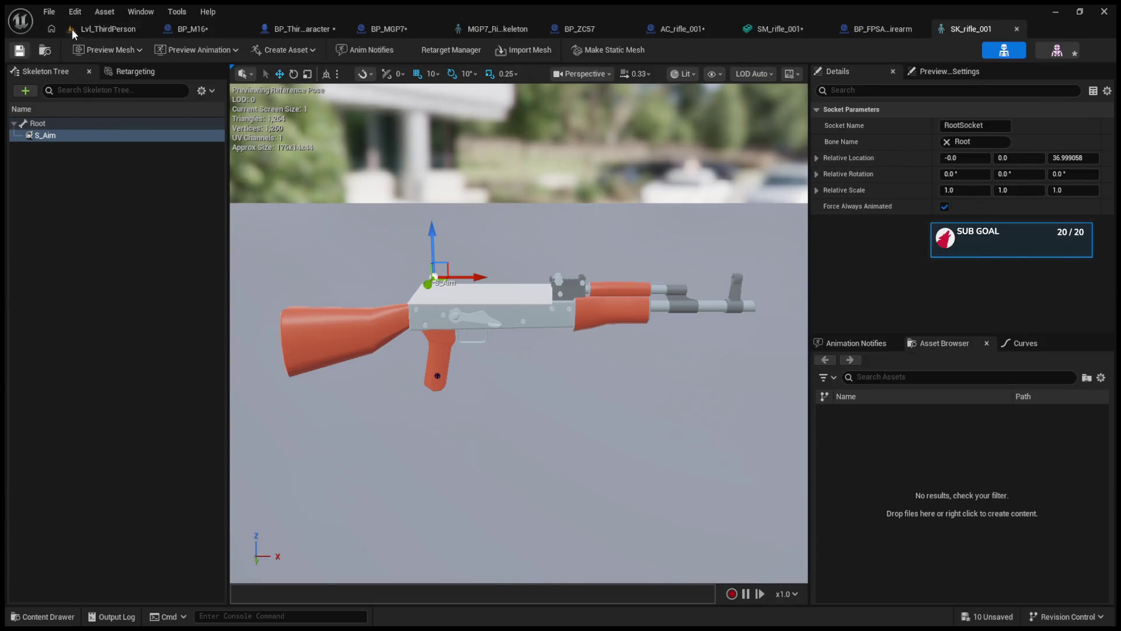
left_click(44, 49)
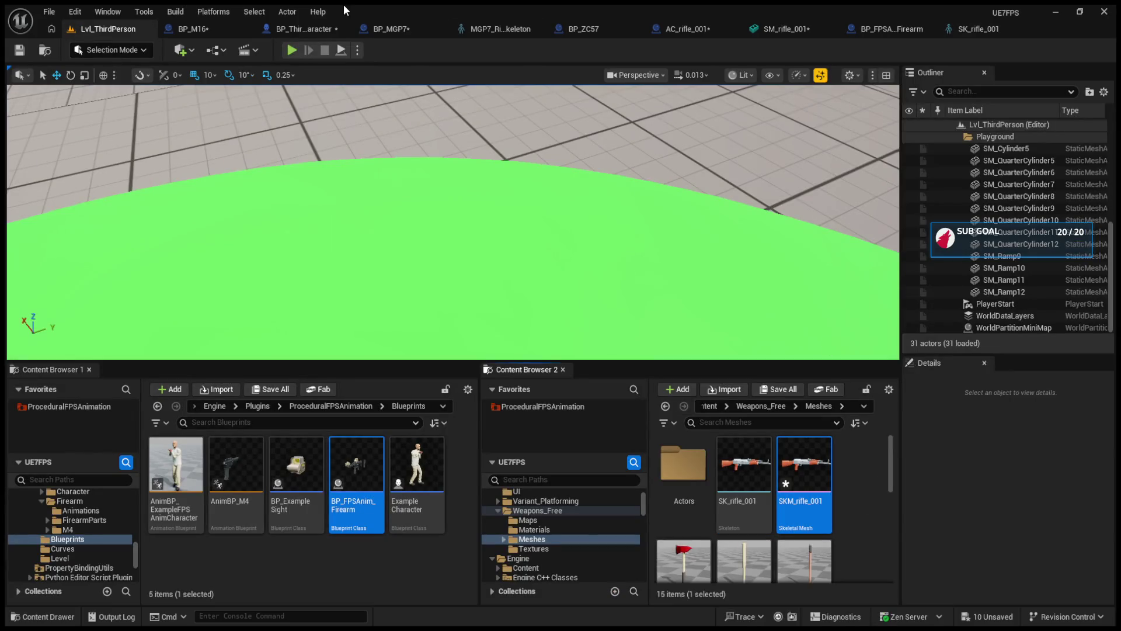
left_click(169, 28)
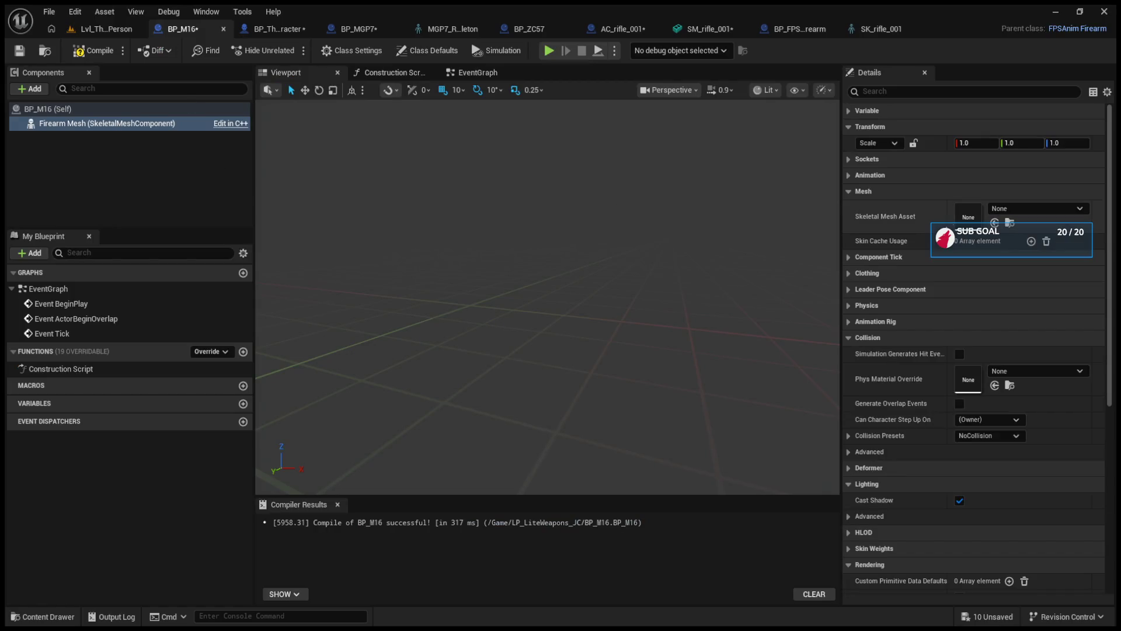
Assign SKM_rifle_001 as the Firearm Mesh's skeletal mesh, frame it, and compile BP_M16.
left_click(994, 222)
key("f")
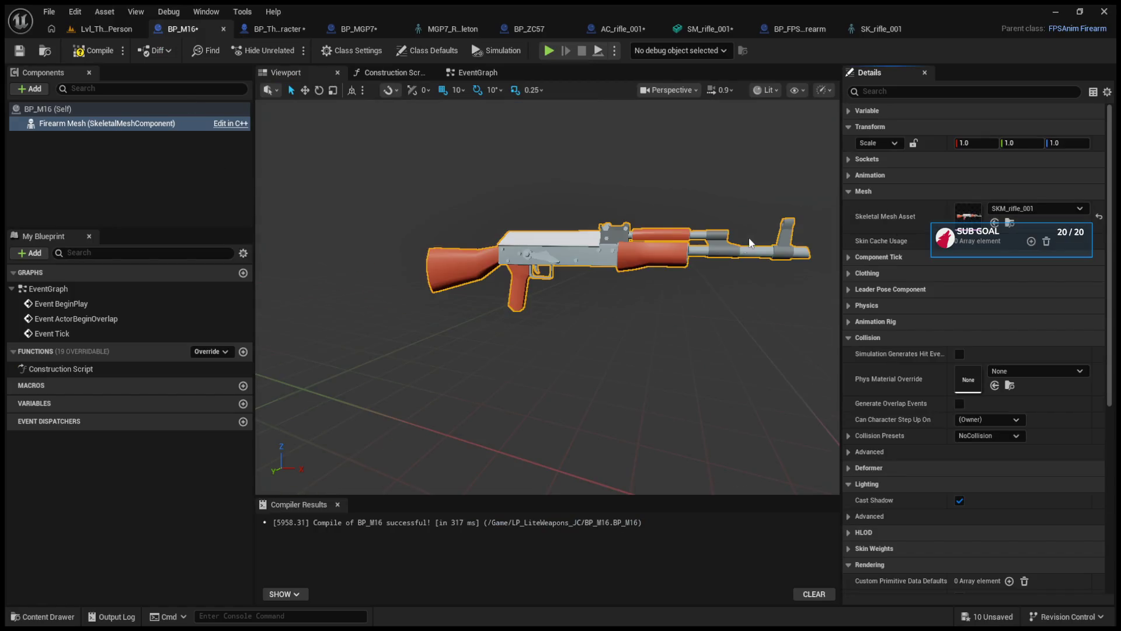
left_click(96, 57)
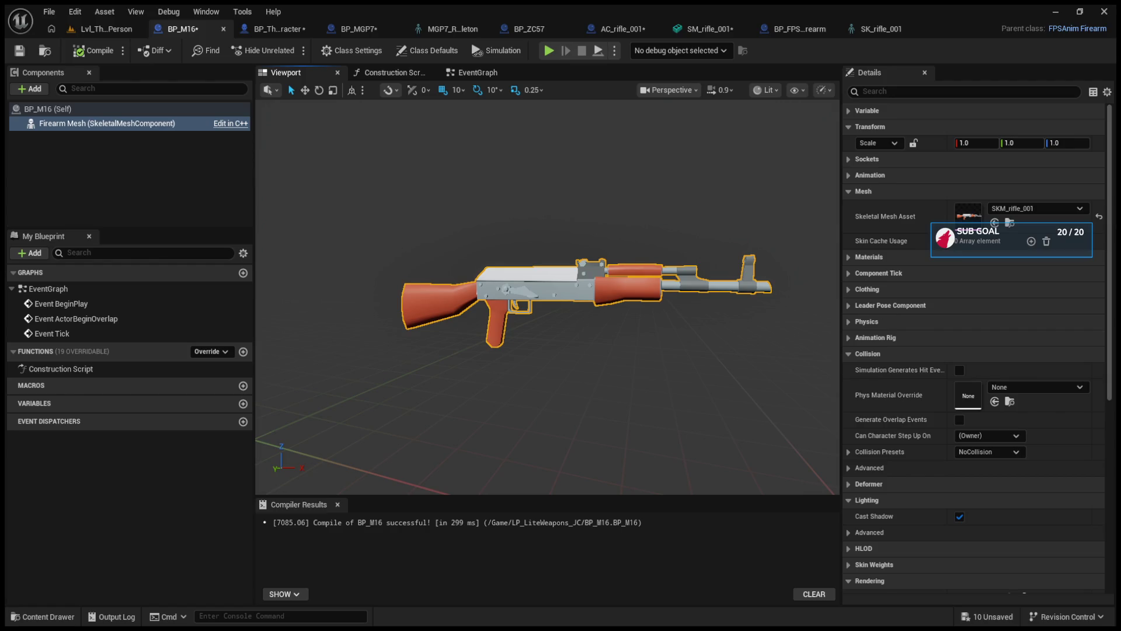
left_click(849, 354)
left_click(847, 386)
left_click(847, 435)
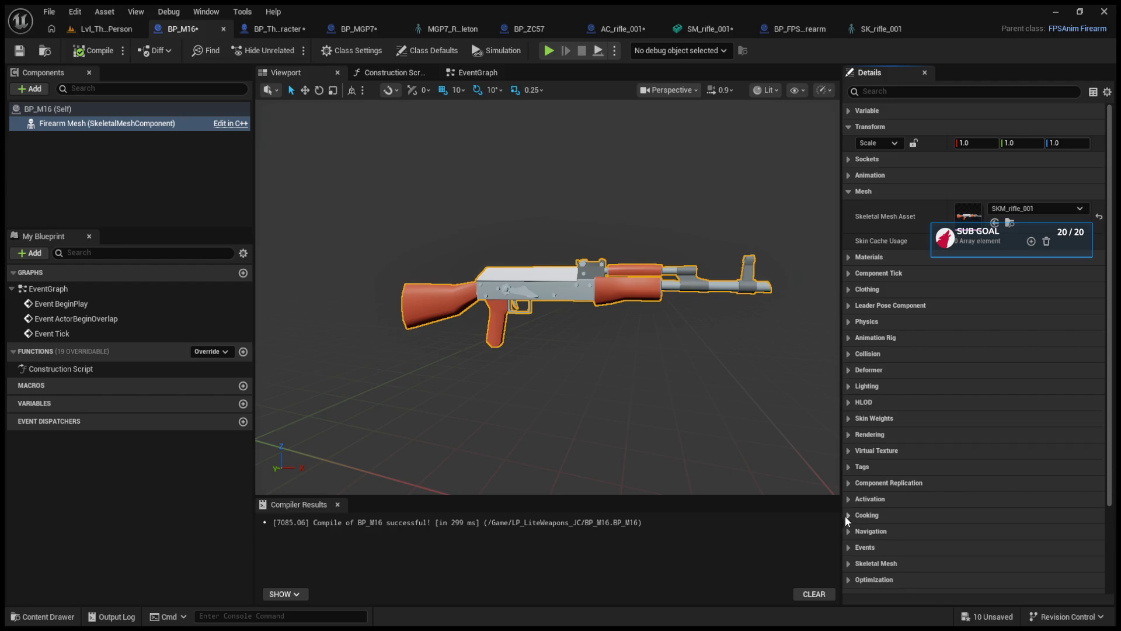
left_click(104, 29)
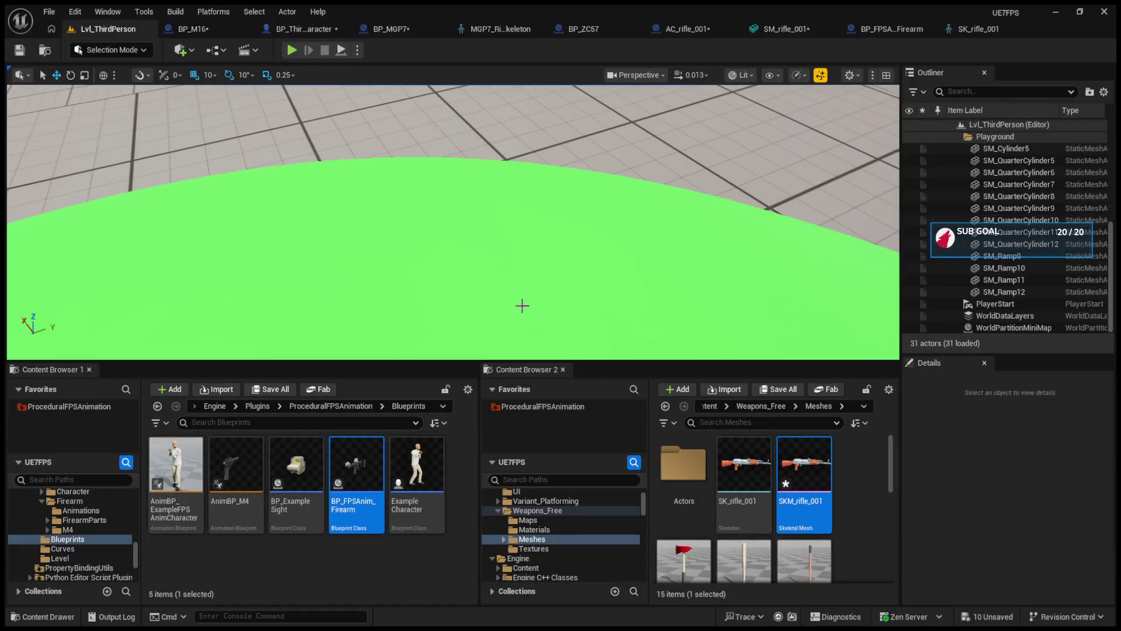
Enlarge the viewport, play Lvl_ThirdPerson, and walk forward and back holding the new rifle.
left_click_drag(555, 359, 554, 435)
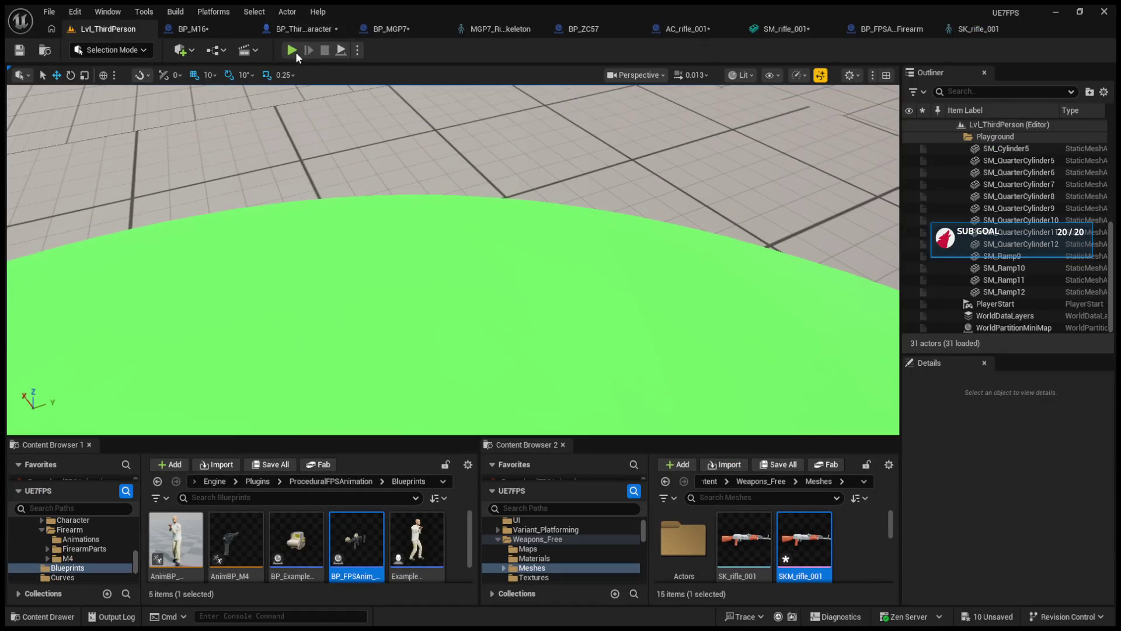
left_click(296, 51)
left_click(357, 169)
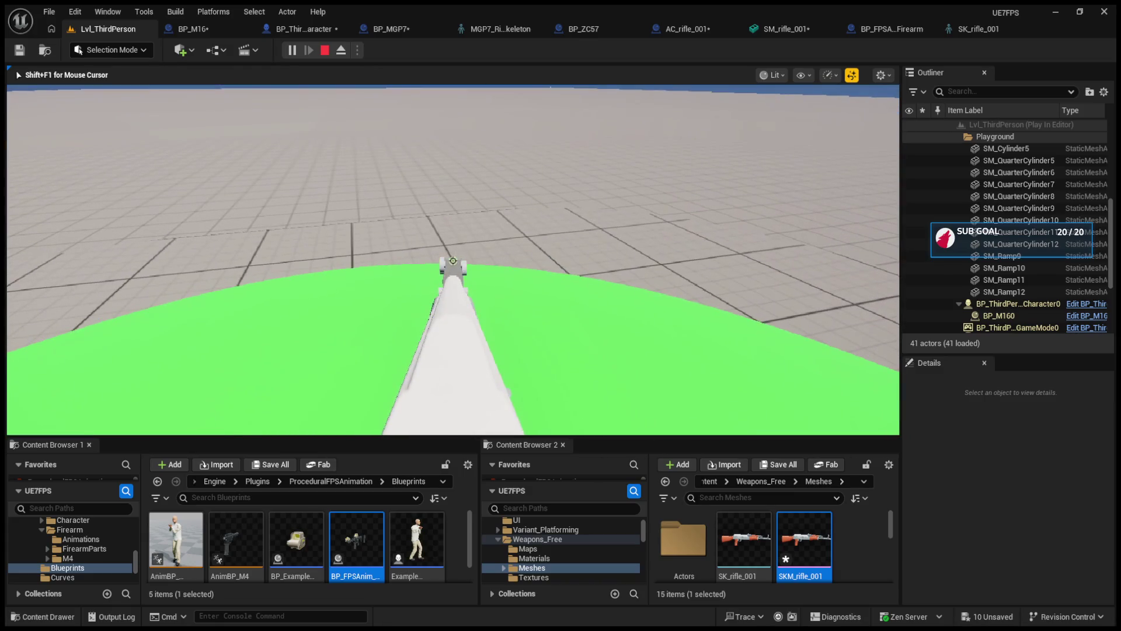
key("w")
key("s")
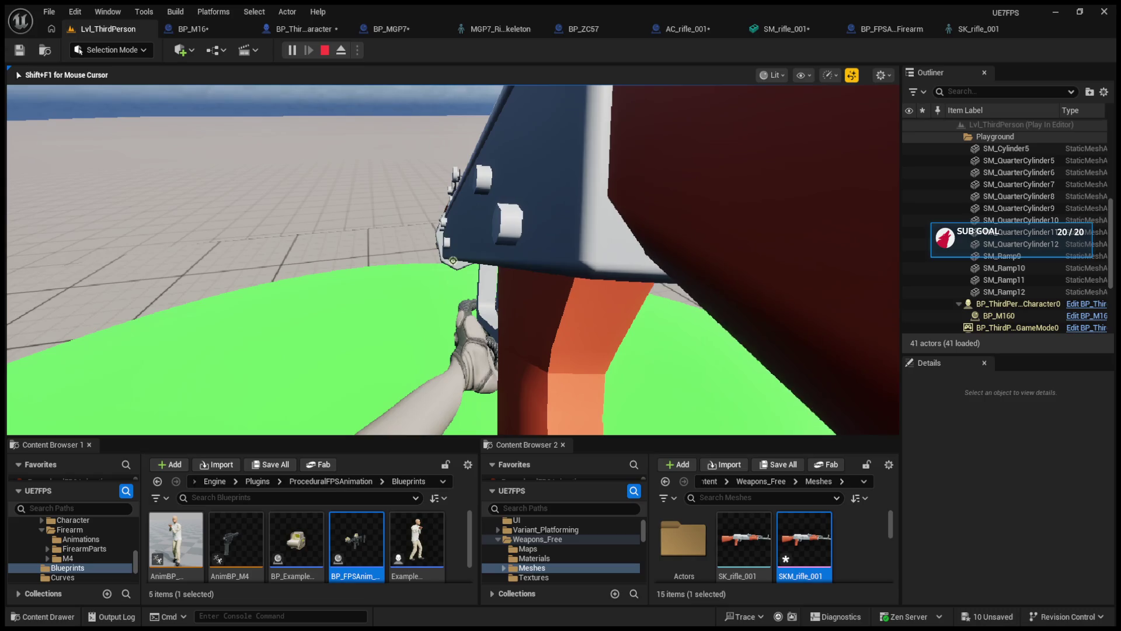
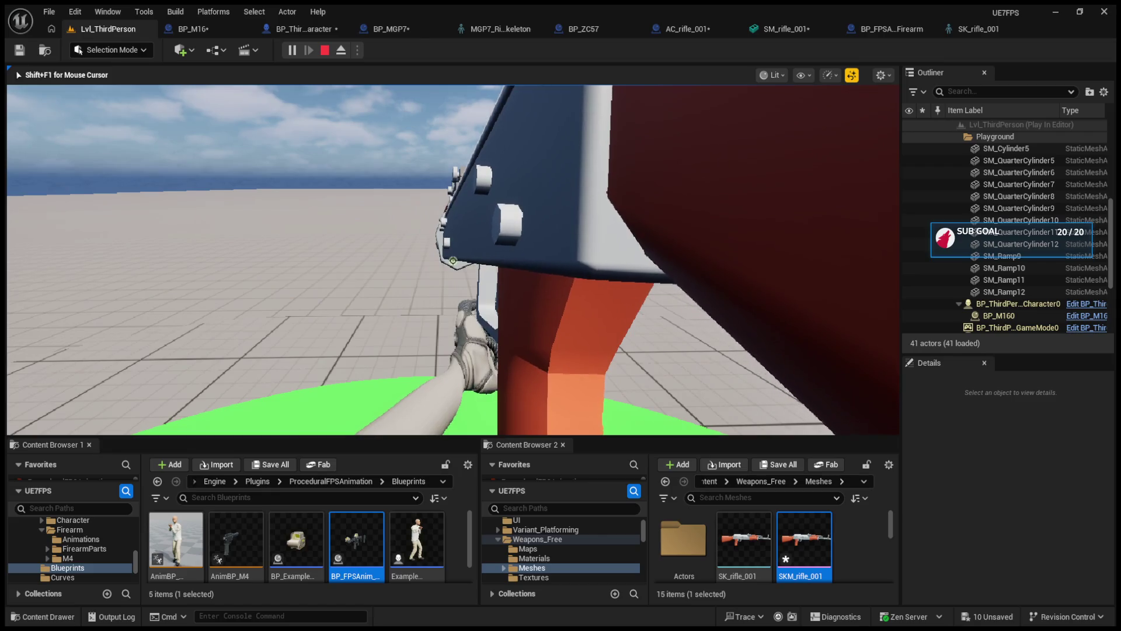
Stop the play test to return to the level editor, then make the content browser panels taller.
key("Escape")
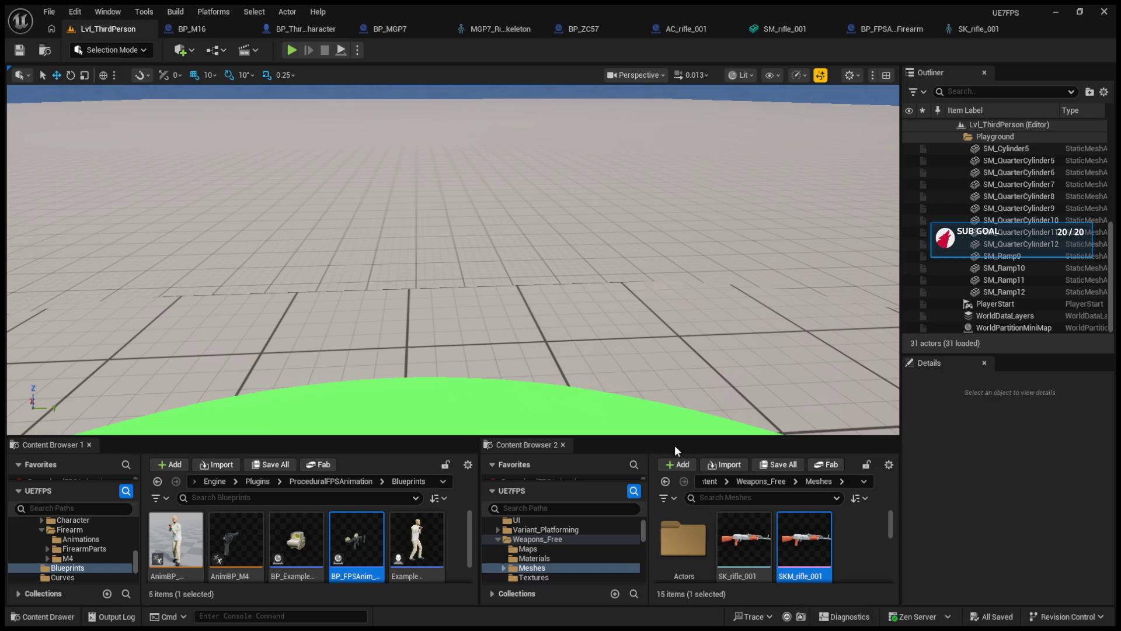
left_click_drag(670, 437, 657, 356)
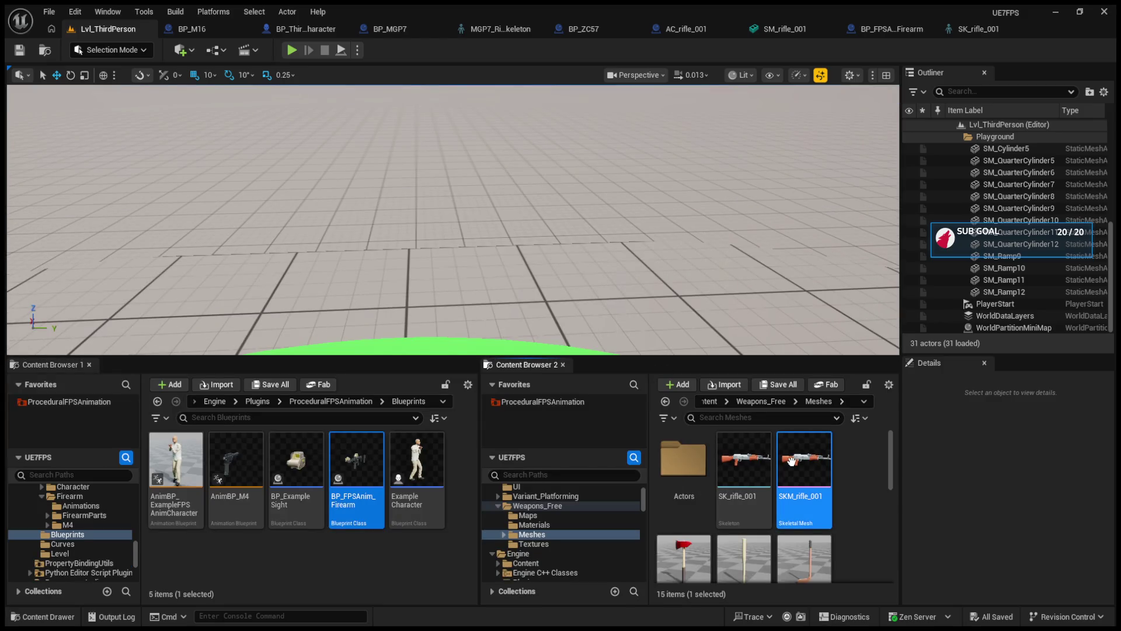
Open SKM_rifle_001 and check where its S_Aim socket sits relative to Root.
double_click(792, 467)
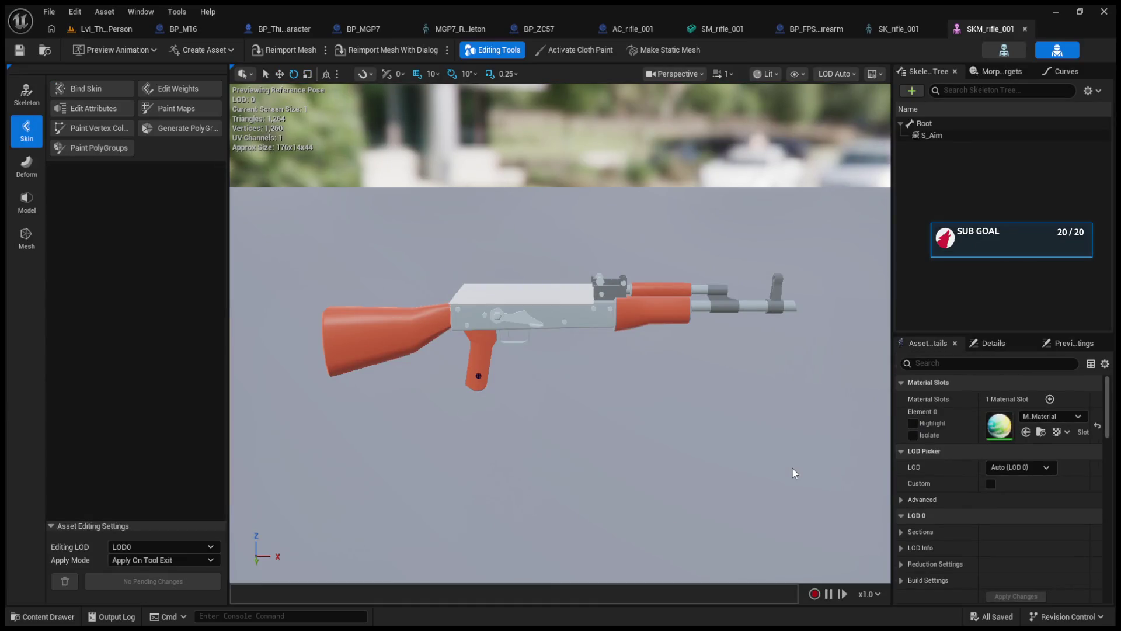
left_click(479, 376)
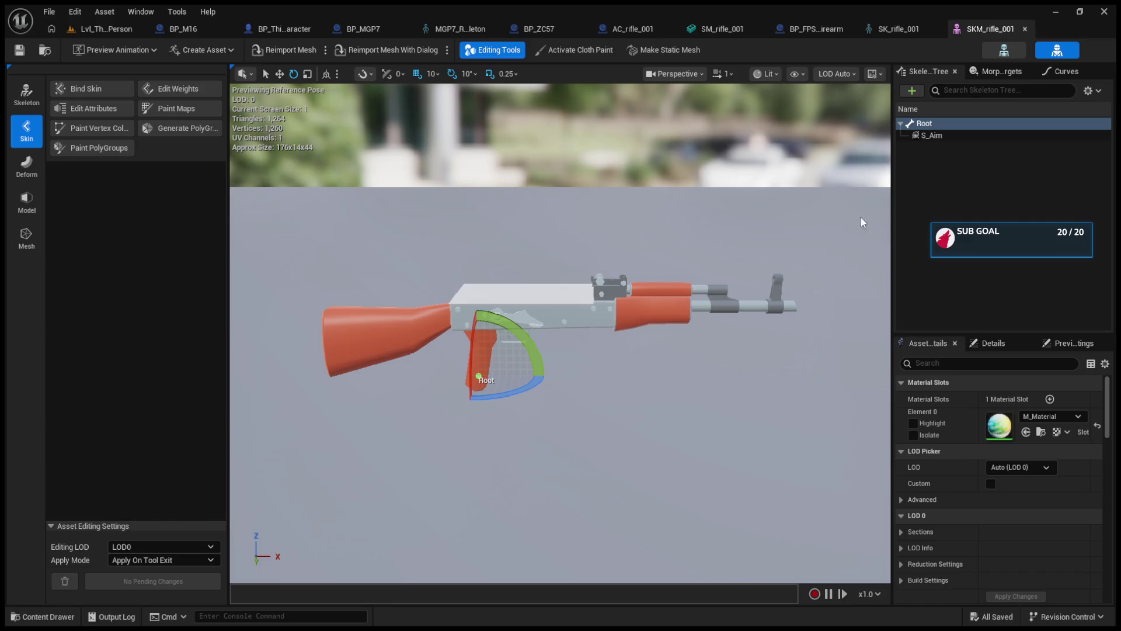
left_click(934, 139)
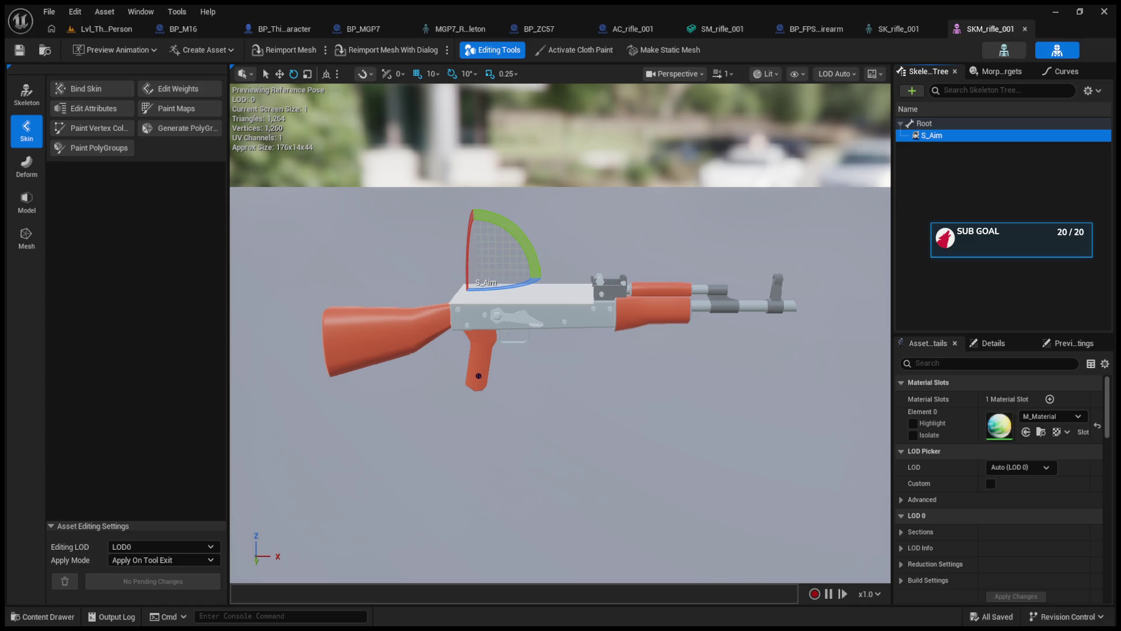
Look through the open rifle asset editors, then return to Lvl_ThirdPerson.
left_click(722, 29)
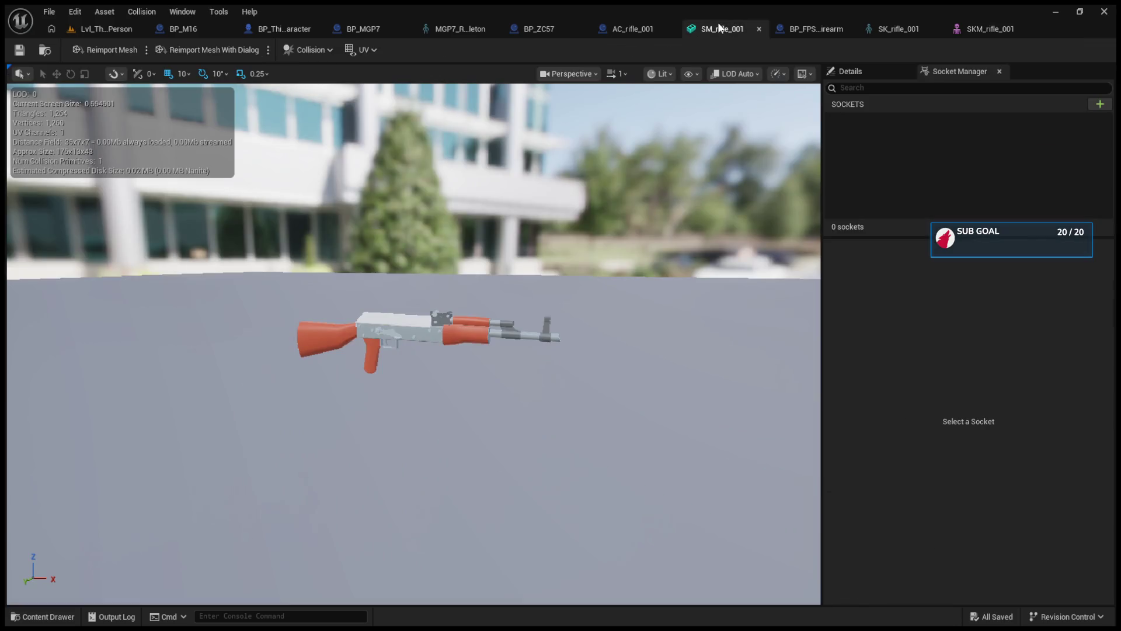
left_click(786, 33)
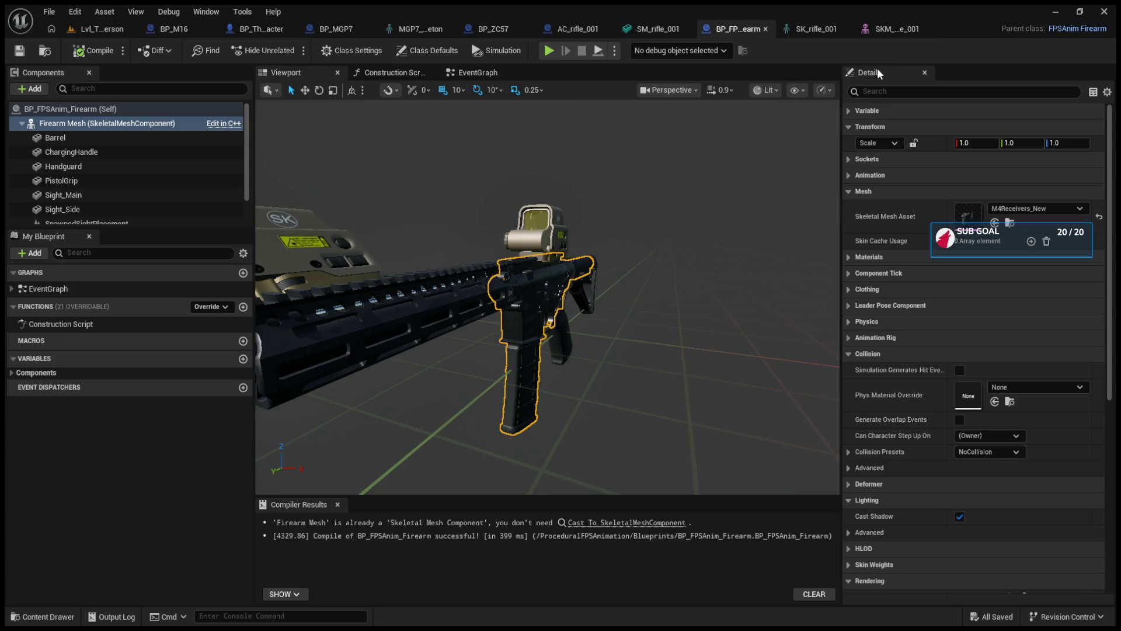
left_click(892, 28)
left_click(806, 27)
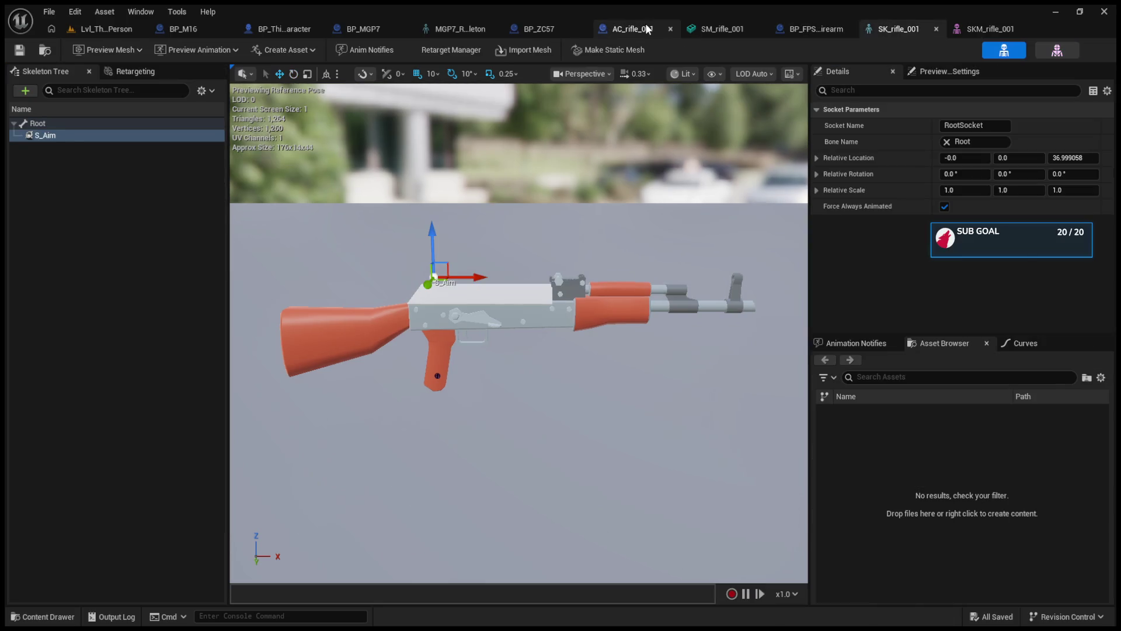
left_click(578, 26)
left_click(104, 29)
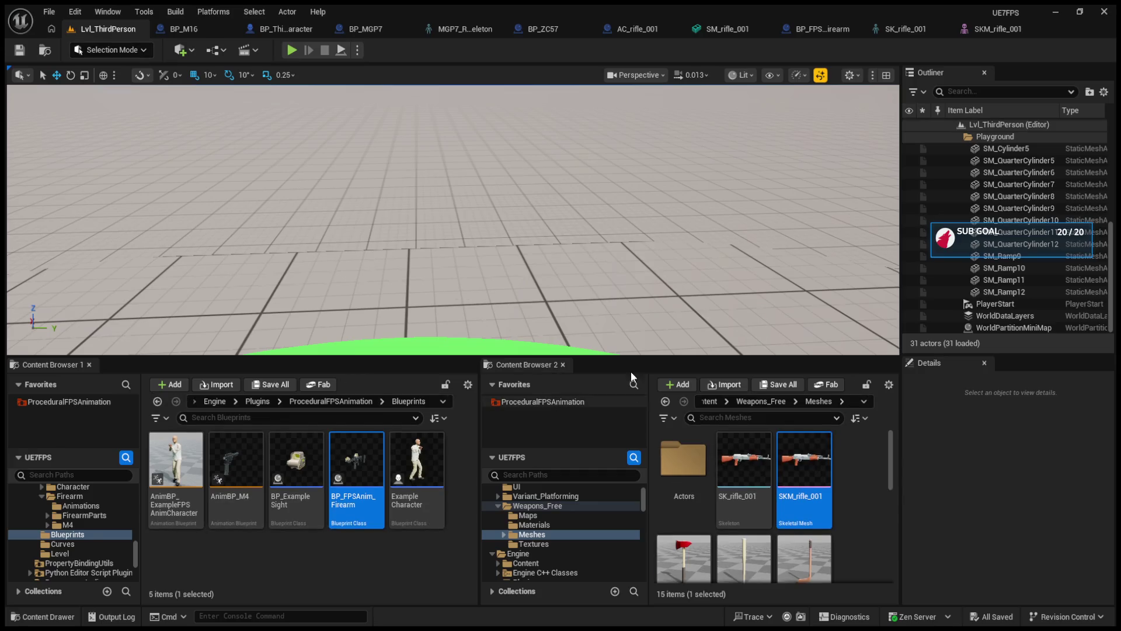
Enlarge the content browsers and collapse the PolyPack-Starter, Characters, Weapons_Free and Engine folder branches.
left_click_drag(635, 350, 635, 264)
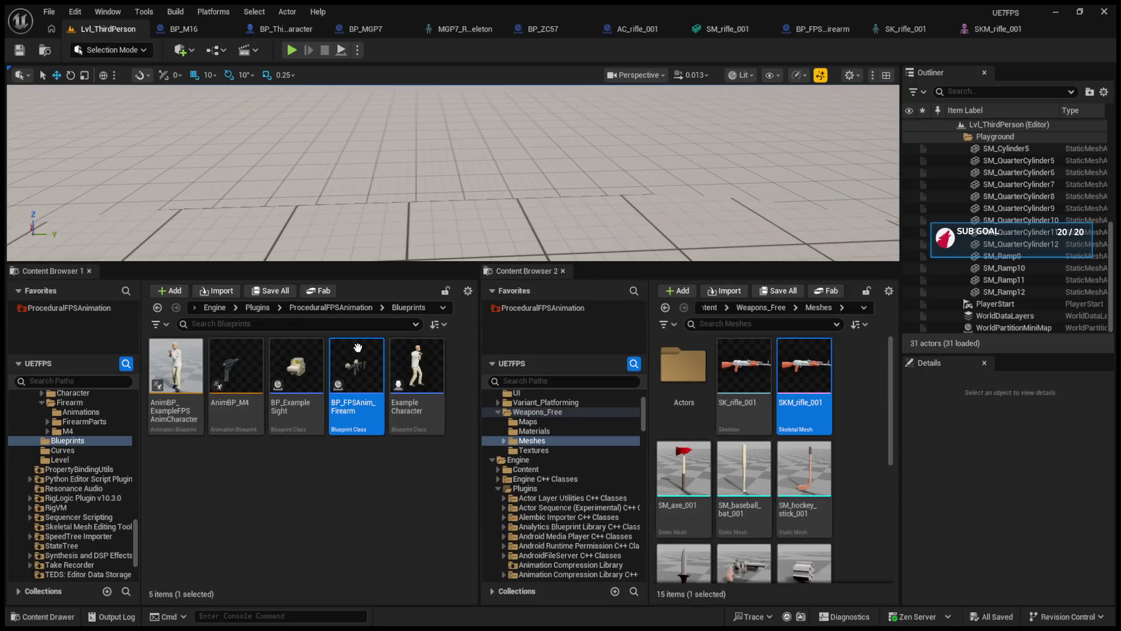
left_click_drag(137, 525, 140, 394)
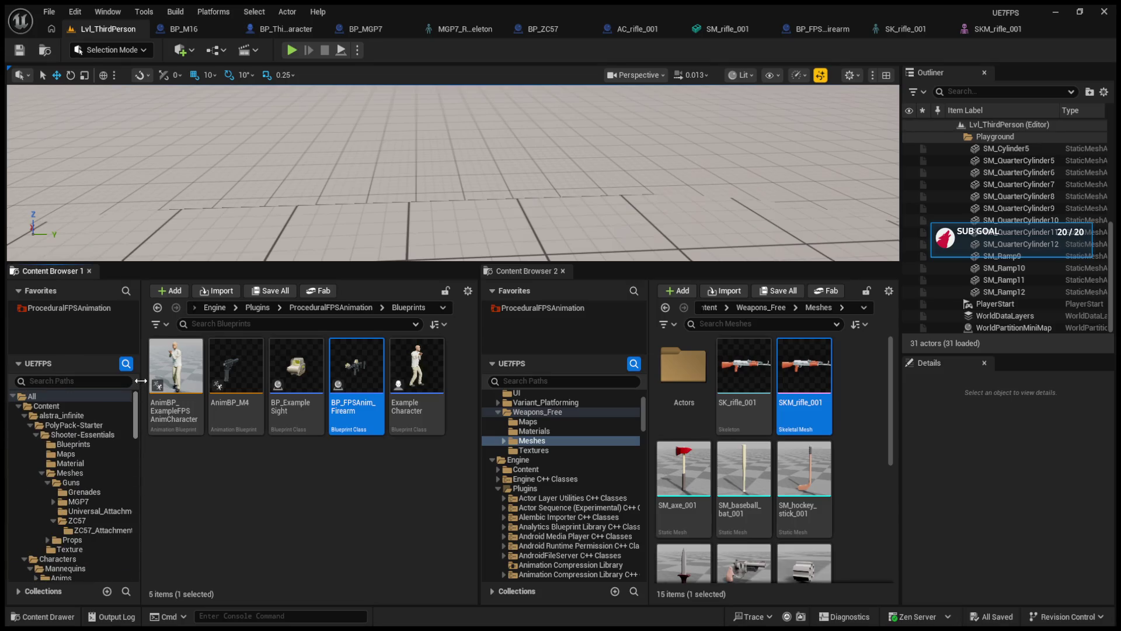
left_click(42, 430)
left_click(30, 425)
left_click(57, 435)
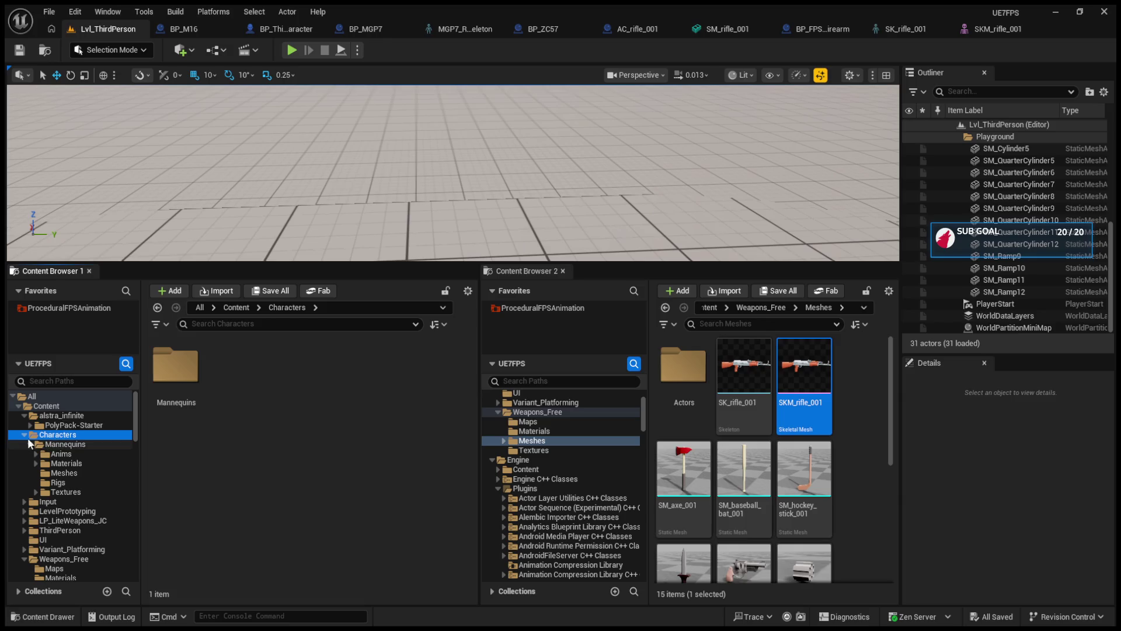
left_click(48, 444)
left_click(51, 455)
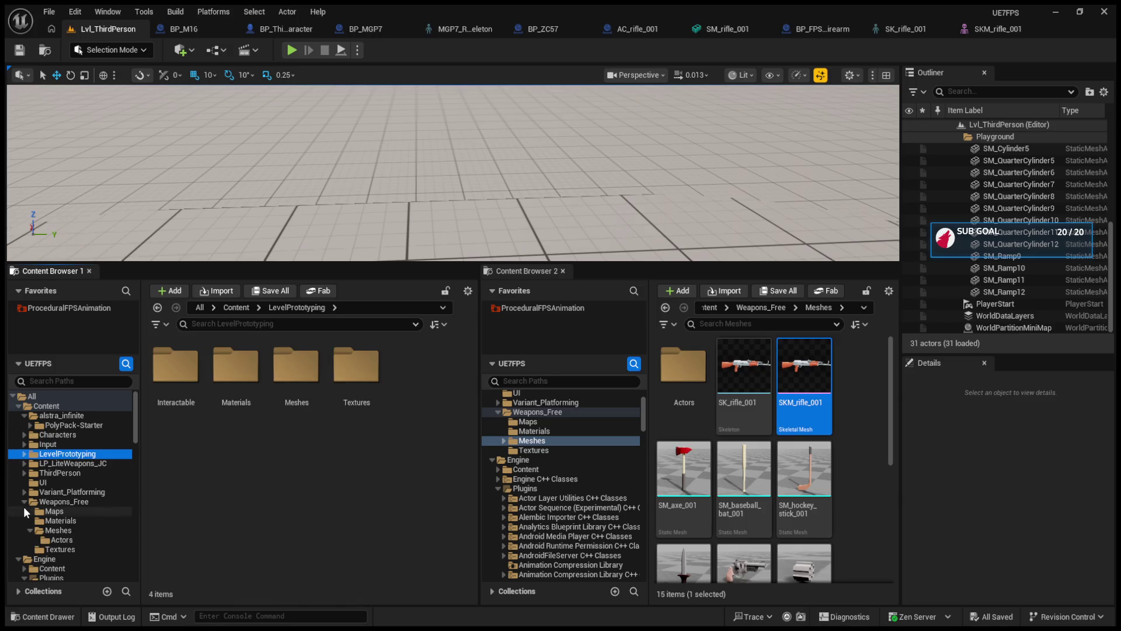
left_click(24, 502)
left_click(23, 530)
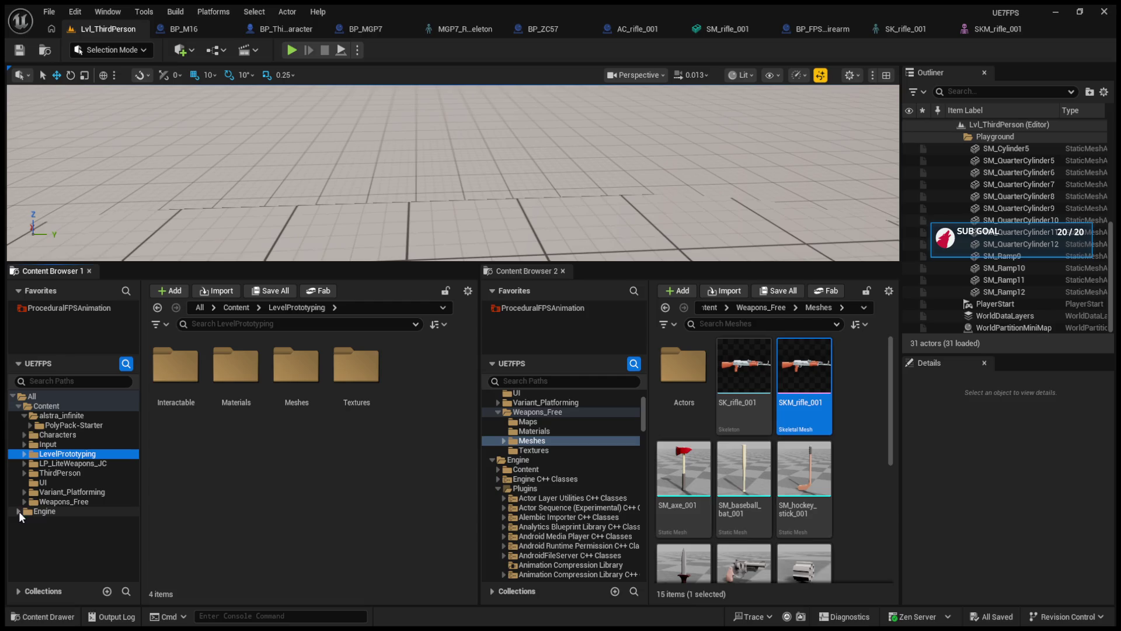
left_click(18, 511)
left_click(47, 435)
Browse alstra_infinite's Shooter-Essentials > Meshes > Guns > MGP7 folder.
left_click(61, 415)
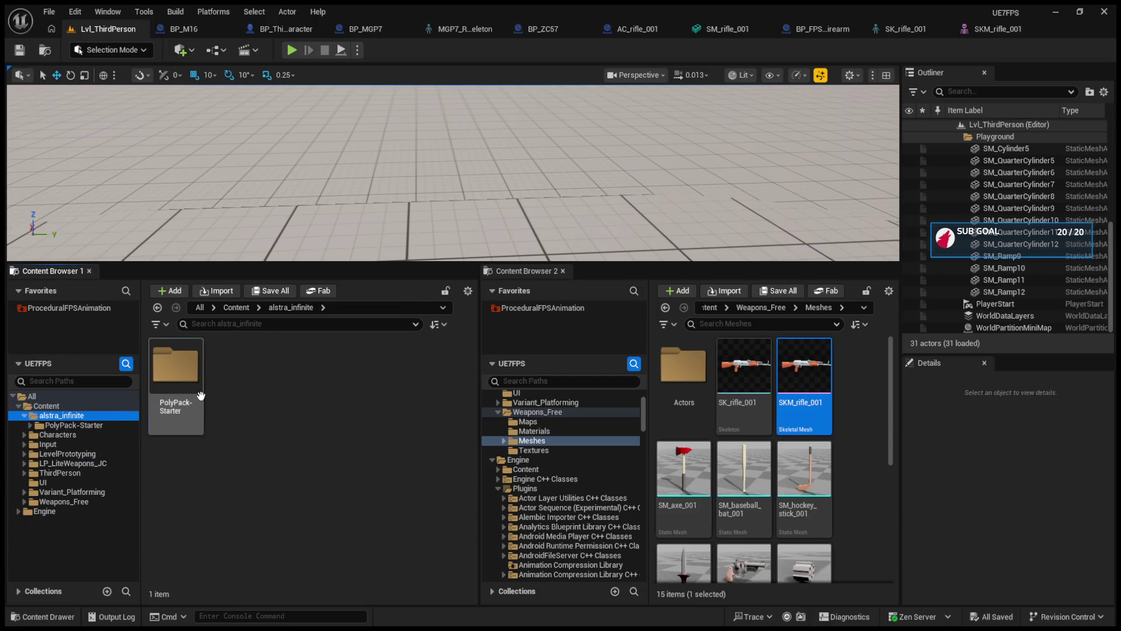
left_click(74, 425)
double_click(176, 374)
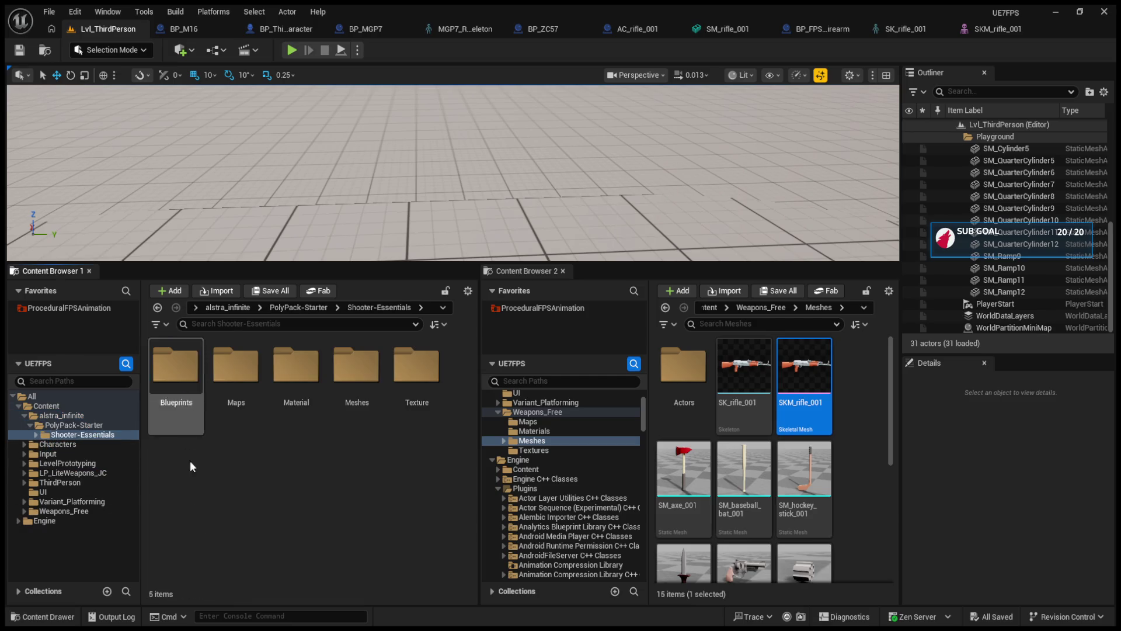
double_click(346, 406)
double_click(175, 365)
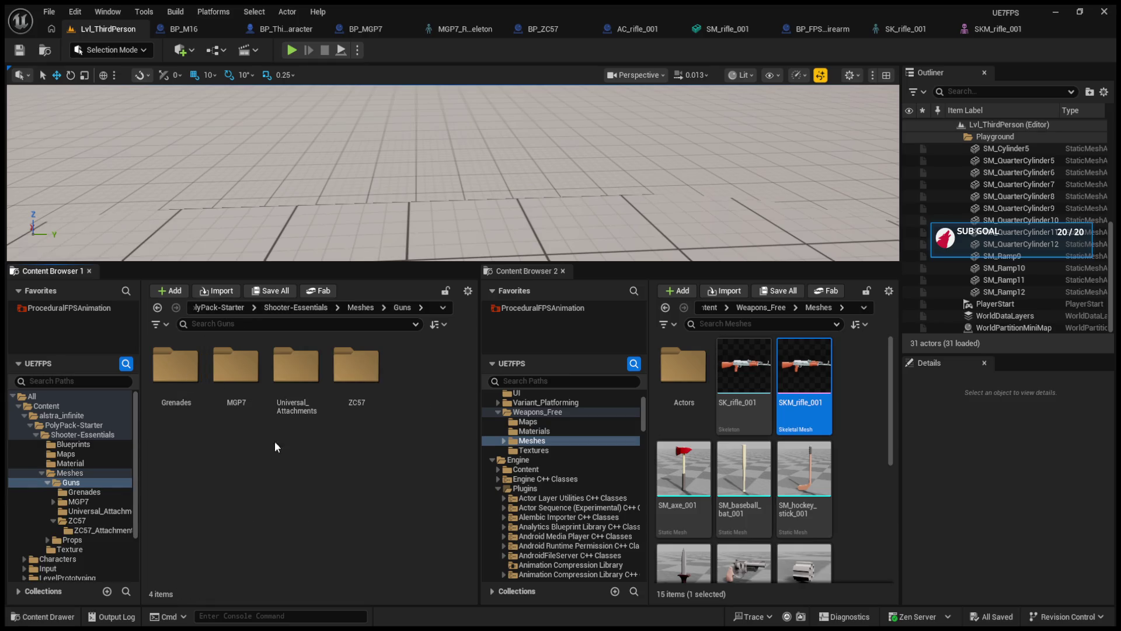
double_click(239, 385)
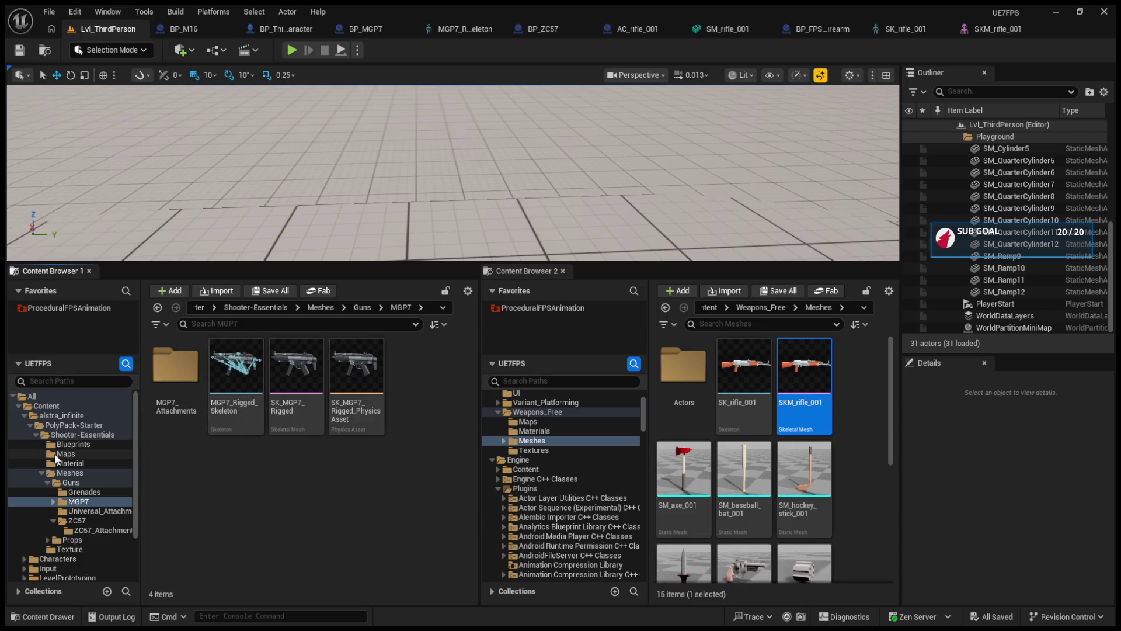
Open the LP_LiteWeapons_JC Models folder and select the SKM_Weapon_02 rifle mesh.
left_click(30, 425)
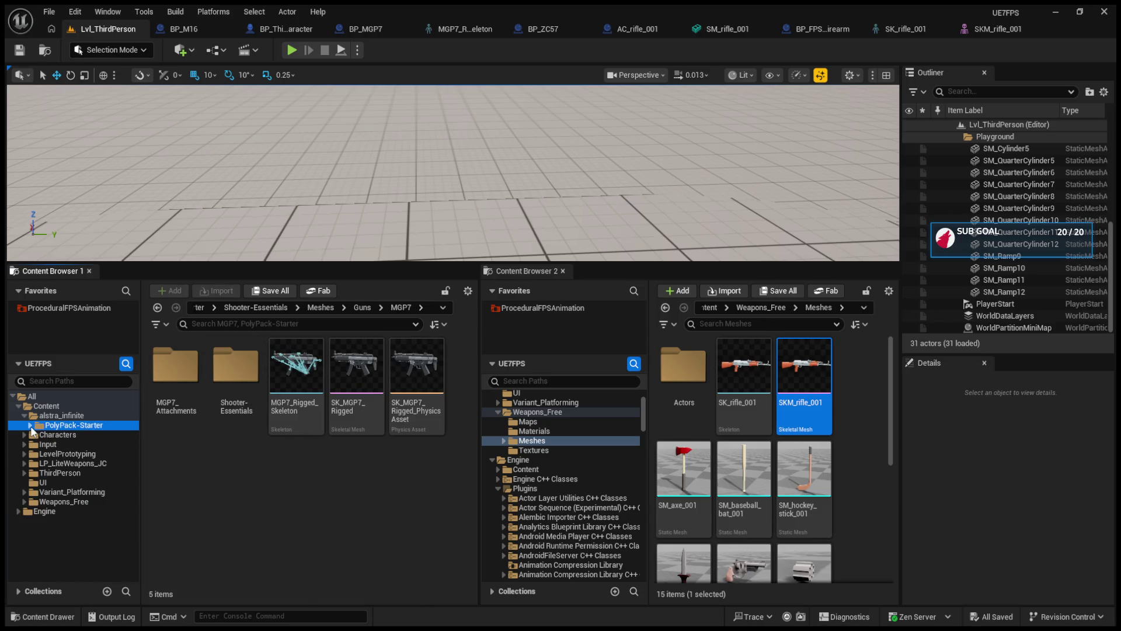
left_click(26, 416)
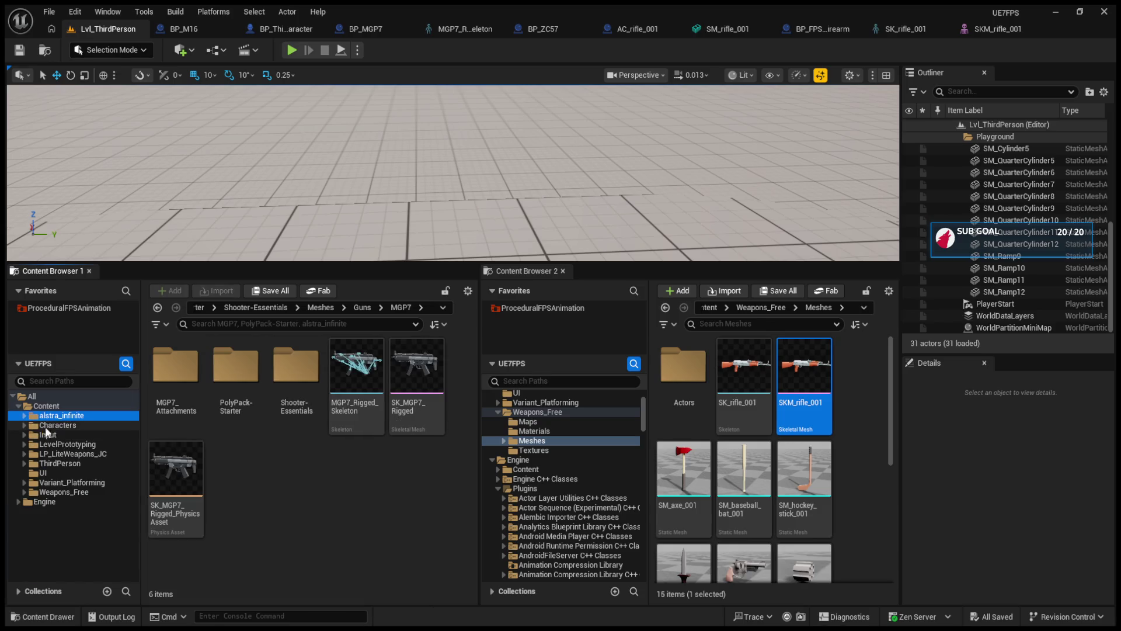
left_click(76, 455)
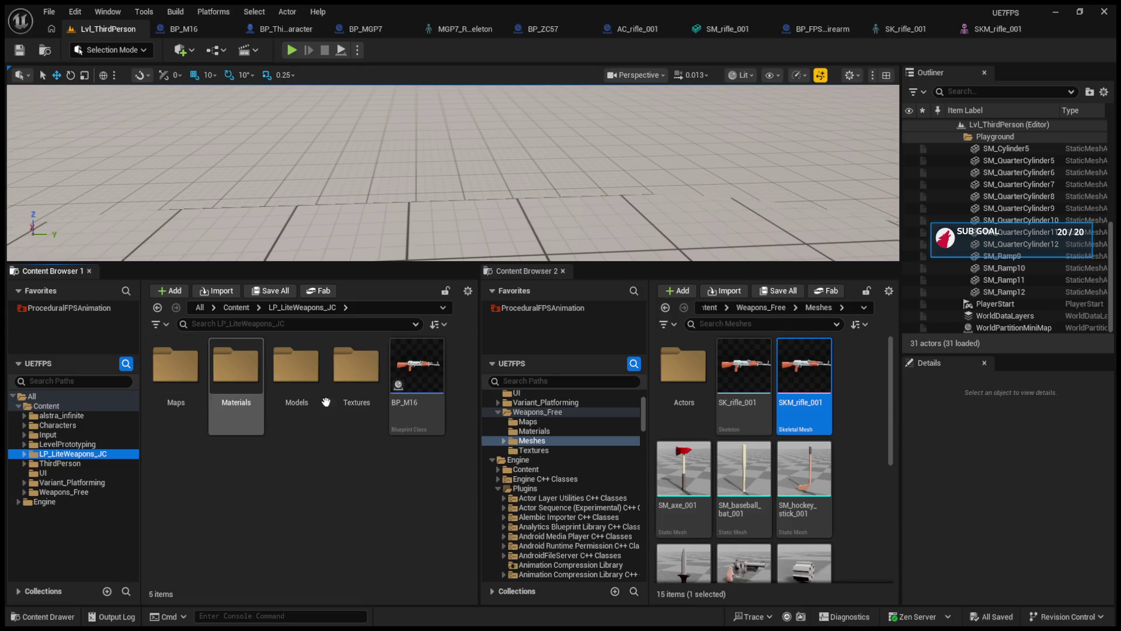
double_click(296, 374)
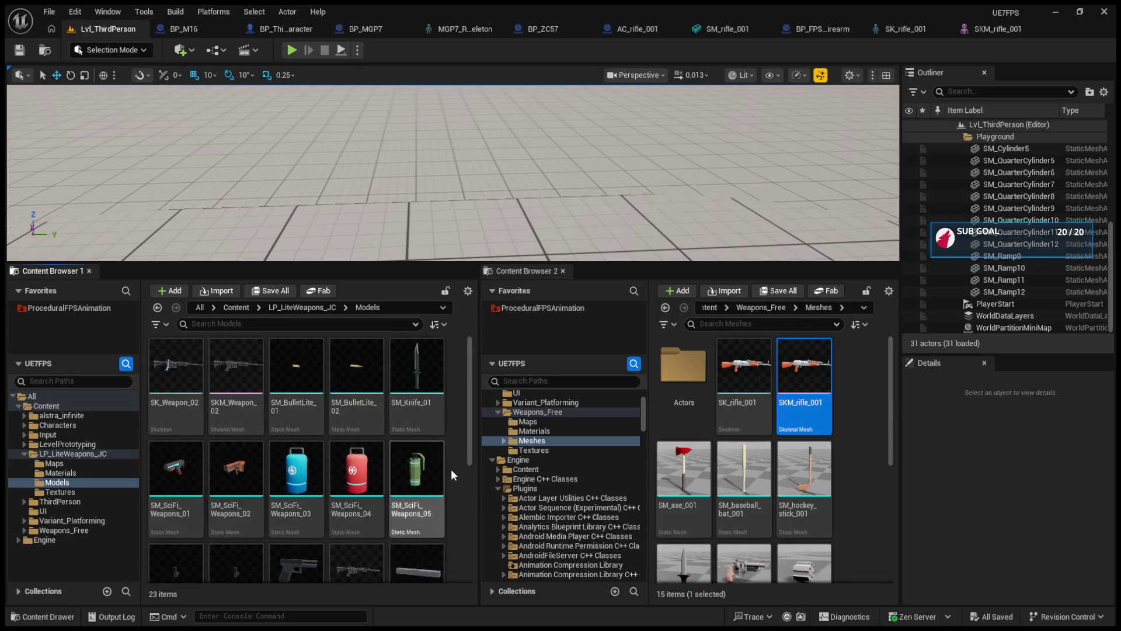
left_click(227, 383)
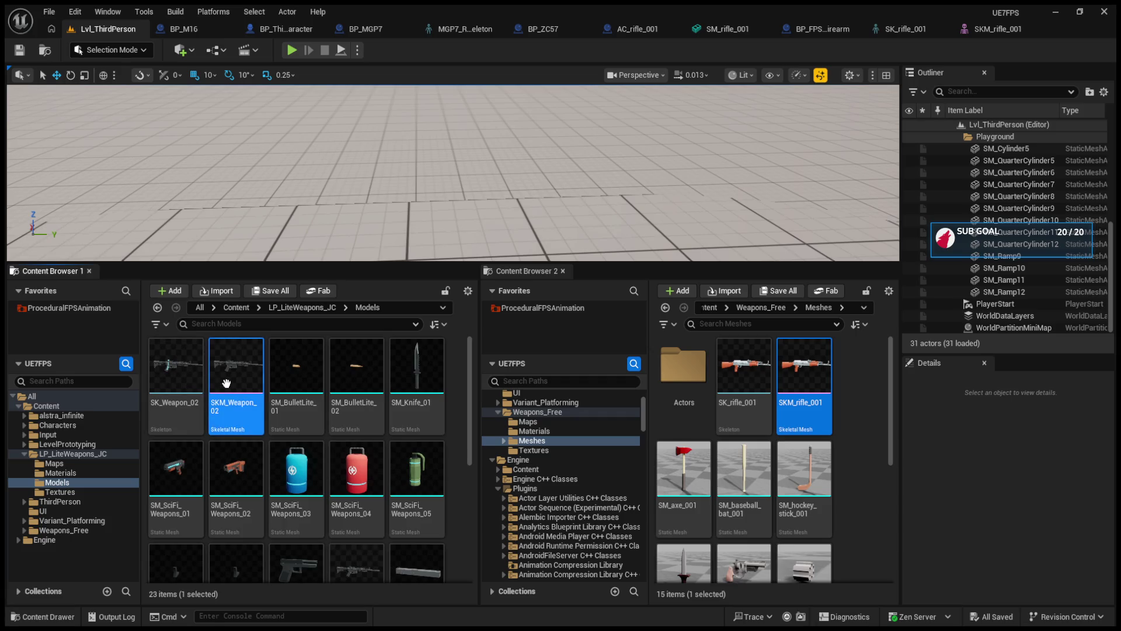
Open SKM_Weapon_02 and delete the duplicate S_Aim socket under the M16 bone.
double_click(234, 432)
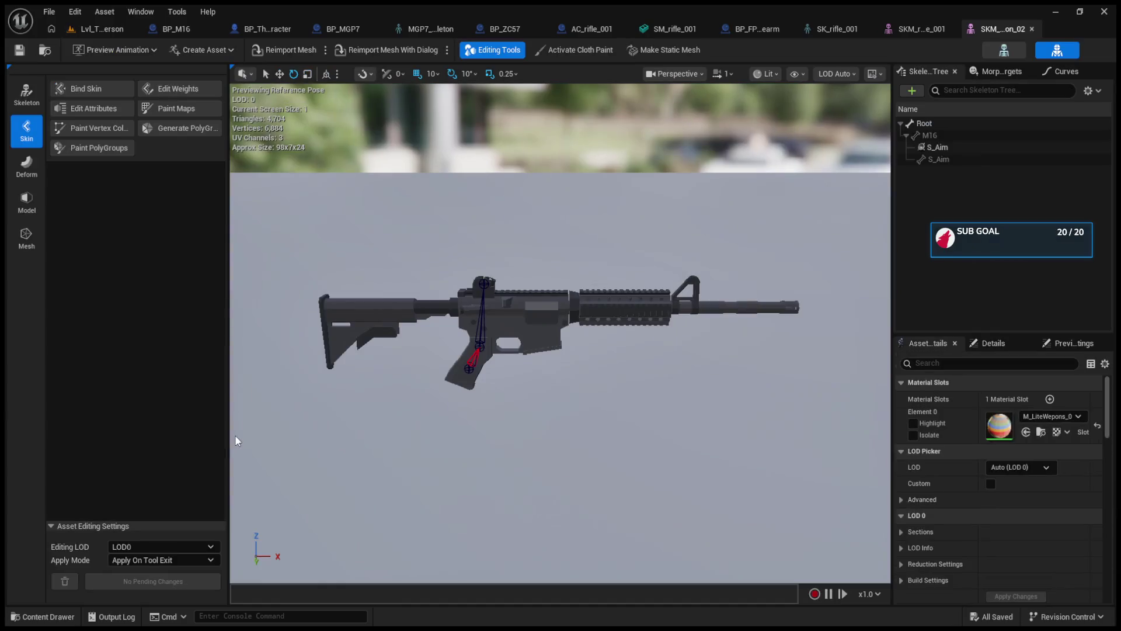
left_click(943, 136)
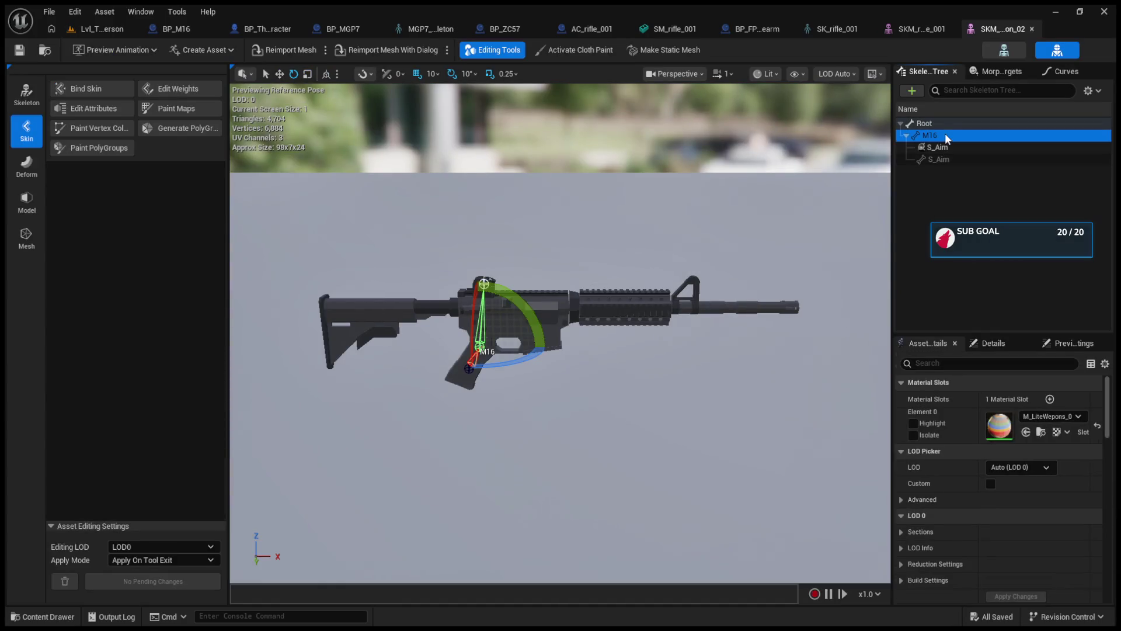
left_click(939, 148)
key("Delete")
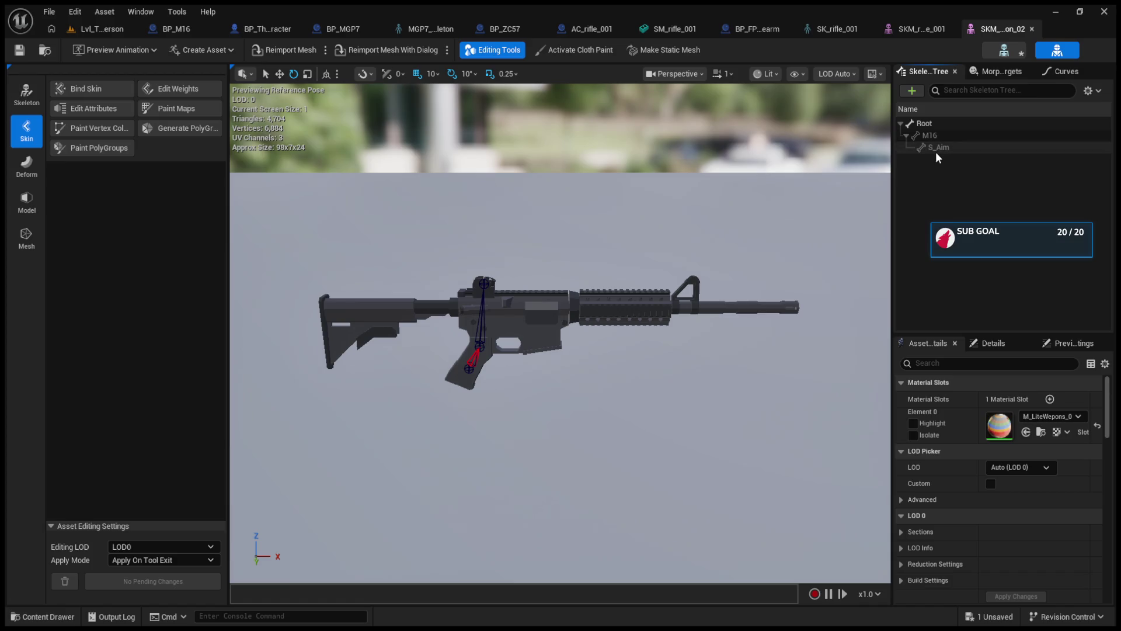
left_click(931, 136)
left_click(932, 147)
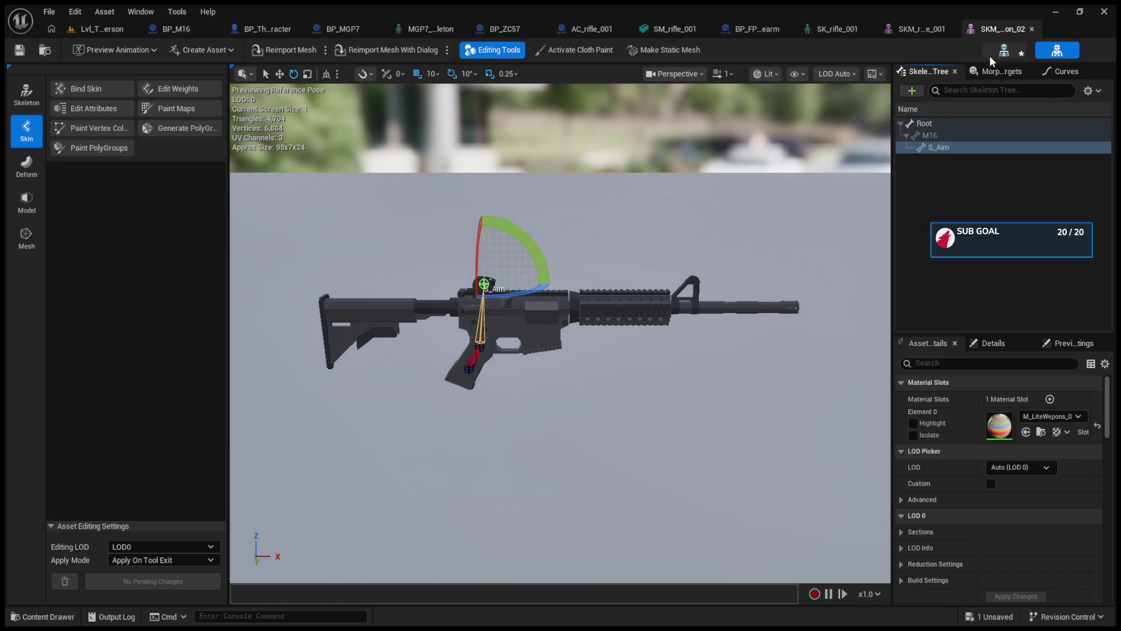
Check the skeleton asset, select the S_Aim bone and enter Edit Skeleton mode.
left_click(1004, 50)
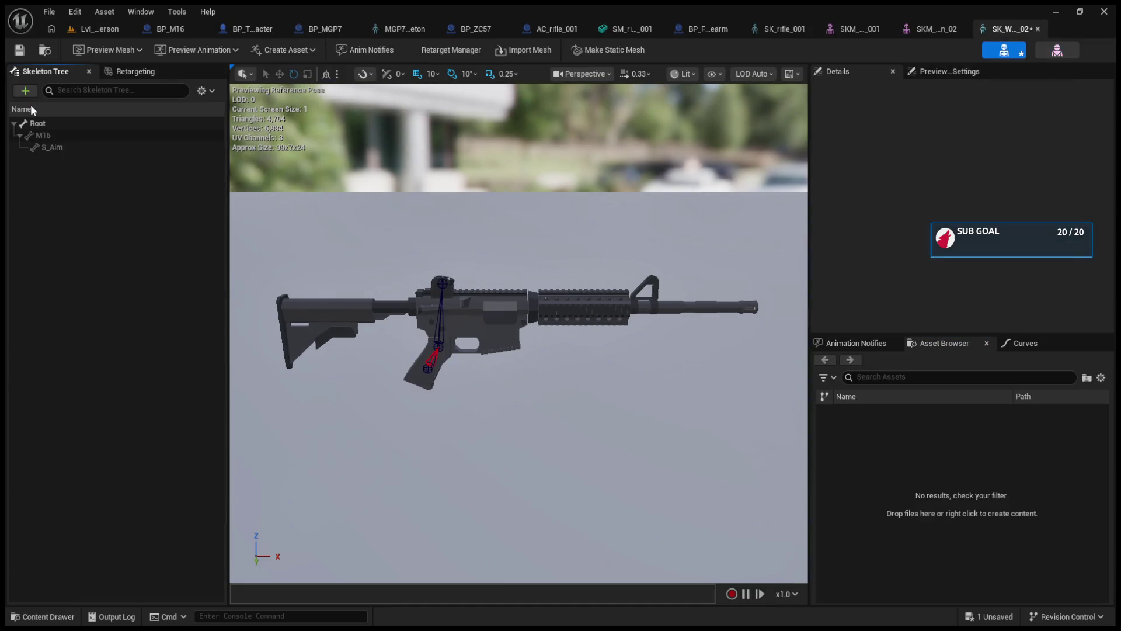
left_click(1056, 51)
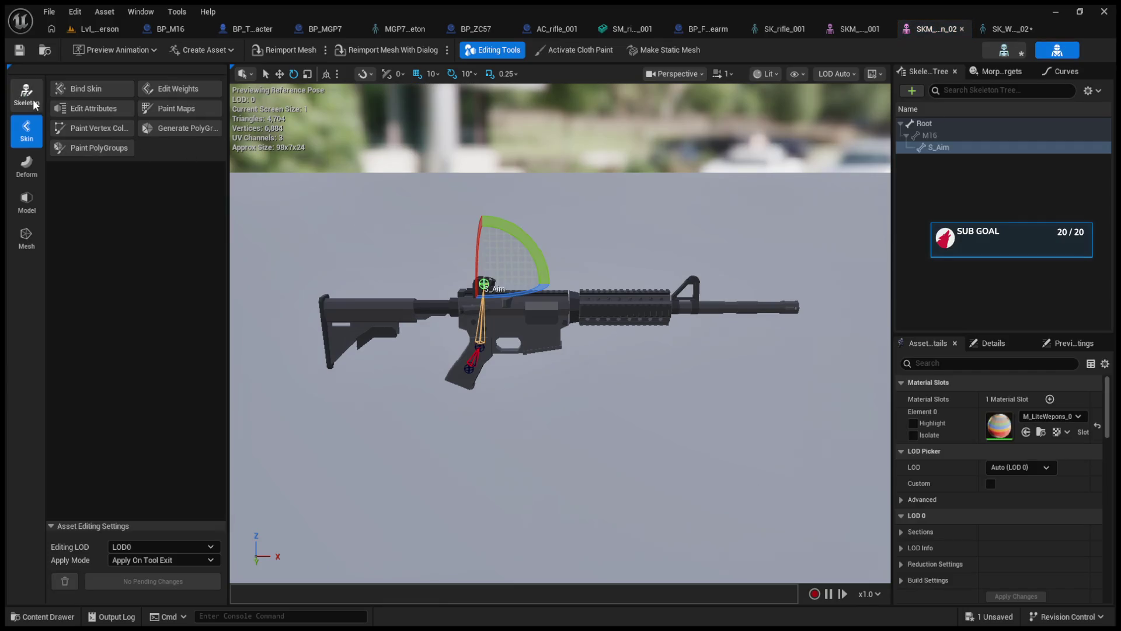
left_click(975, 136)
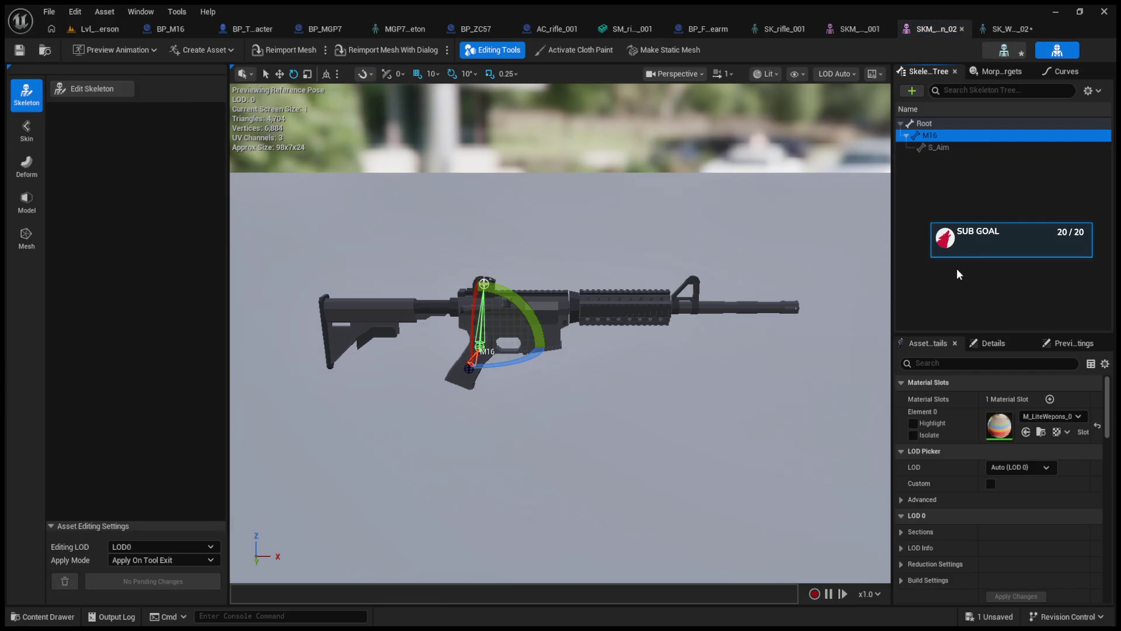
left_click(941, 150)
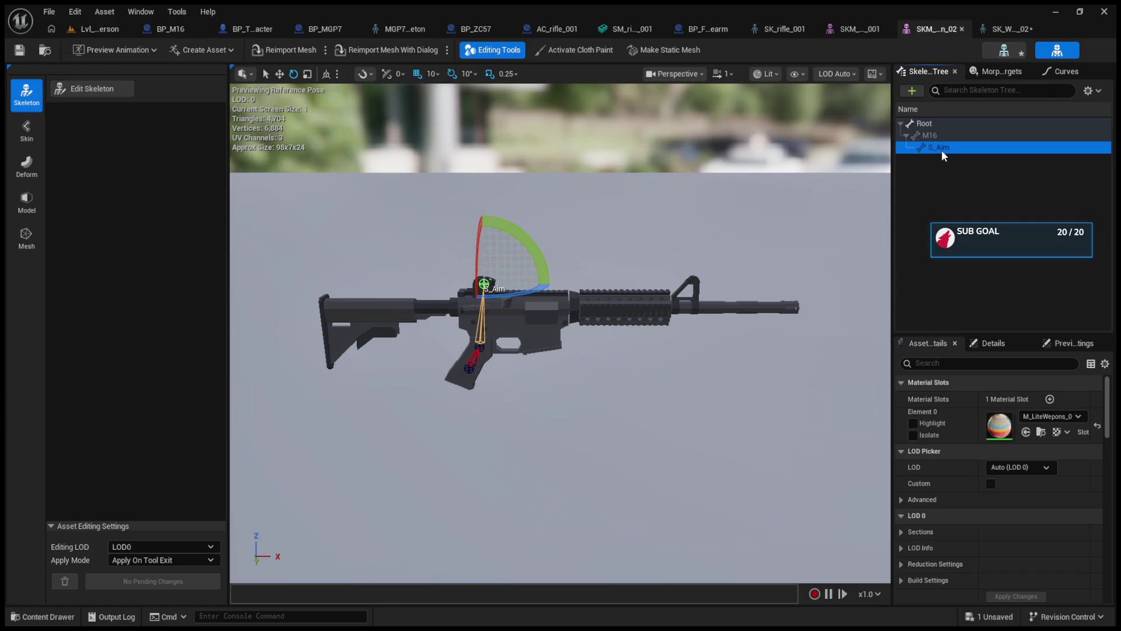
left_click(91, 88)
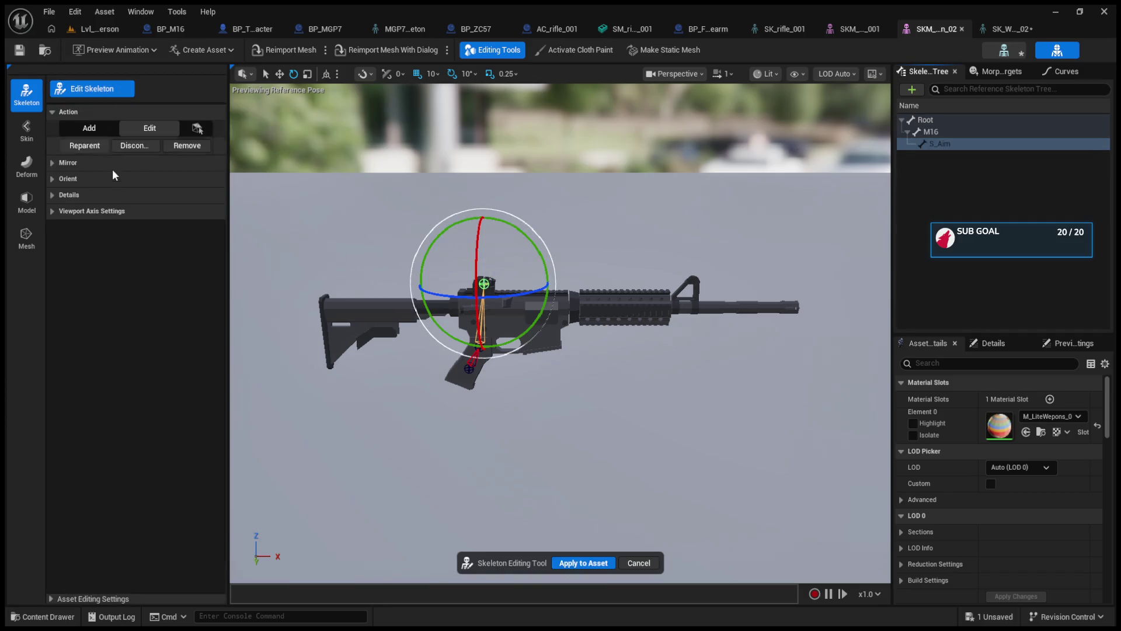
Delete the S_Aim and M16 bones so only Root remains.
key("Delete")
left_click(961, 133)
key("Delete")
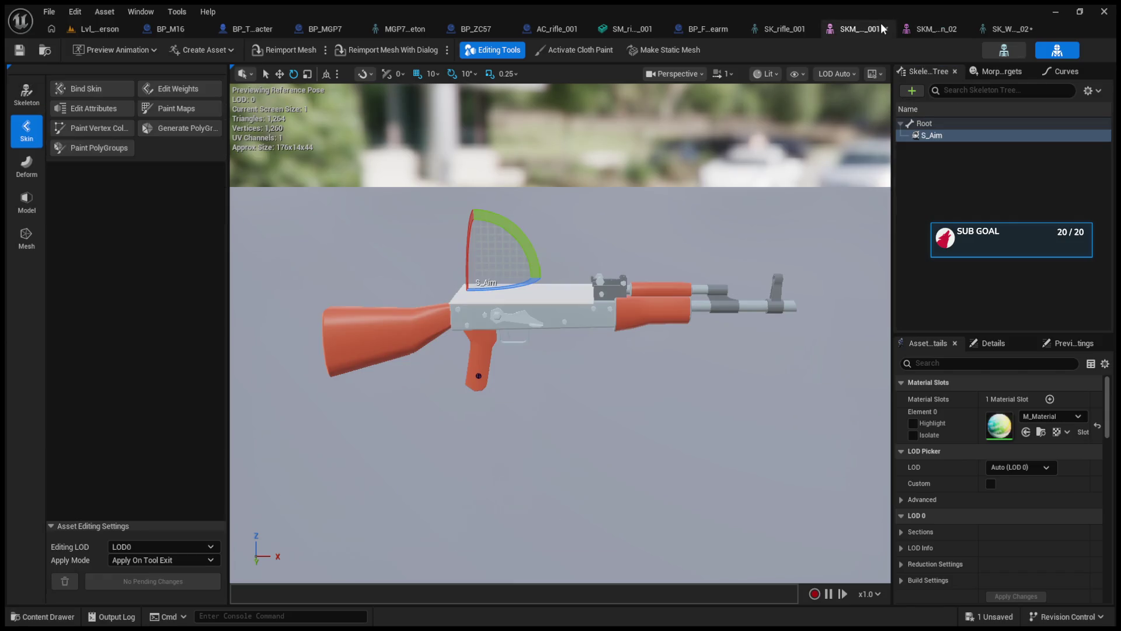
Compare with the AK rifle's bones, then apply the bone removal to the M16 mesh.
left_click(933, 27)
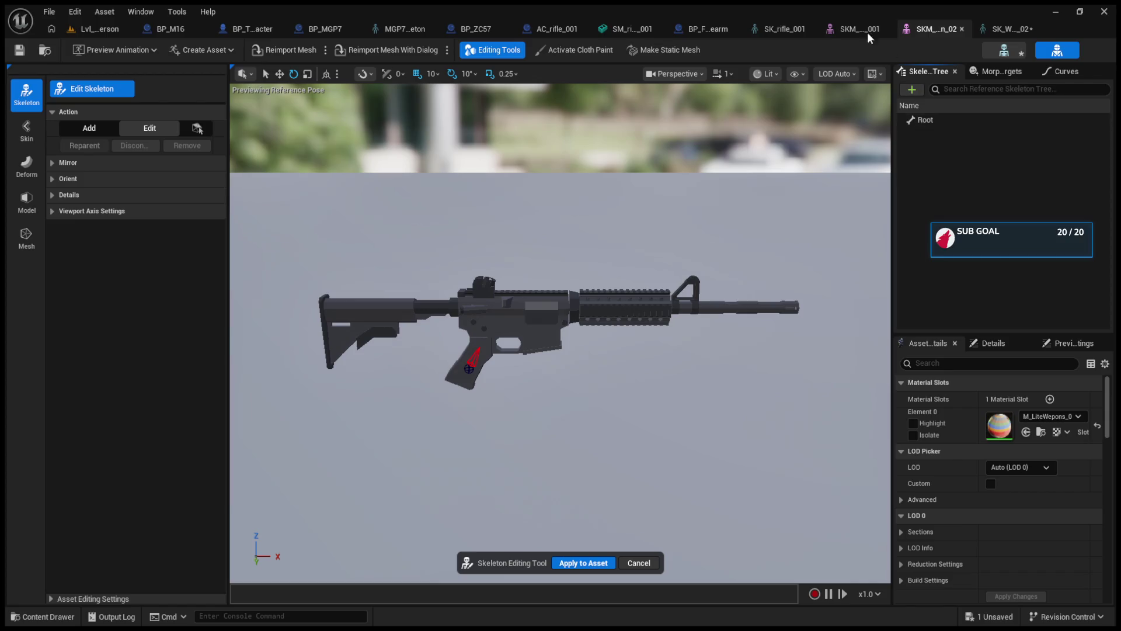
left_click(850, 28)
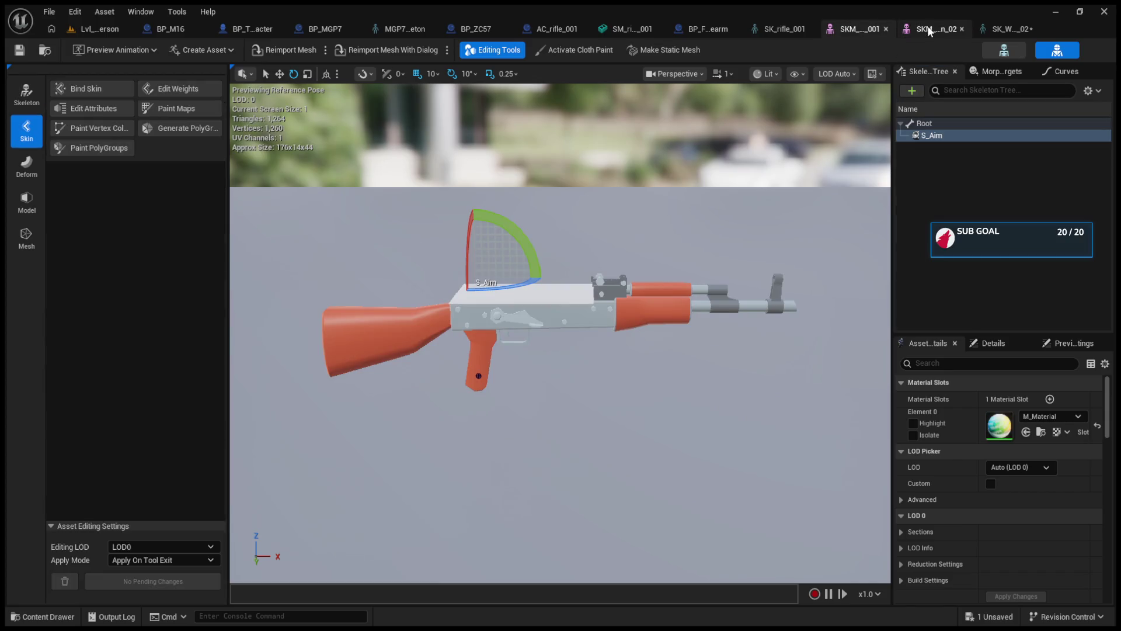
left_click(930, 31)
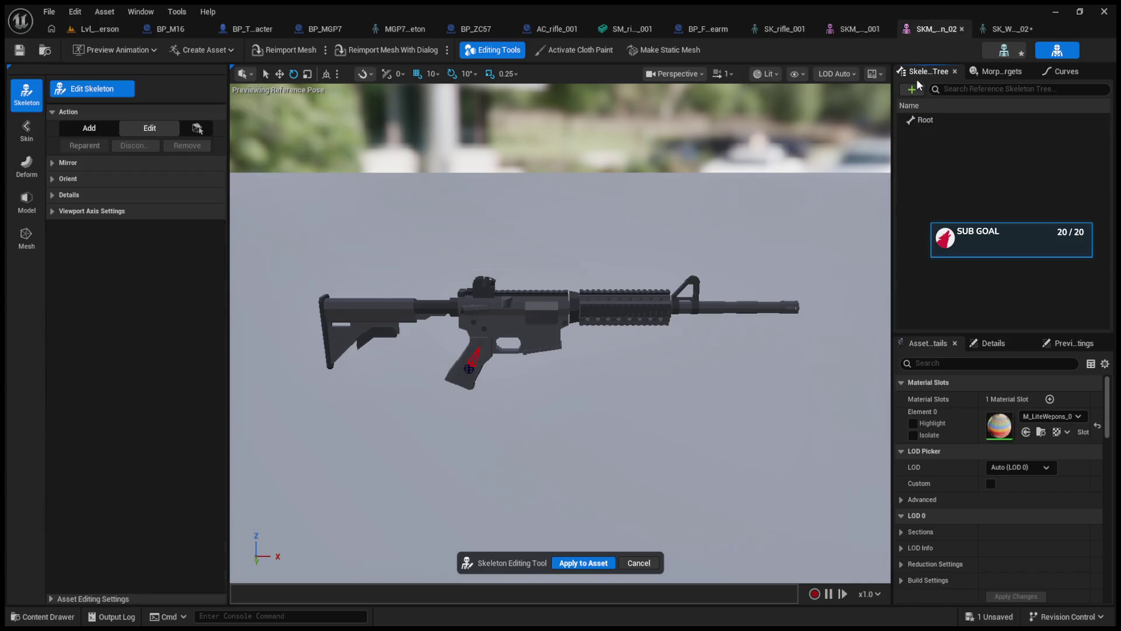
left_click(925, 120)
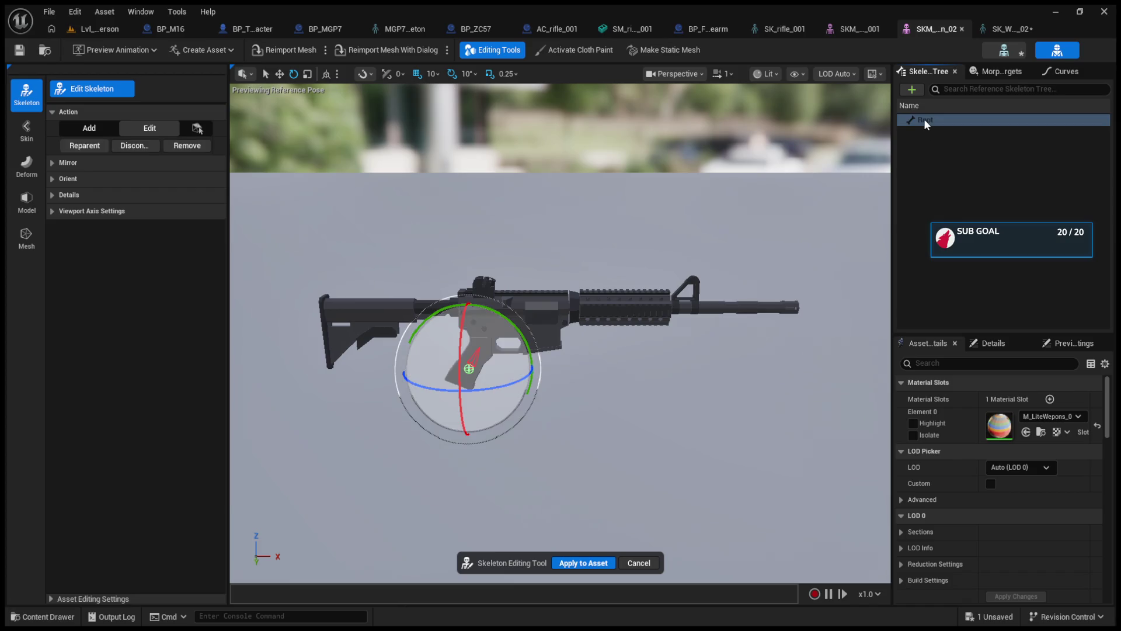
left_click(909, 147)
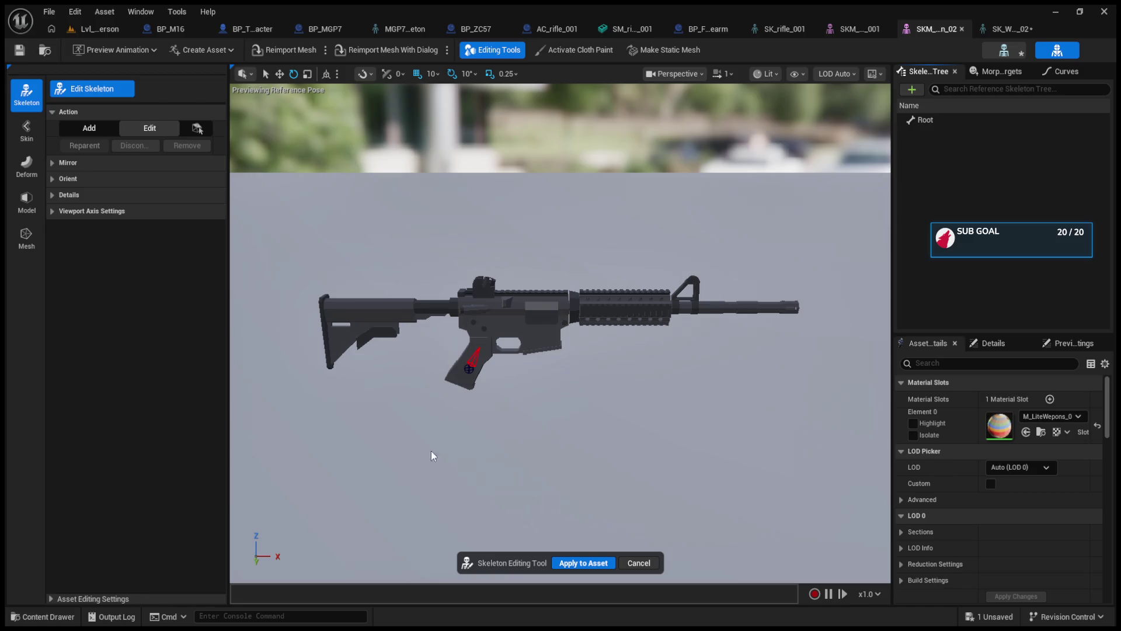
left_click(572, 562)
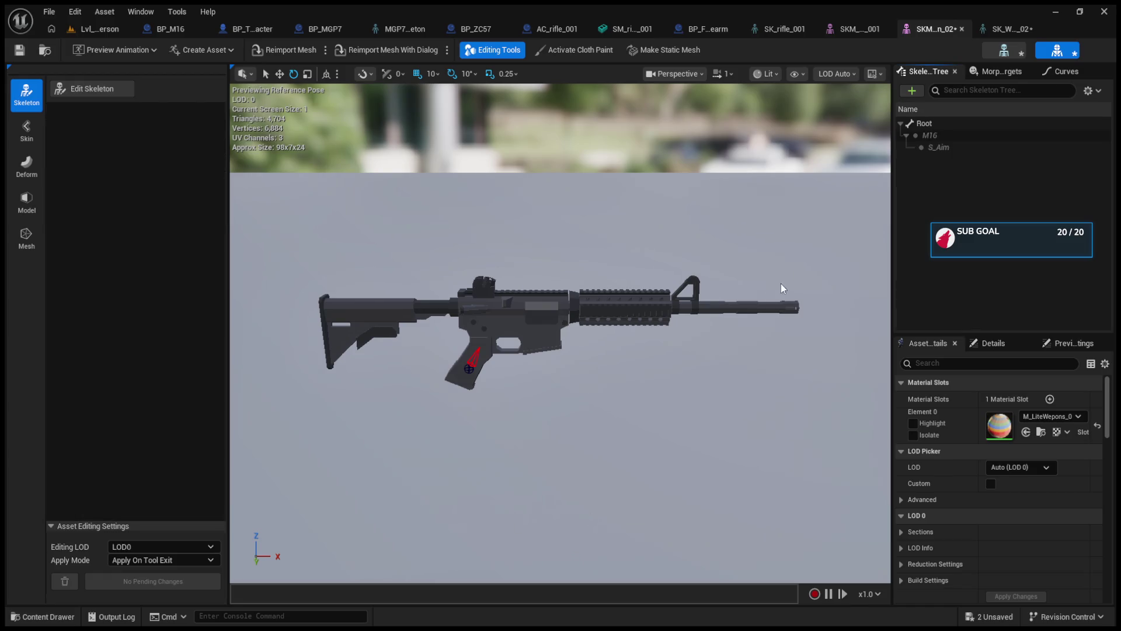
Test-move the M16 rifle's Root bone with the move gizmo.
left_click(918, 124)
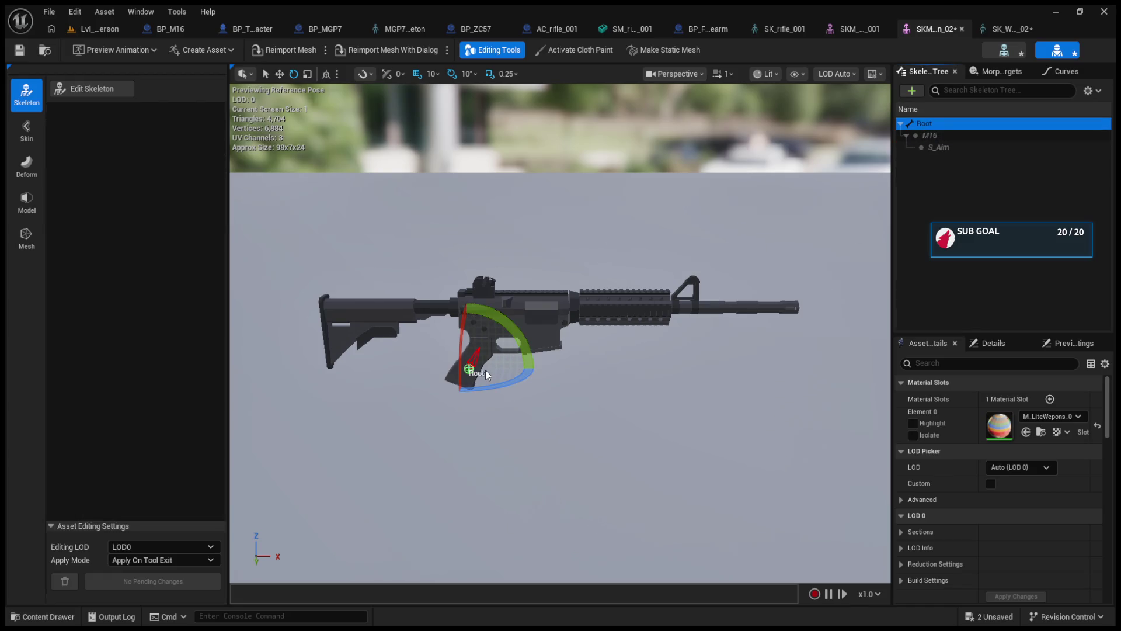
key("w")
left_click_drag(471, 371, 474, 368)
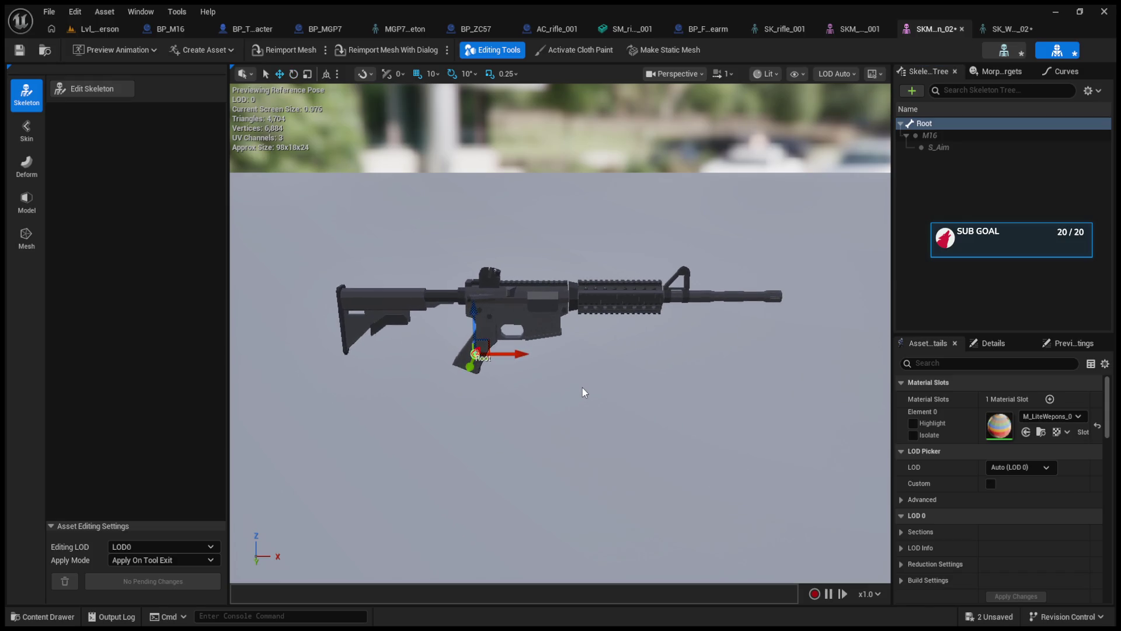
left_click(593, 406)
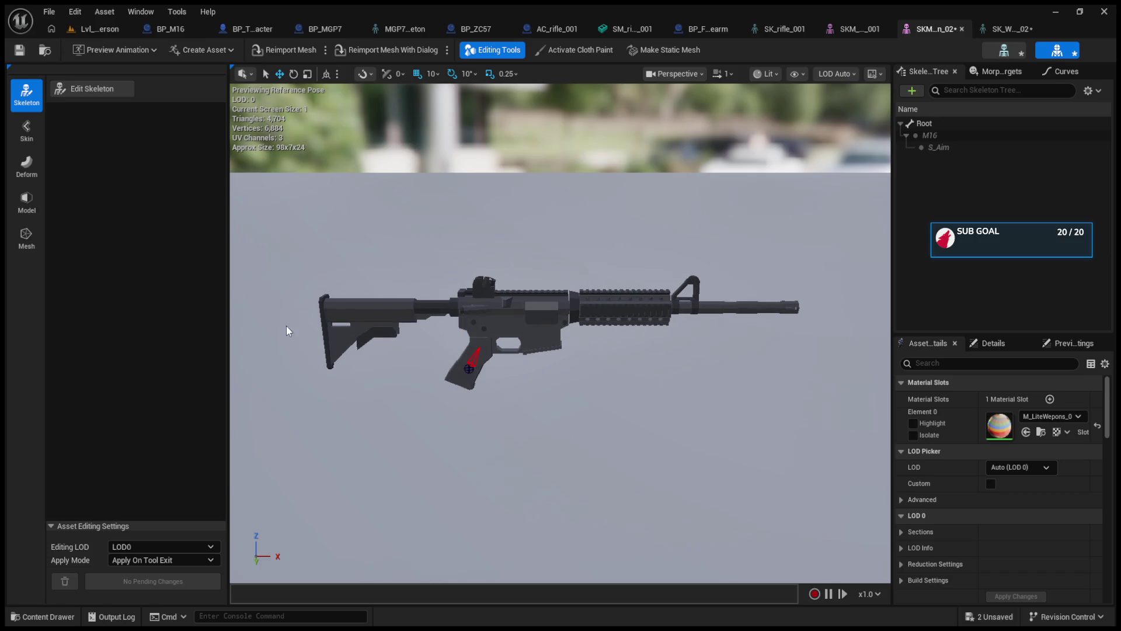
Inspect the S_Aim and M16 bones in the M16 rifle's skeleton asset.
left_click(1016, 29)
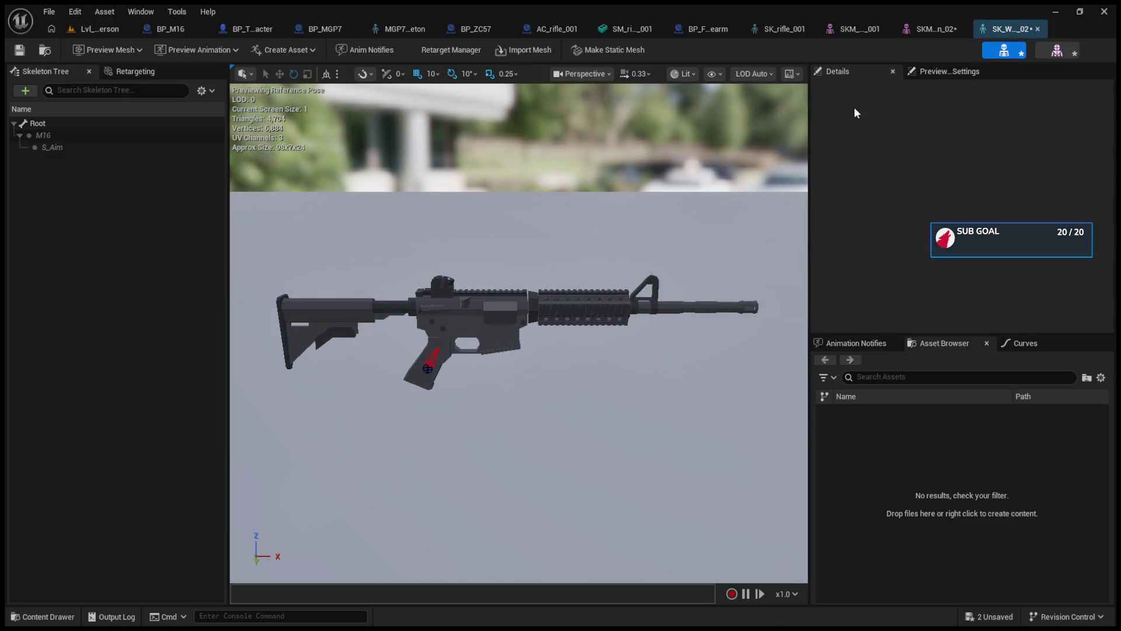
left_click(67, 149)
left_click(57, 136)
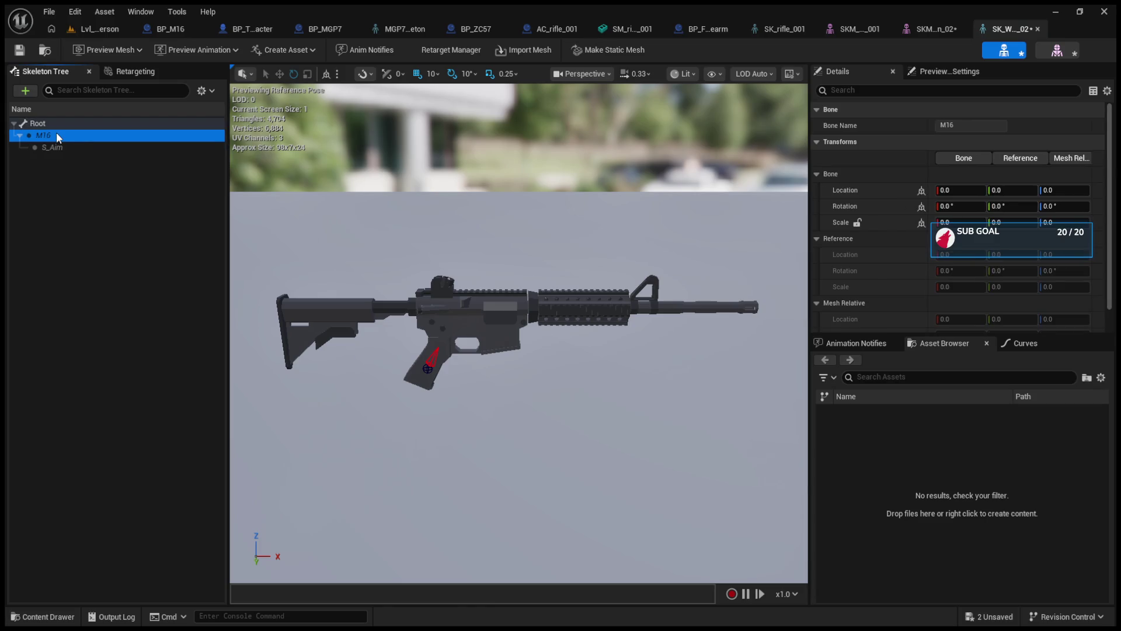
key("Down")
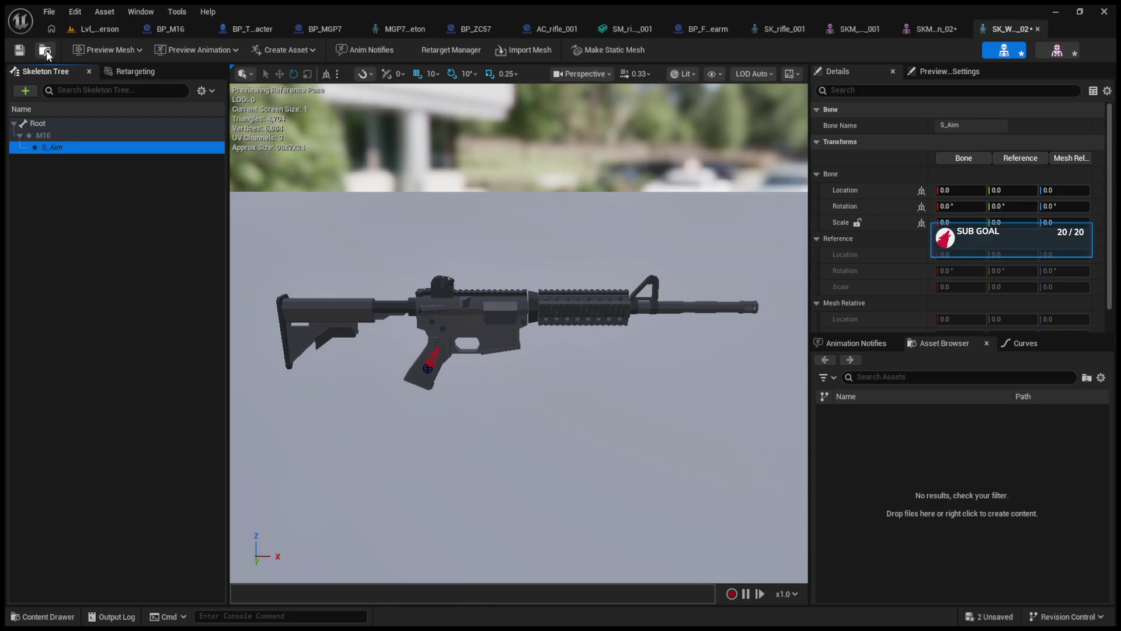
Back in the level, delete SKM_Weapon_02 from the Models folder and select SK_Weapon_02.
left_click(103, 31)
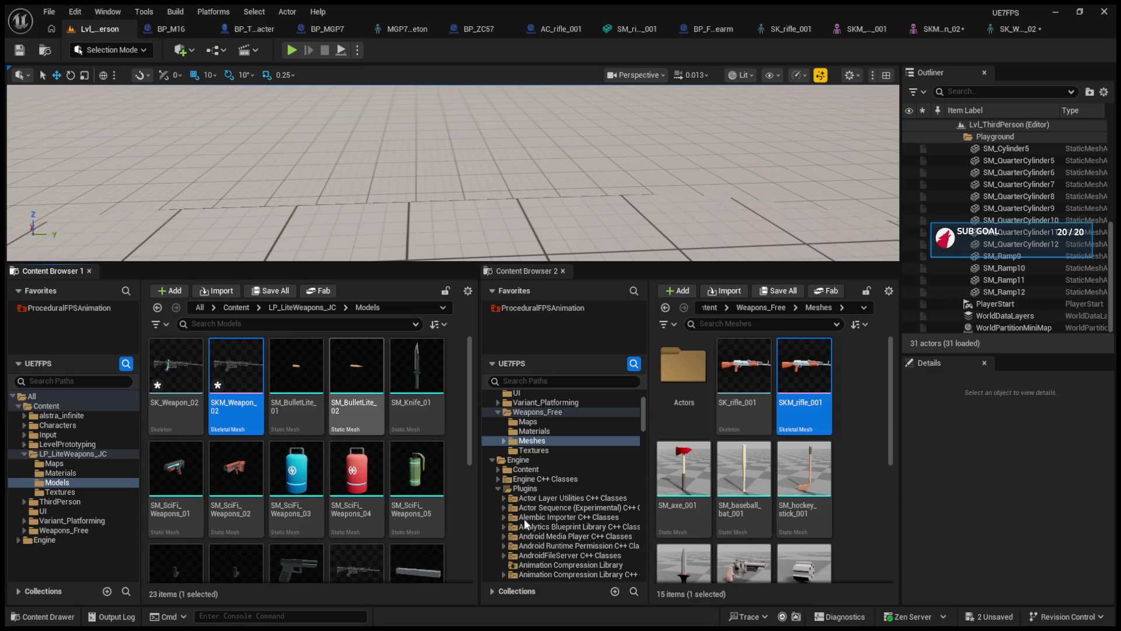
key("Delete")
left_click(176, 365)
scroll(482, 466, "down", 3)
scroll(482, 466, "down", 1)
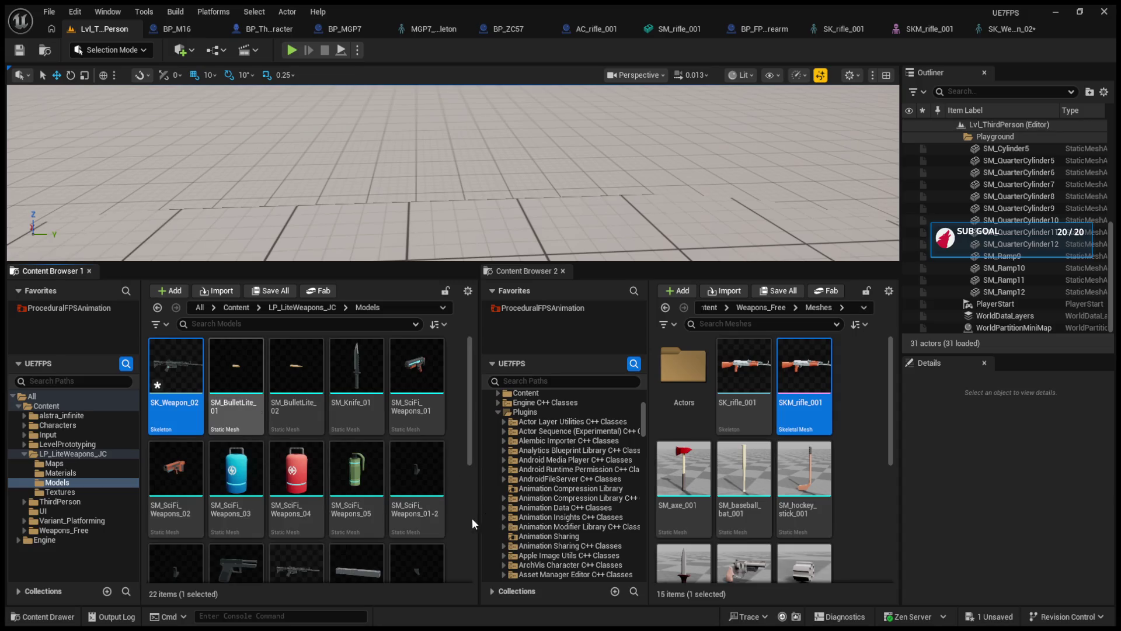
Delete the SK_Weapon_02 skeleton and select the SM_Weapons_04_MERGED rifle mesh.
key("Delete")
scroll(442, 524, "down", 2)
left_click(236, 490)
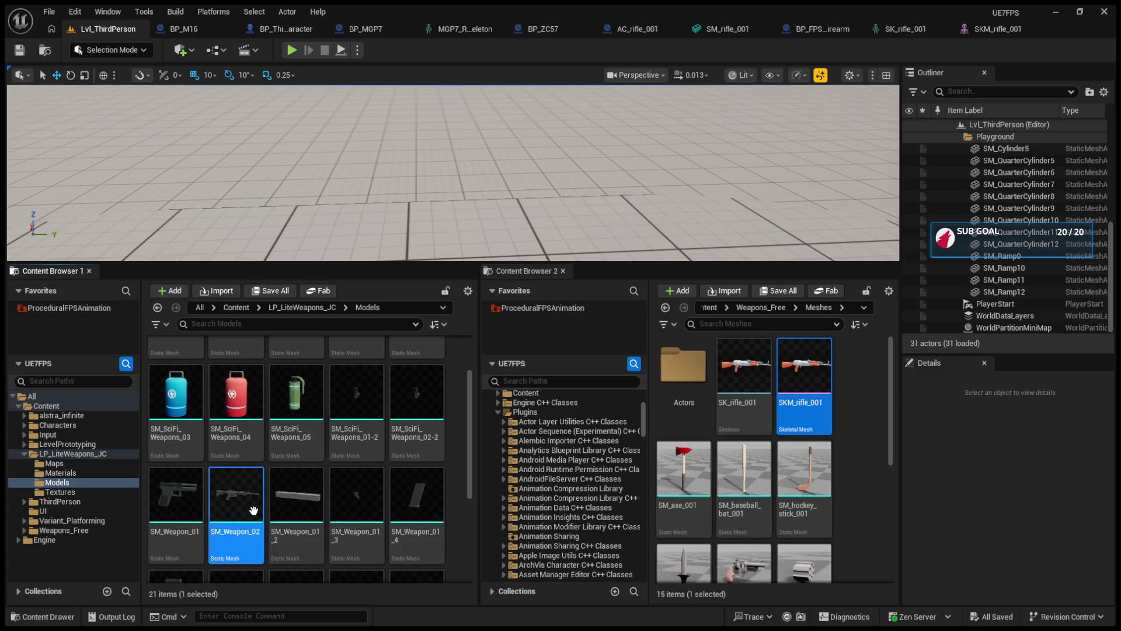
scroll(236, 489, "down", 3)
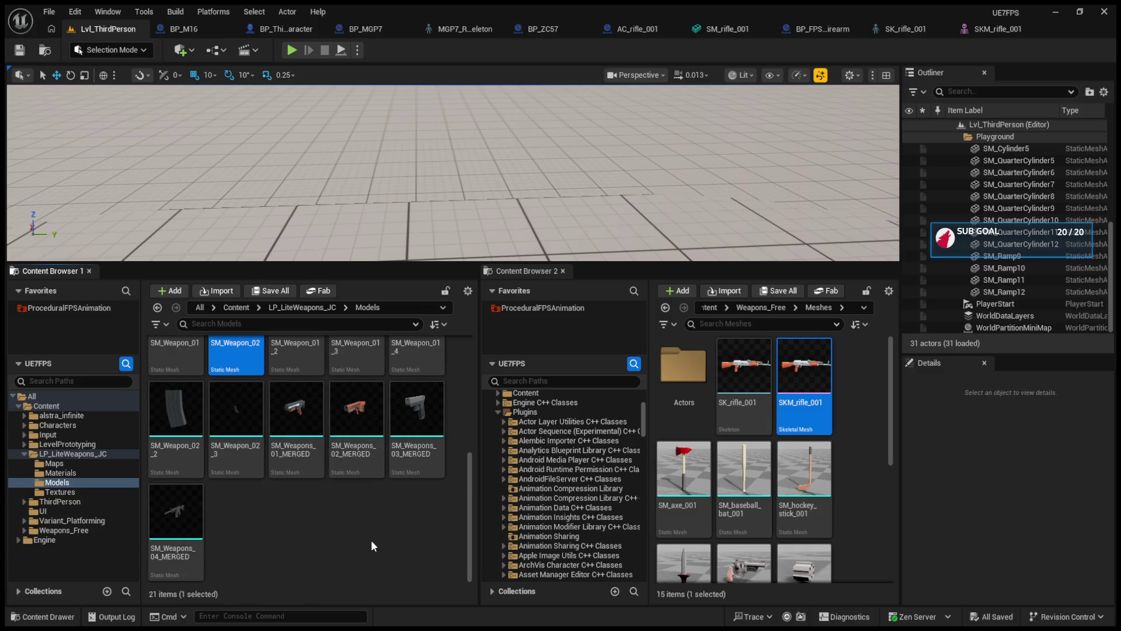
left_click(190, 544)
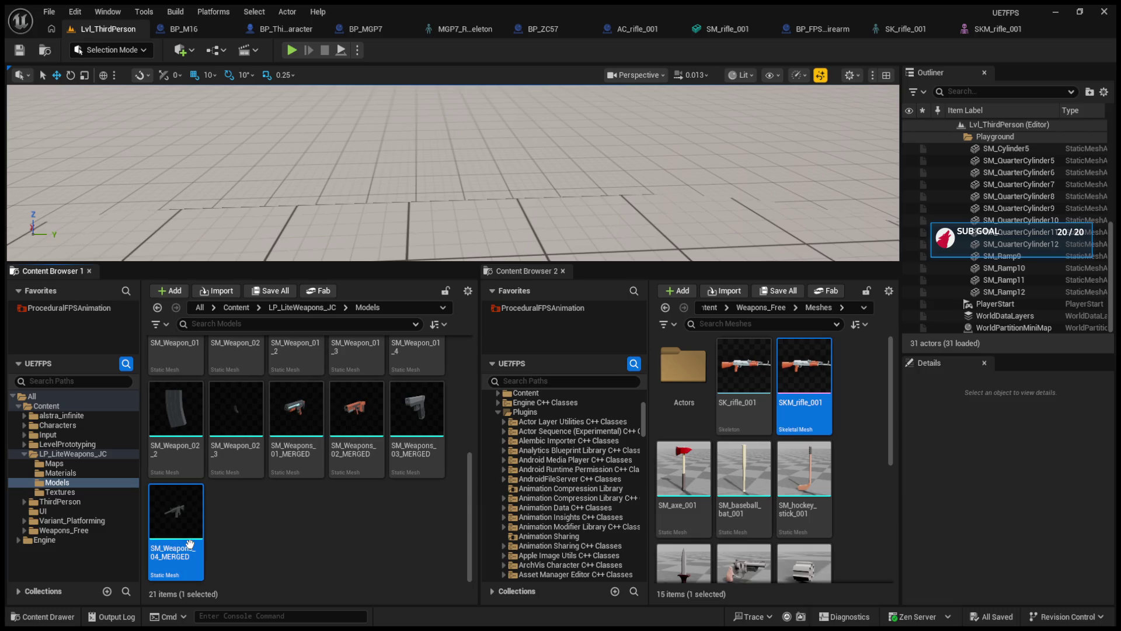
Make a skeletal mesh from SM_Weapons_04_MERGED and select the new SK_Weapons_04_MERGED skeleton.
double_click(190, 544)
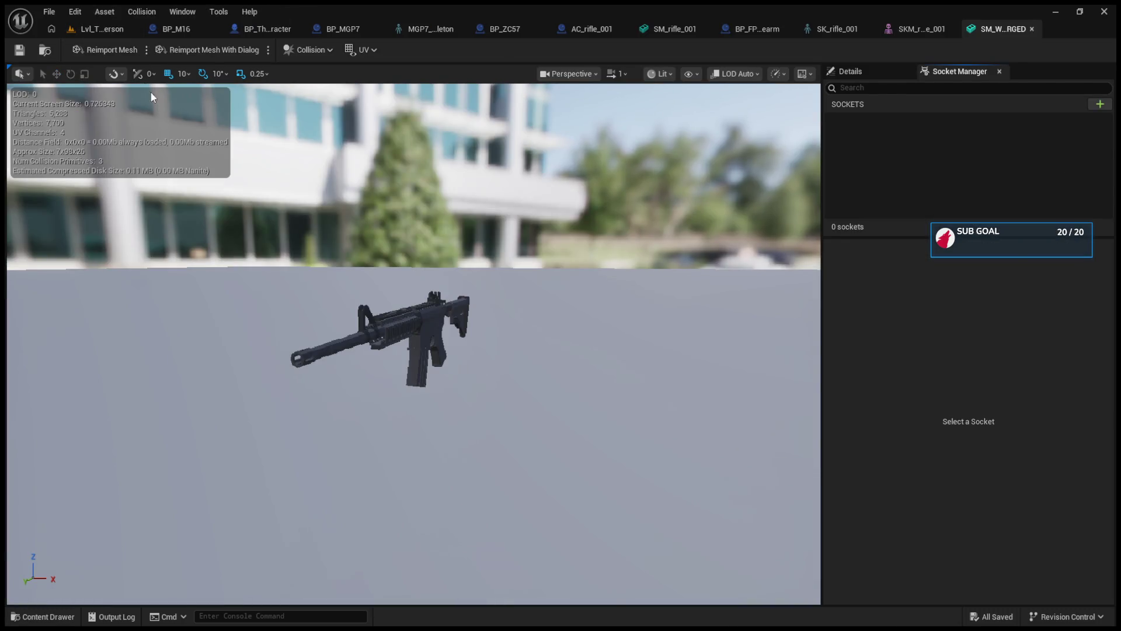
left_click(92, 25)
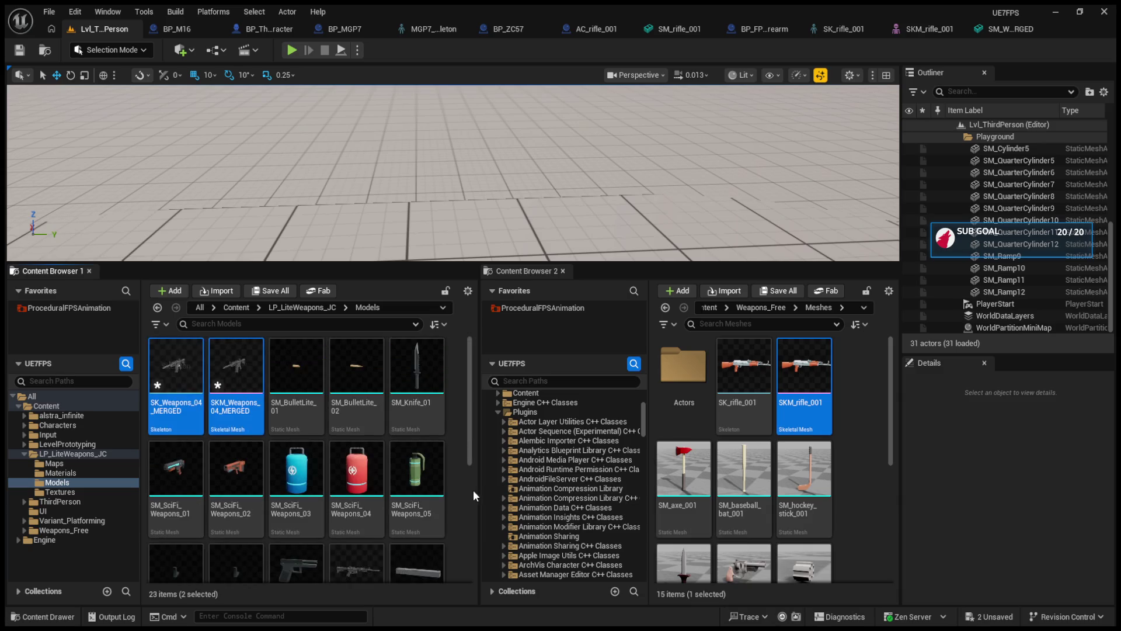
left_click(184, 371)
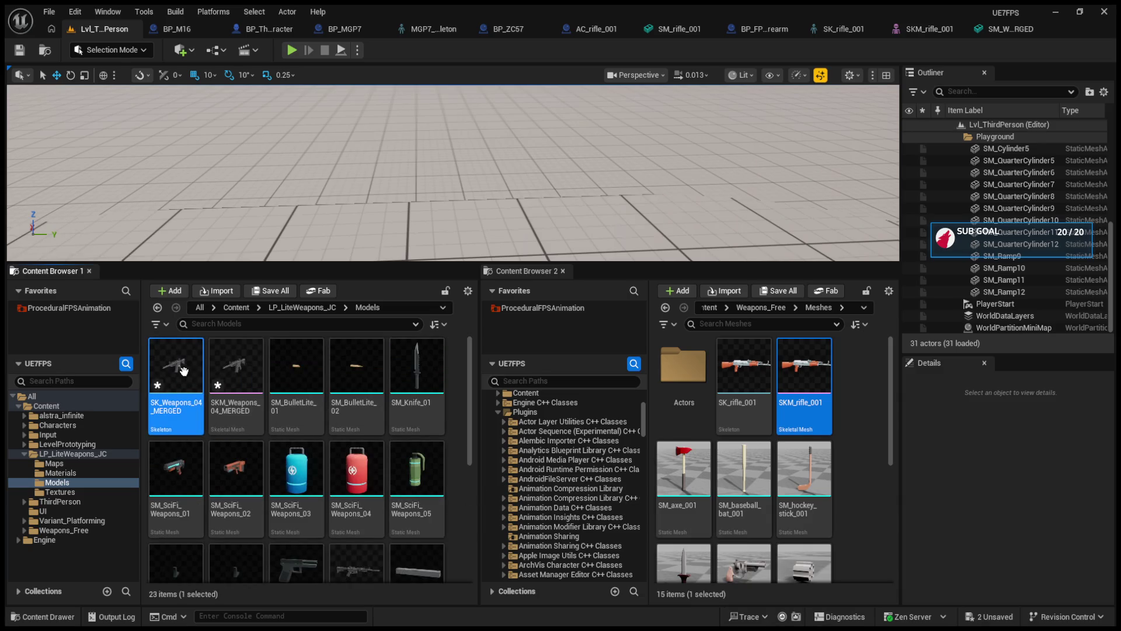
Open SK_Weapons_04_MERGED and review the AK skeleton's S_Aim socket.
double_click(258, 411)
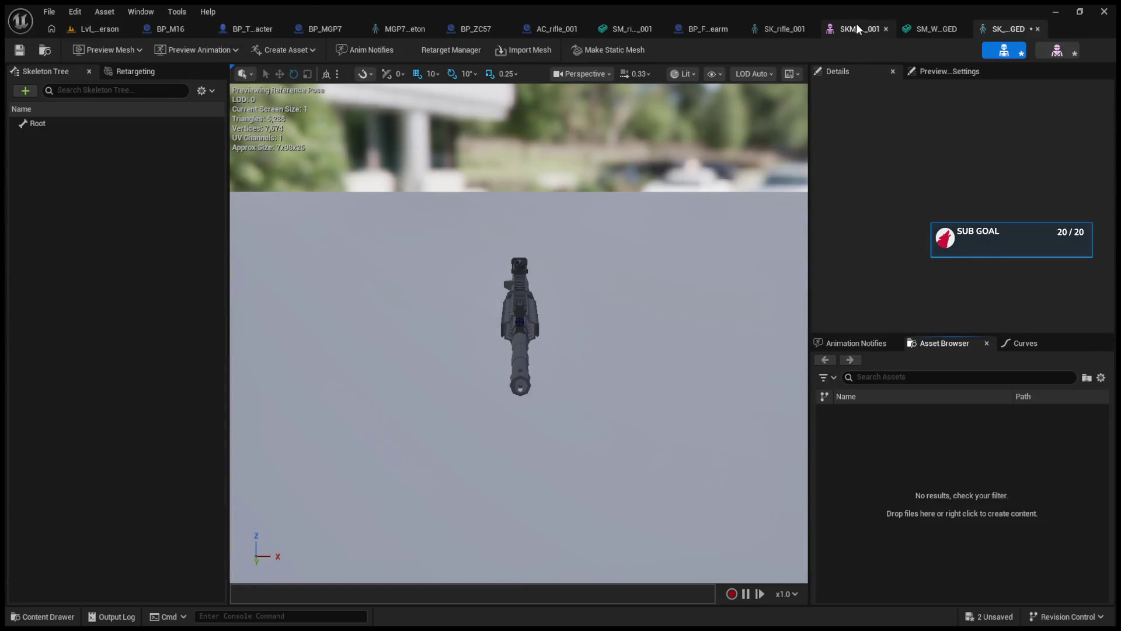
left_click(856, 23)
mouse_move(934, 28)
left_mouse_down()
mouse_move(999, 26)
mouse_move(929, 28)
left_mouse_up()
left_click(782, 28)
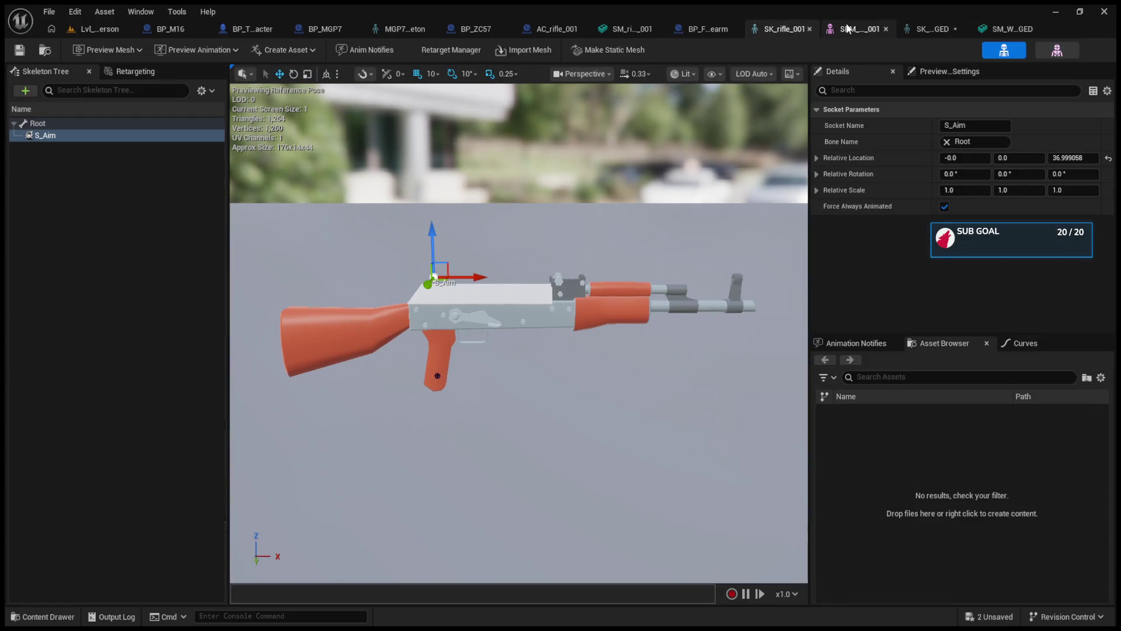
Check the merged skeleton's bone hierarchy and bring up SM_Weapons_04_MERGED's socket list.
left_click(1021, 23)
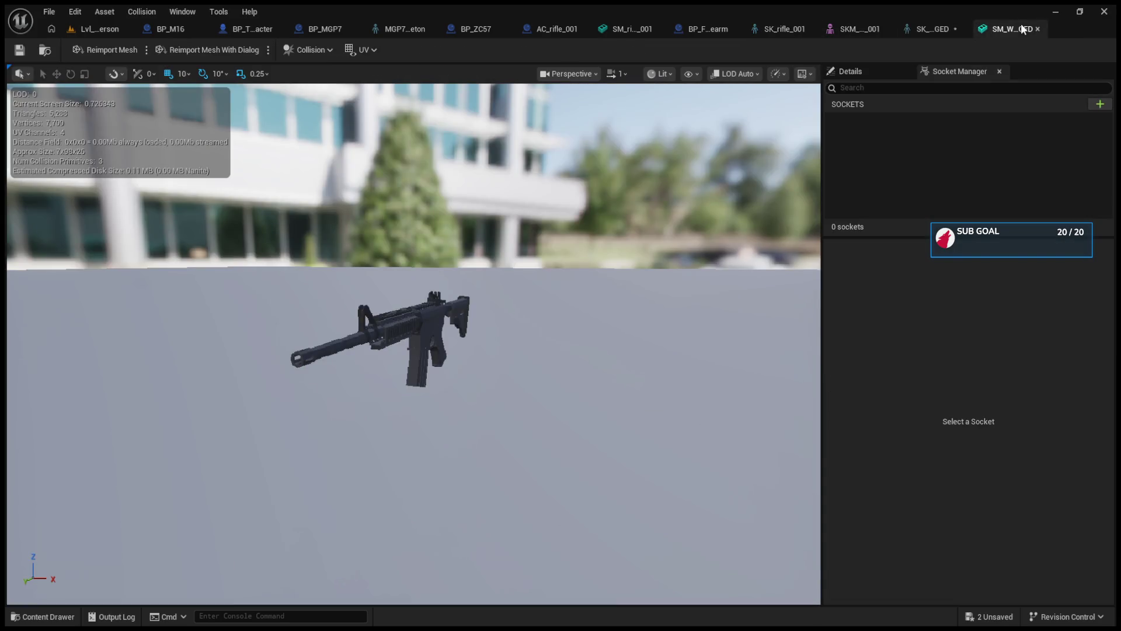
left_click(924, 26)
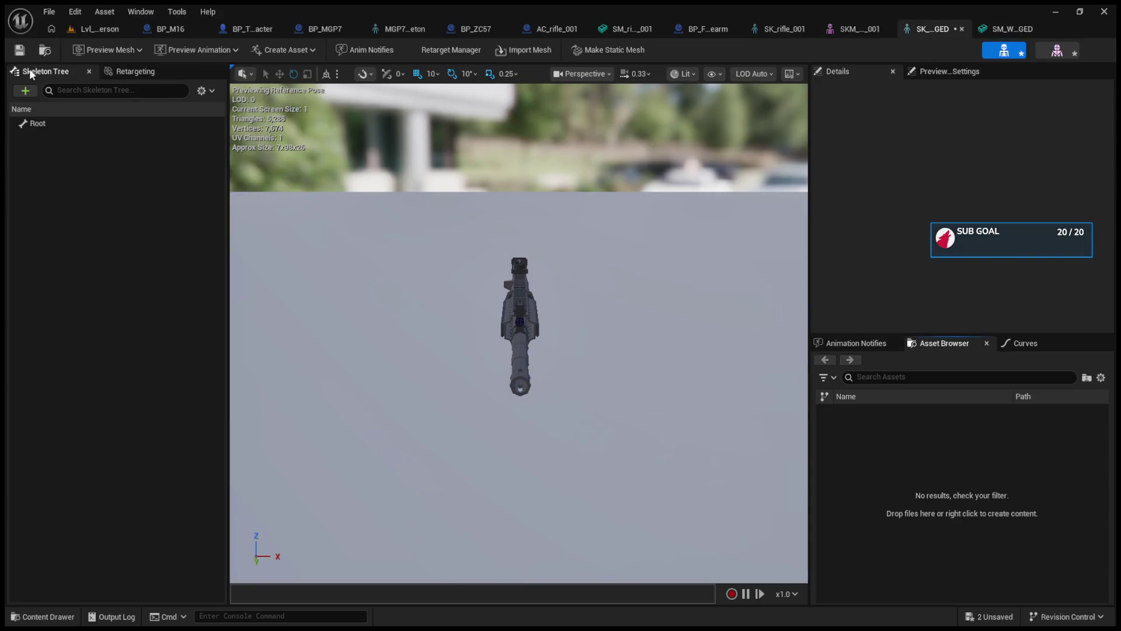
left_click(92, 153)
left_click(846, 29)
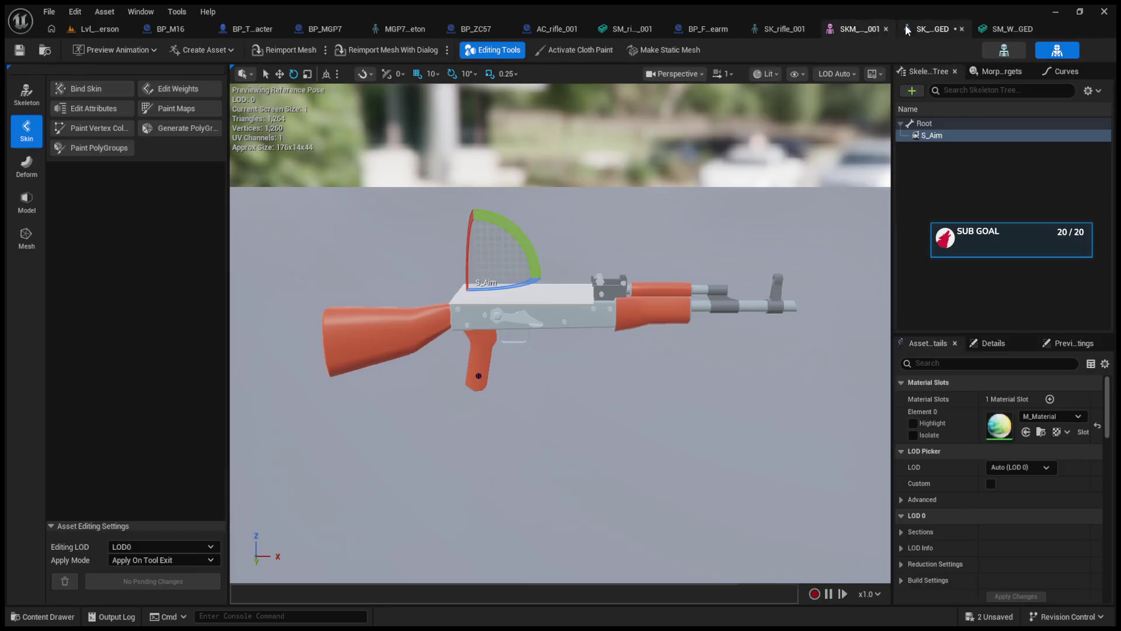
left_click(993, 25)
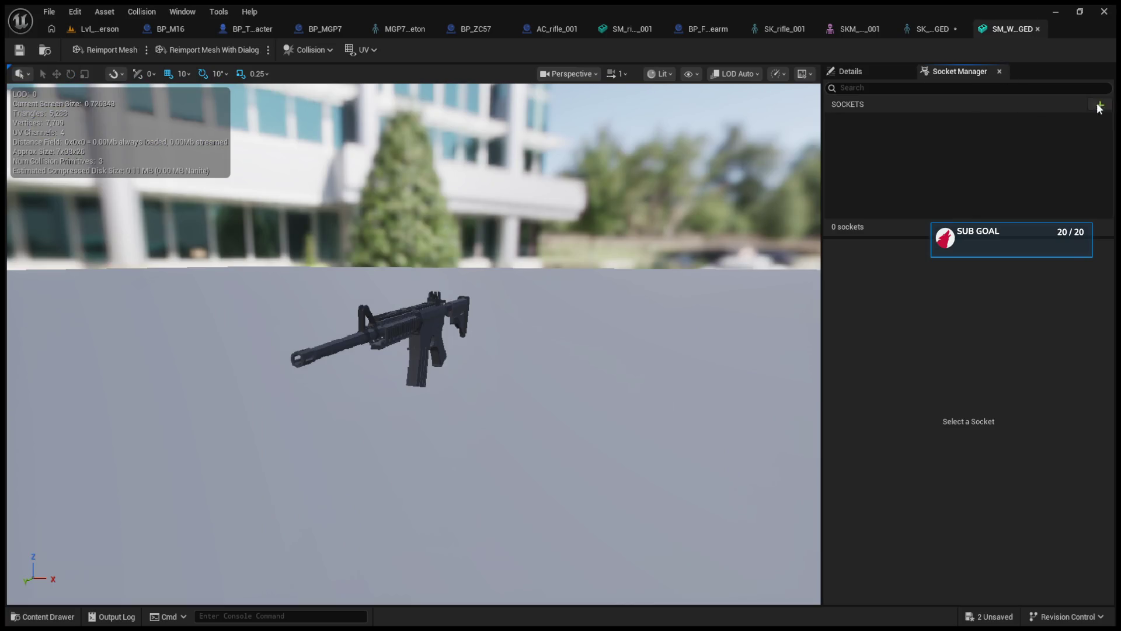
Add a socket named S_Aim to the merged rifle static mesh.
left_click(1100, 104)
type("S_a")
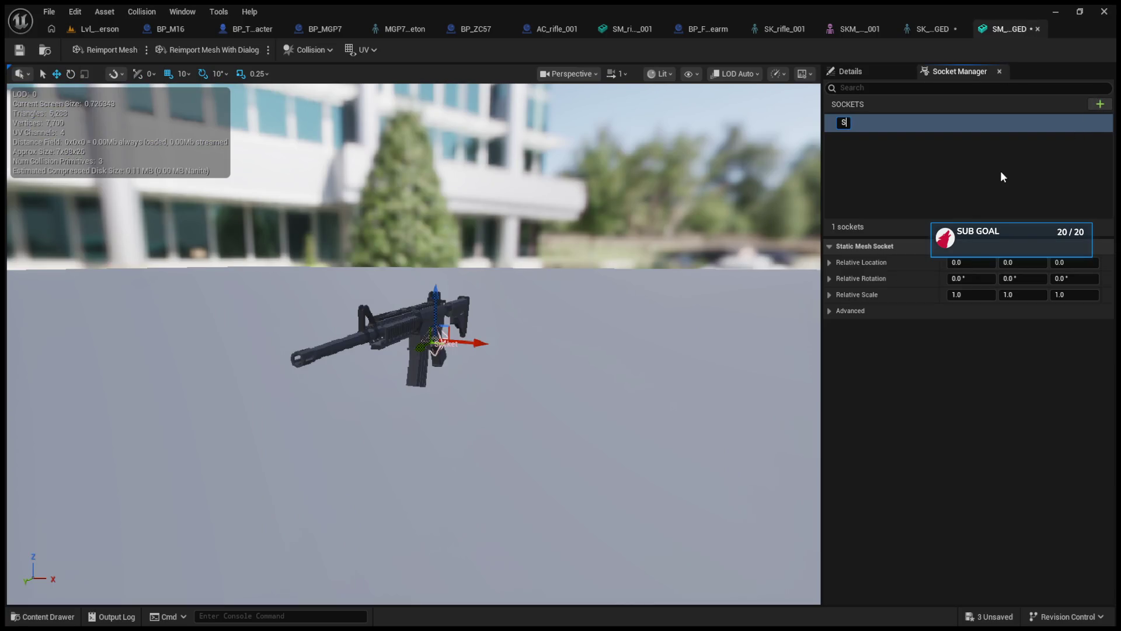
key("BackSpace")
type("Aim")
key("Return")
Raise the S_Aim socket above the rifle, to Z 10 and beyond.
scroll(442, 336, "up", 5)
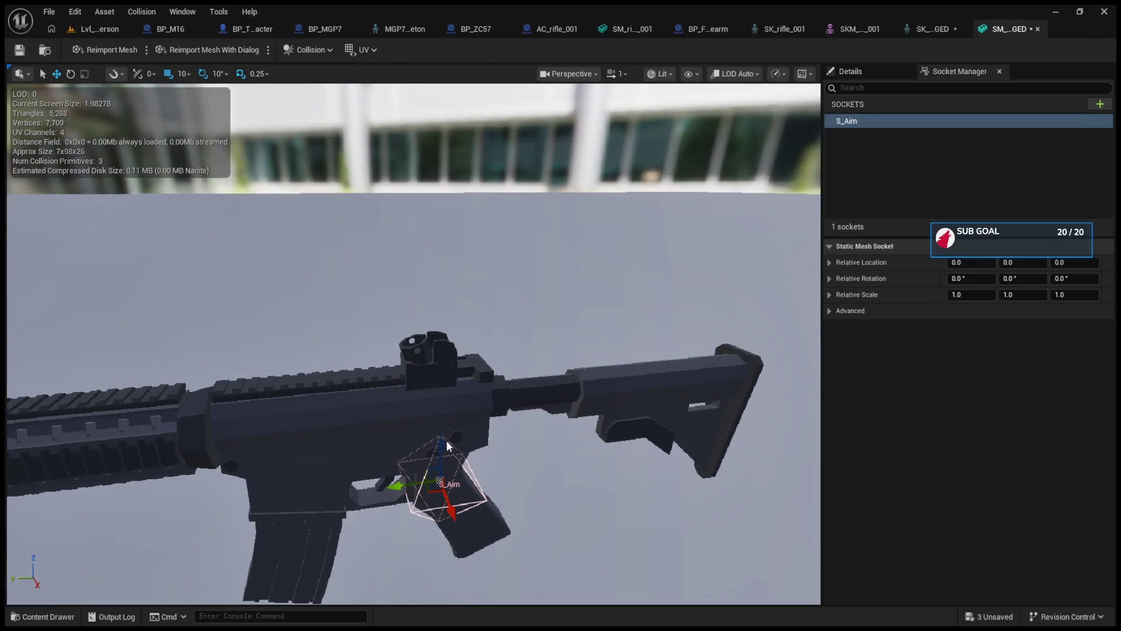
left_click_drag(447, 445, 443, 306)
key("f")
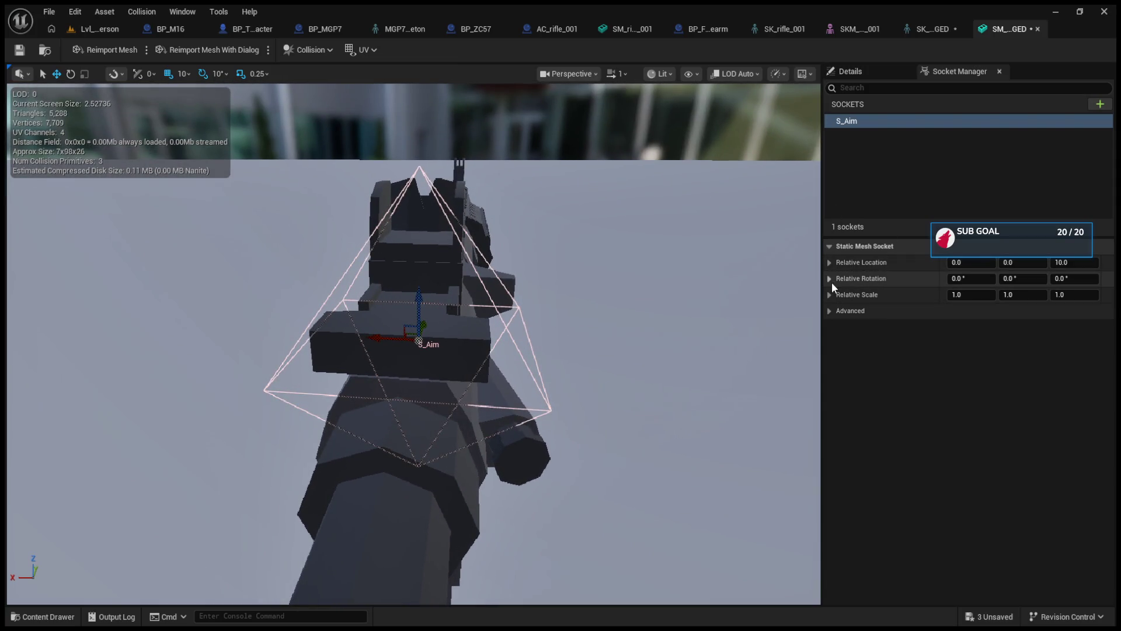
left_click_drag(422, 300, 444, 100)
left_click(850, 71)
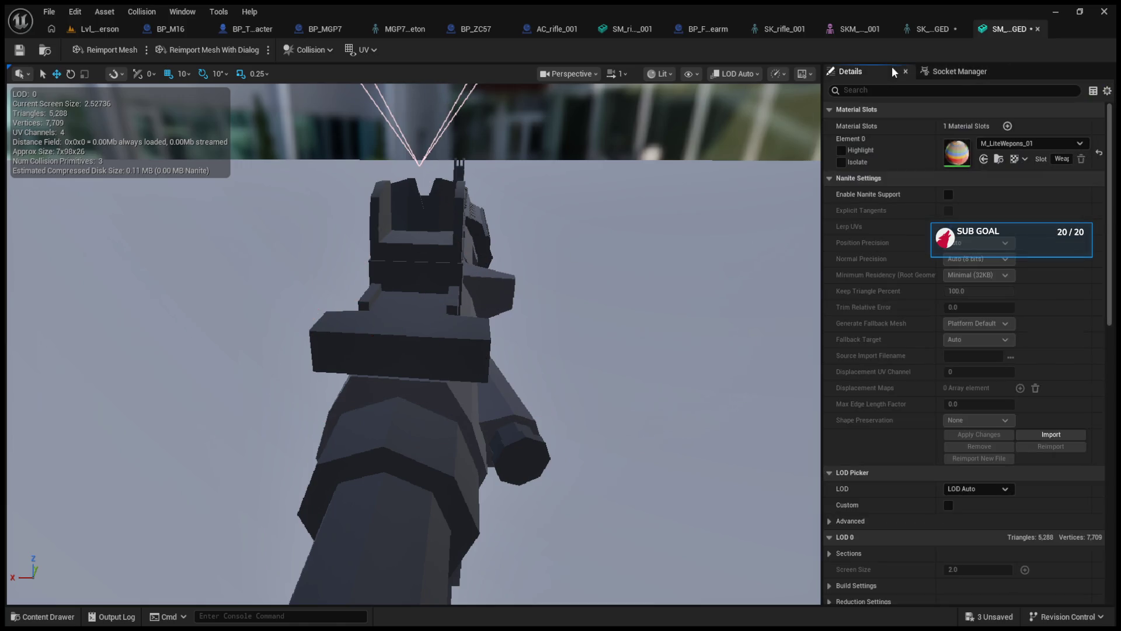
left_click_drag(502, 175, 578, 328)
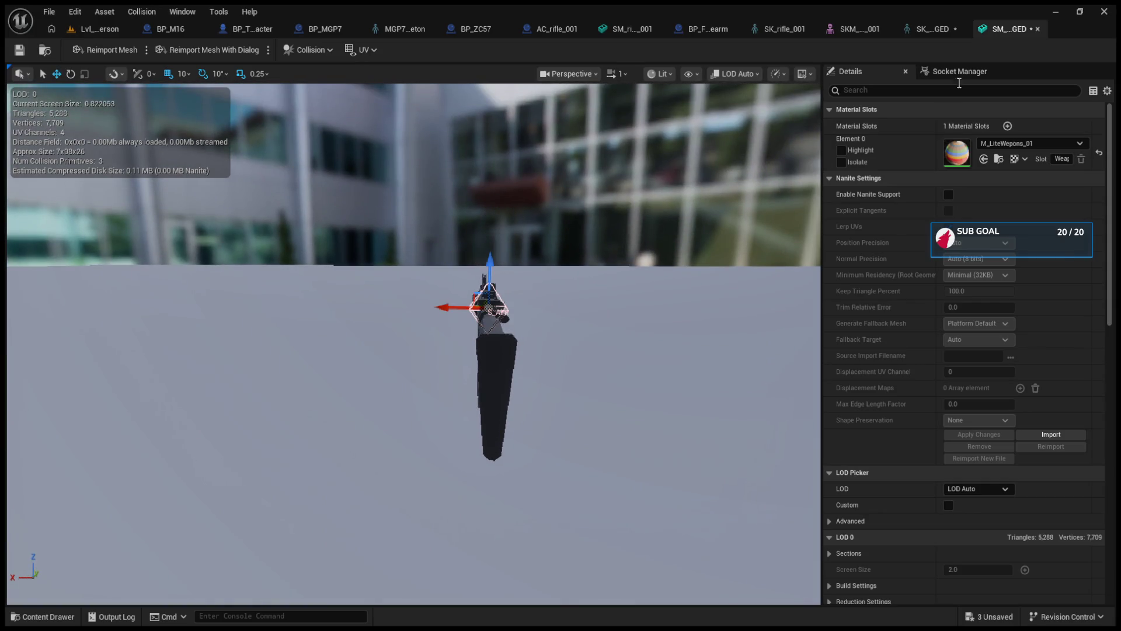
left_click(959, 72)
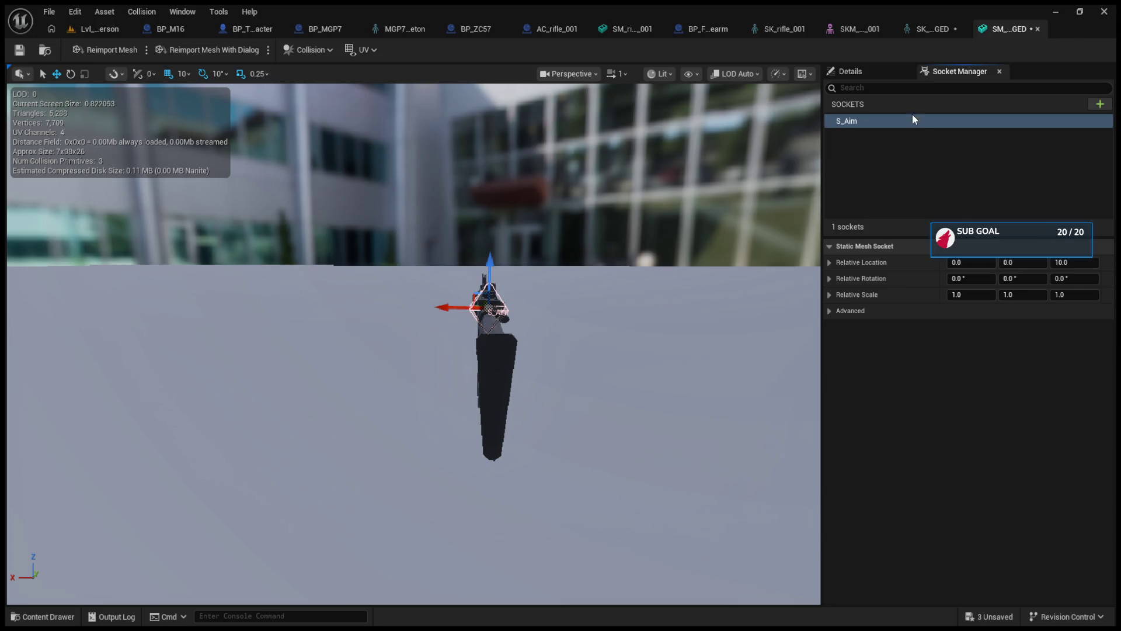
Select the S_Aim socket and delete it, leaving the mesh with no sockets.
left_click(930, 198)
left_click(885, 121)
key("Delete")
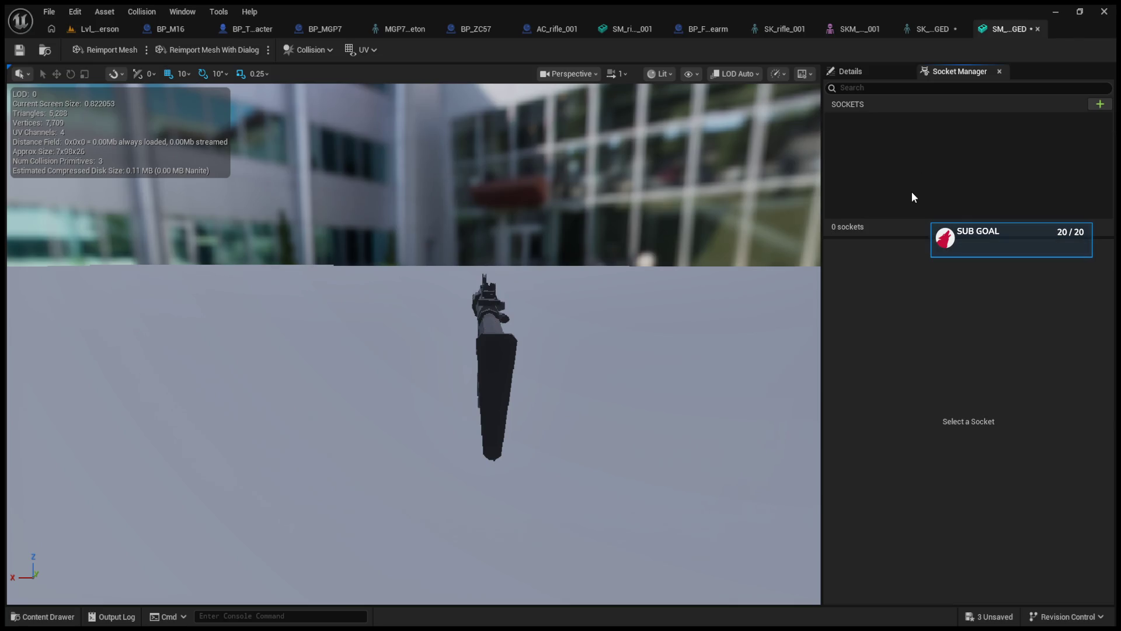
left_click(932, 30)
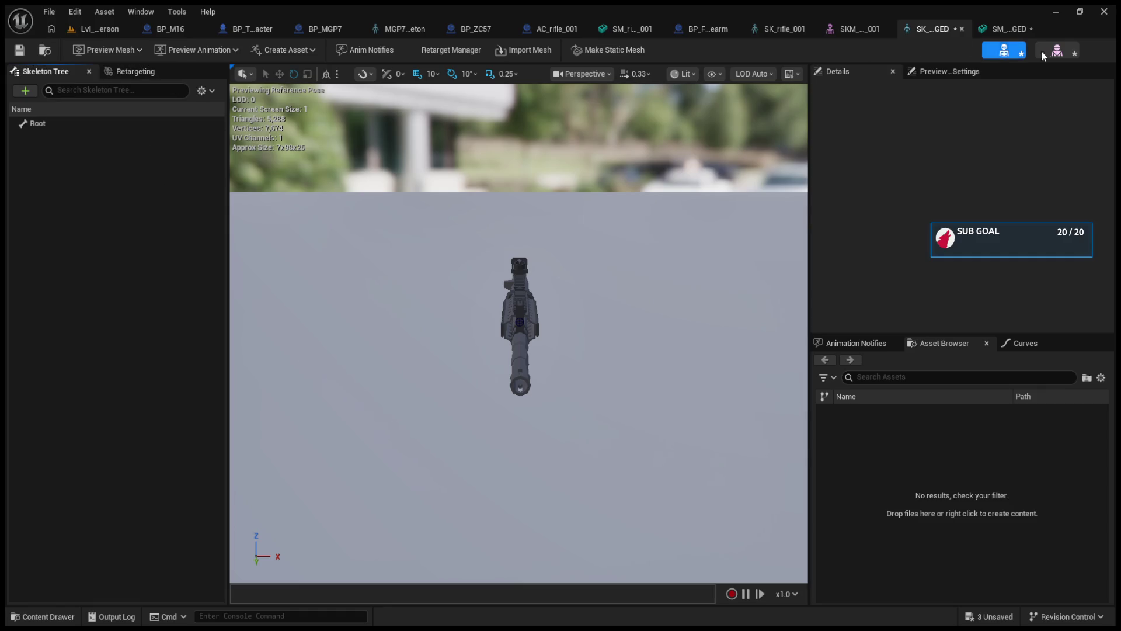
Close the weapon skeleton and static mesh editors and open SKM_Weapons_04_MERGED.
left_click(962, 29)
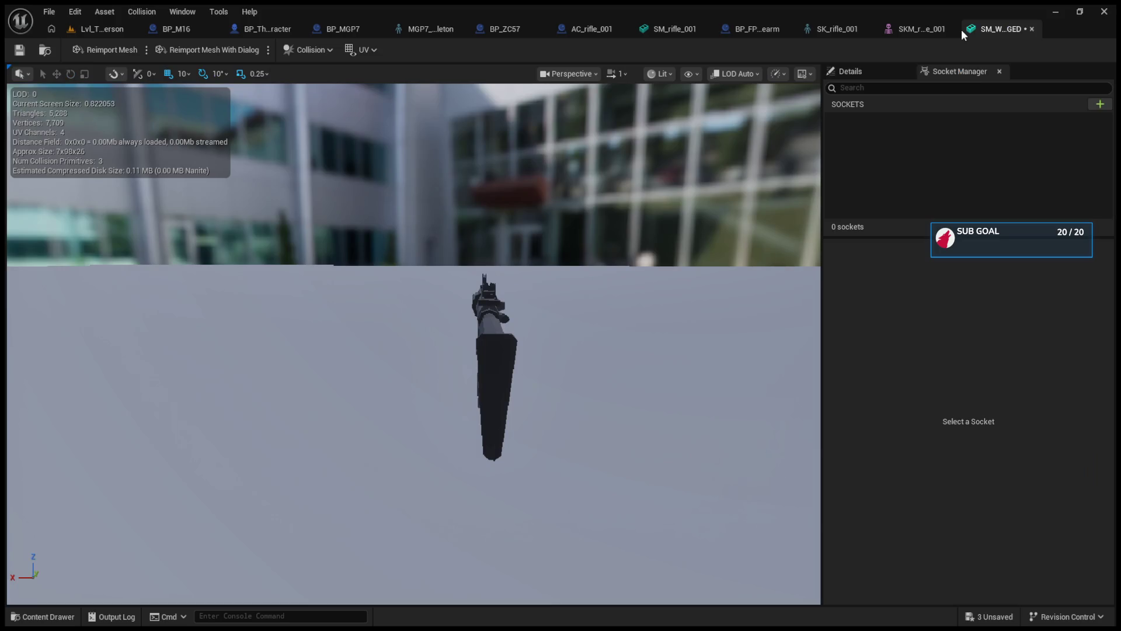
left_click(1031, 29)
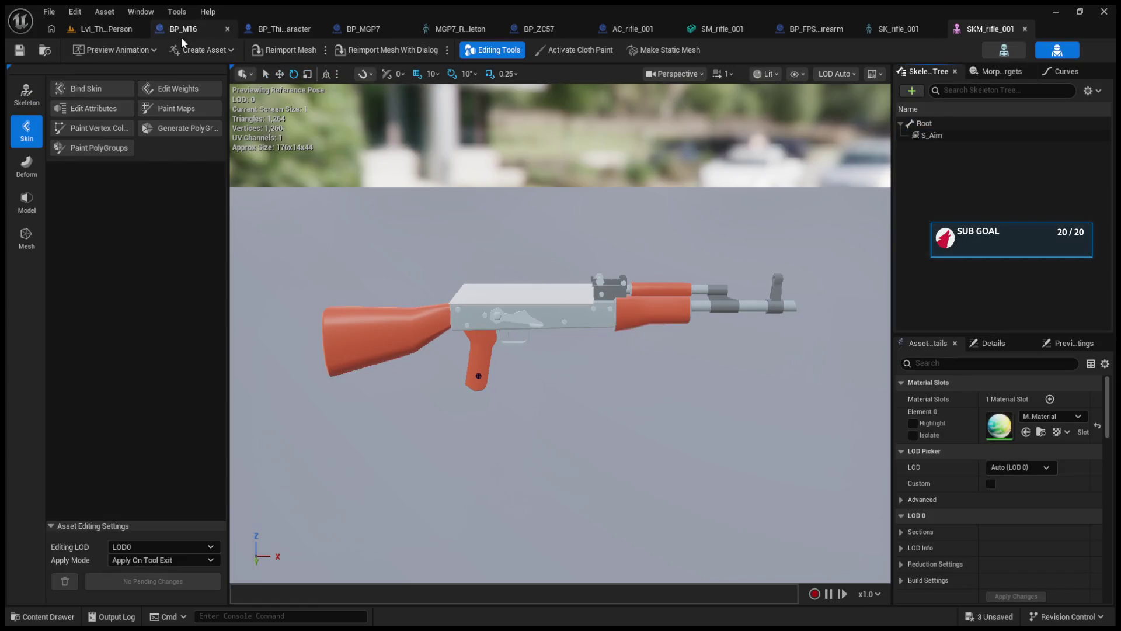
left_click(108, 29)
left_click(236, 364)
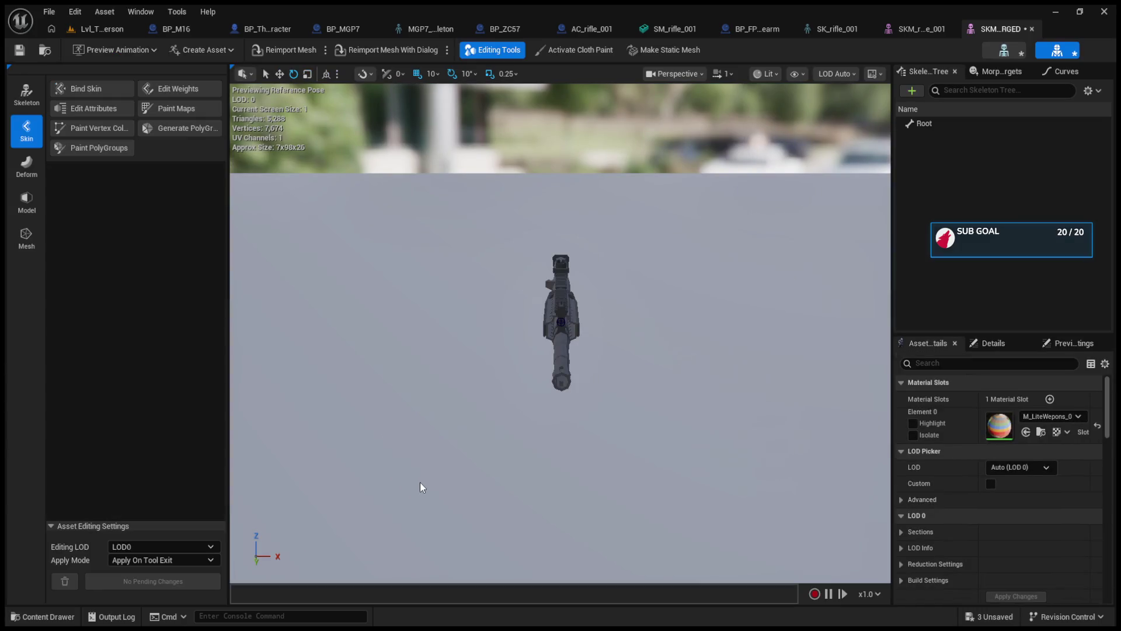
Try Edit Skeleton on the merged mesh, compare with the rifle mesh's bones, then cancel.
left_click(26, 93)
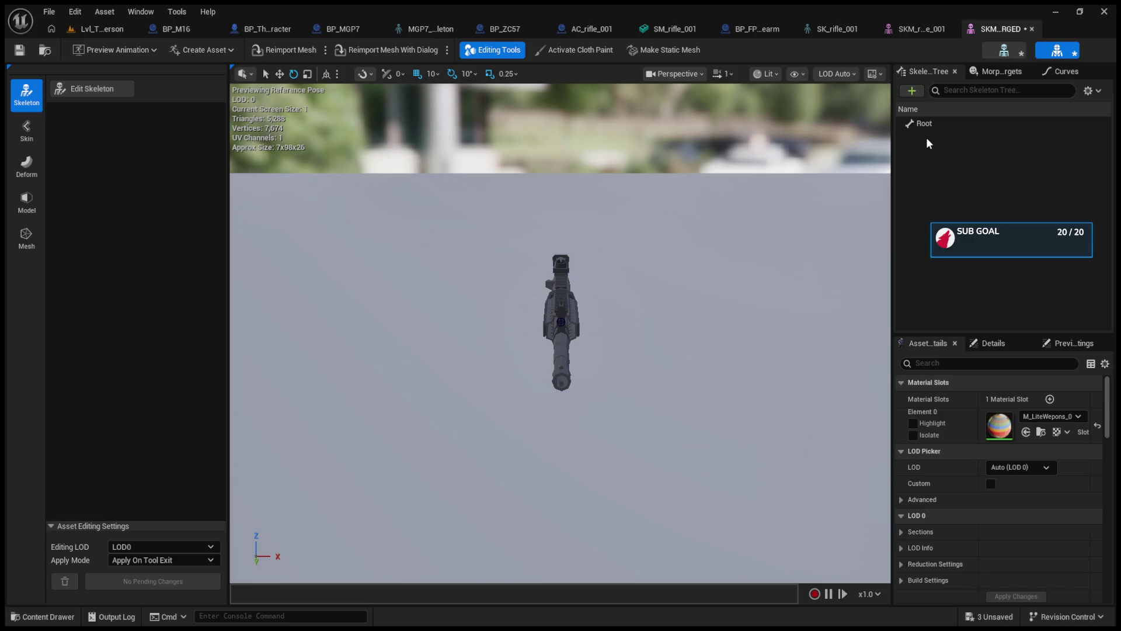
left_click(92, 88)
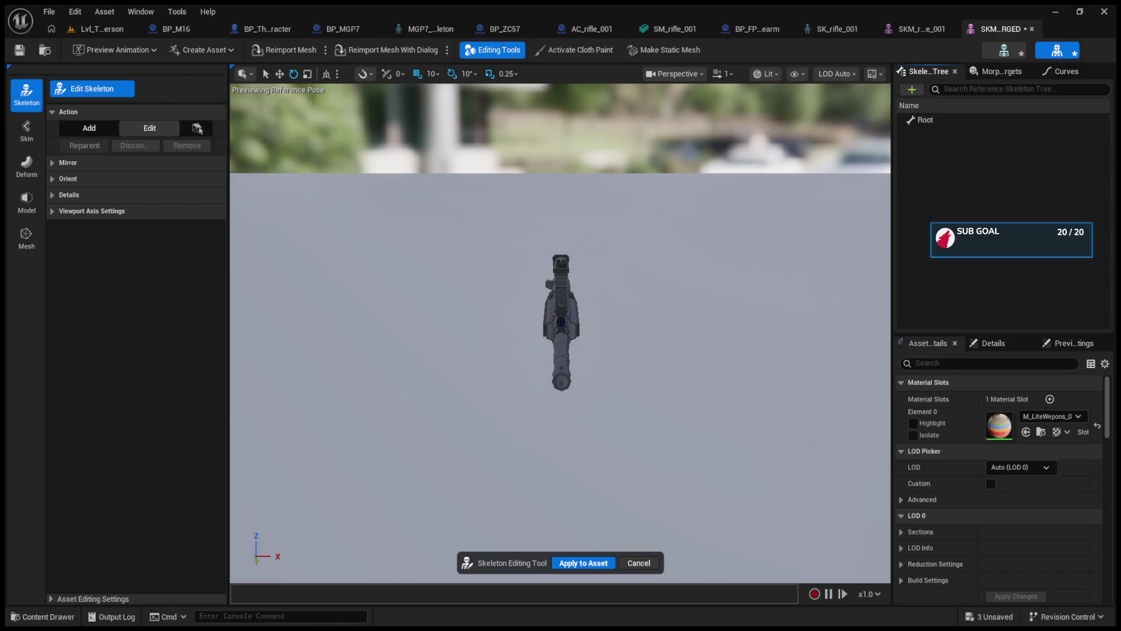
left_click(917, 28)
left_click(981, 26)
left_click(914, 27)
left_click(986, 30)
left_click(919, 26)
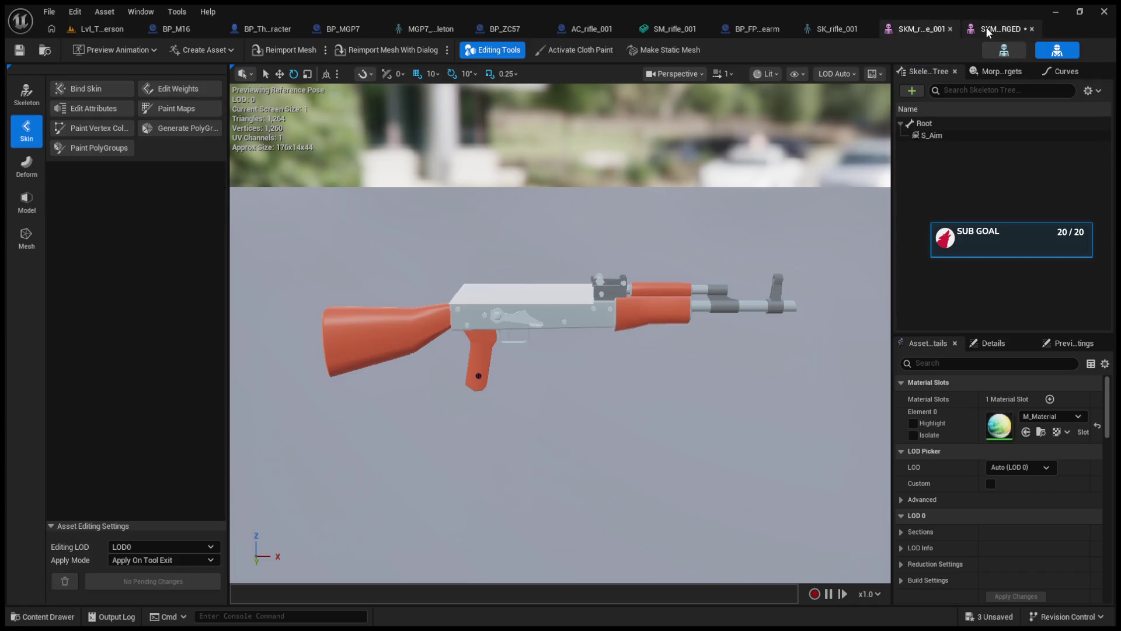
left_click(924, 124)
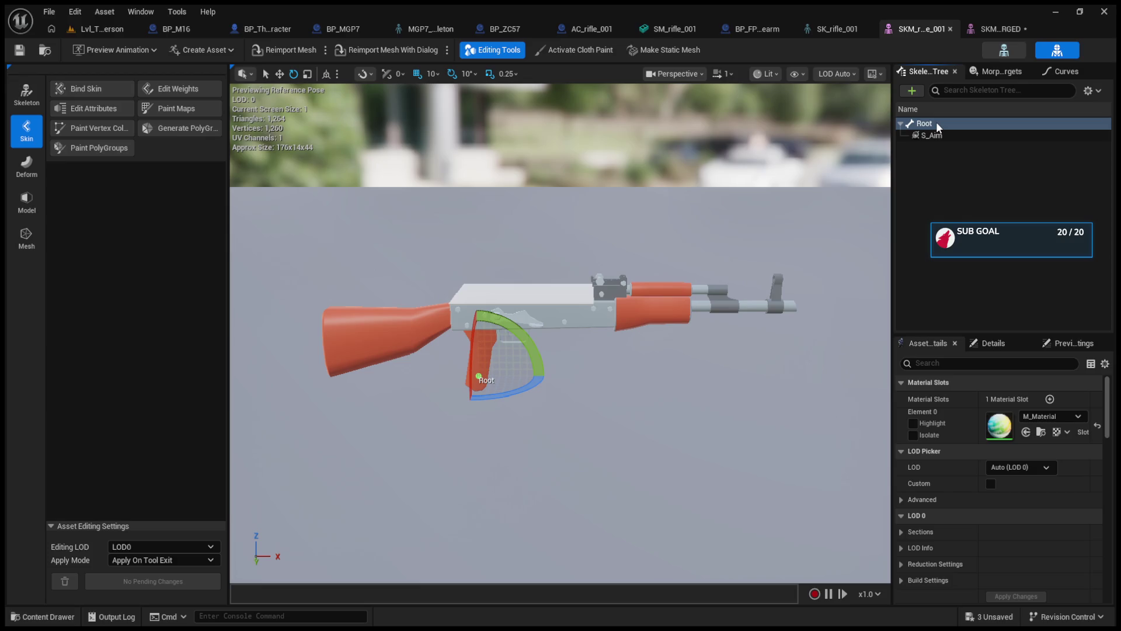
left_click(995, 29)
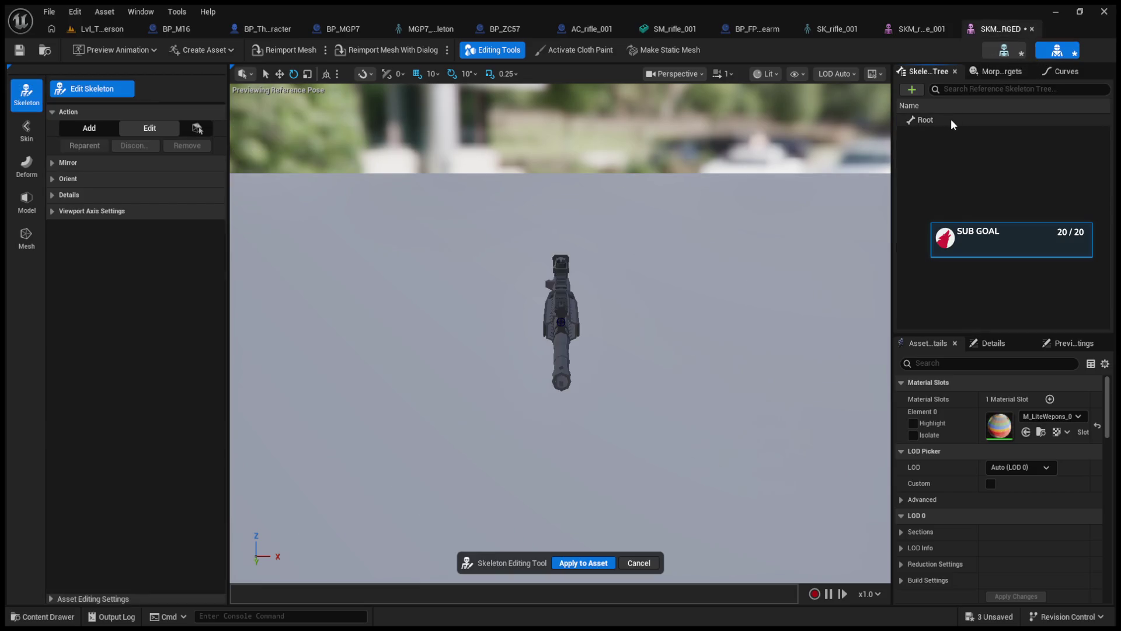
left_click(952, 120)
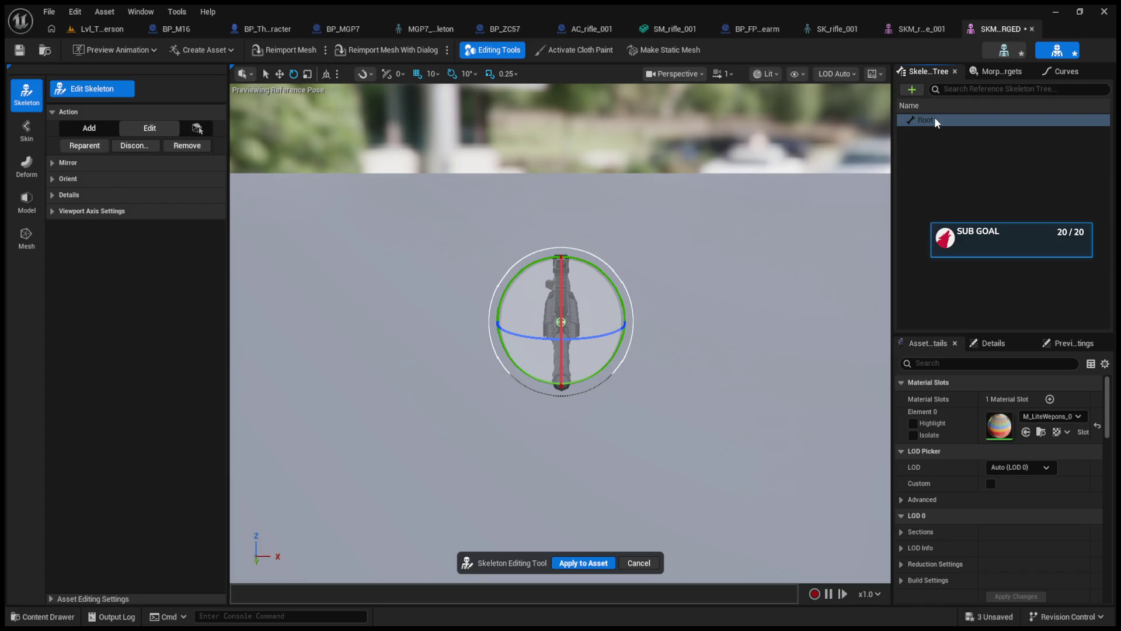
left_click(657, 559)
Open the SK_Weapons_04_MERGED skeleton and select its lone Root bone.
left_click(918, 29)
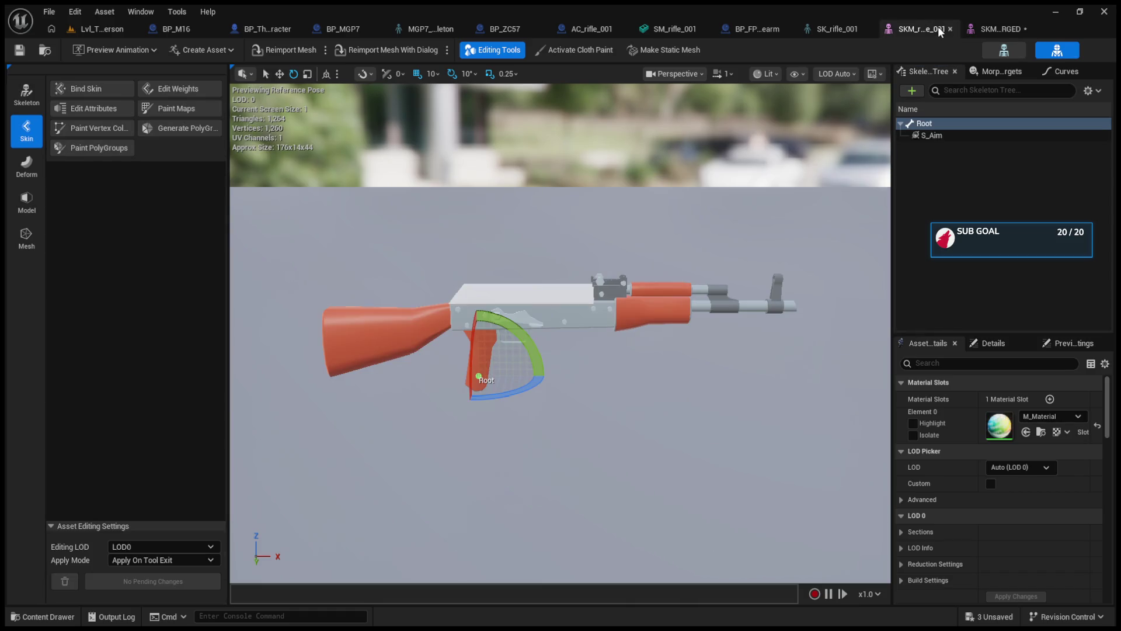
left_click(976, 32)
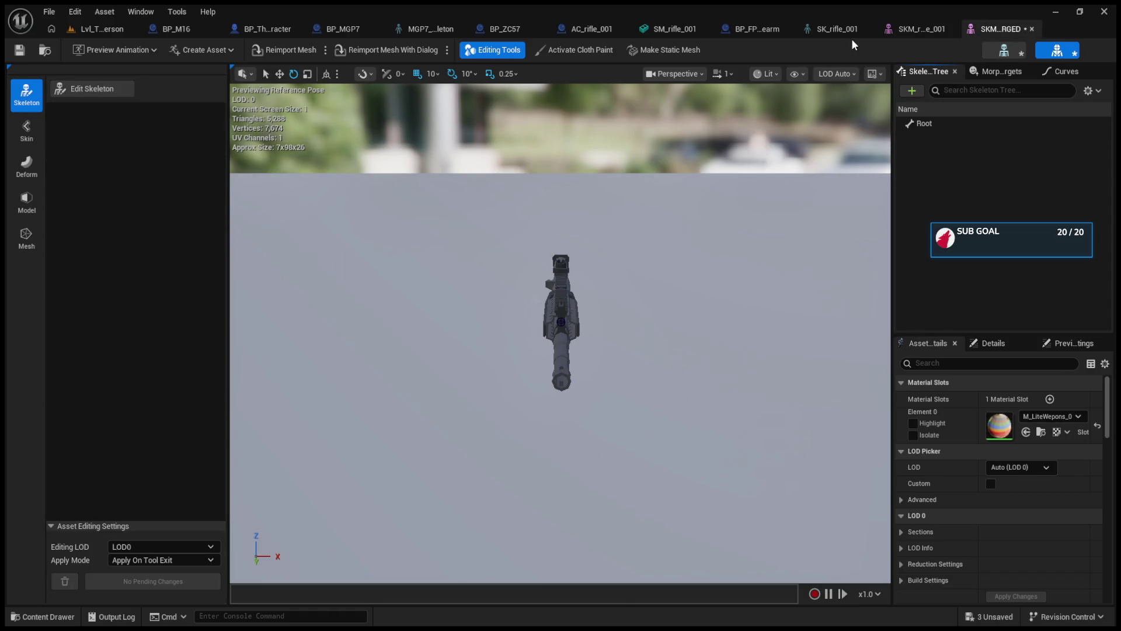
left_click(996, 54)
left_click(961, 72)
left_click(860, 72)
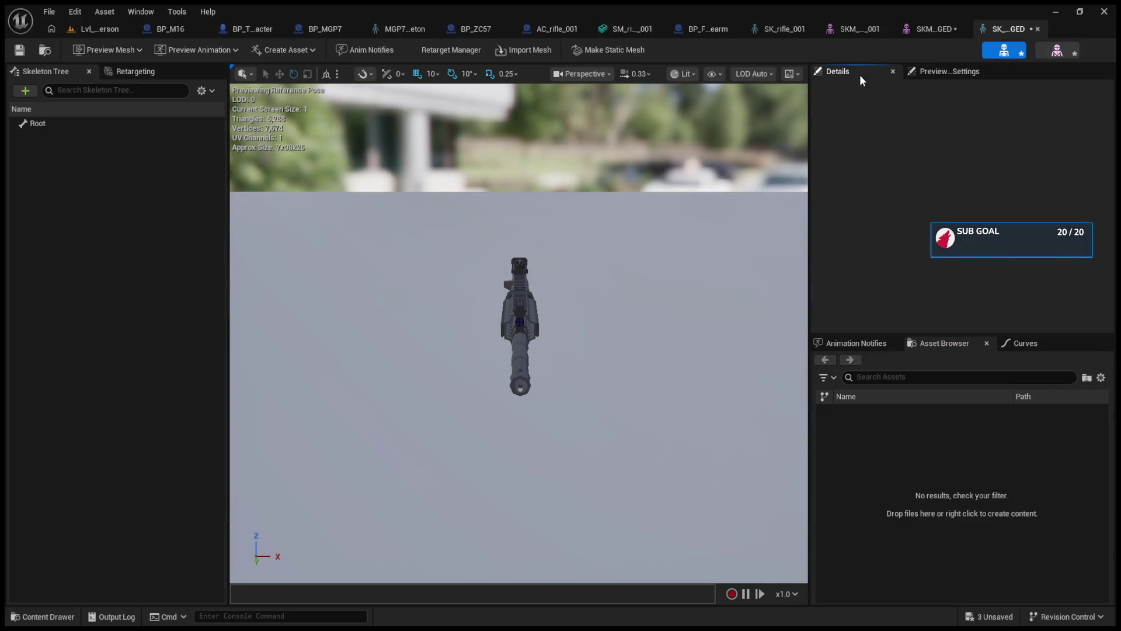
Add a socket named S_Aim to the weapon skeleton's Root bone.
left_click(110, 125)
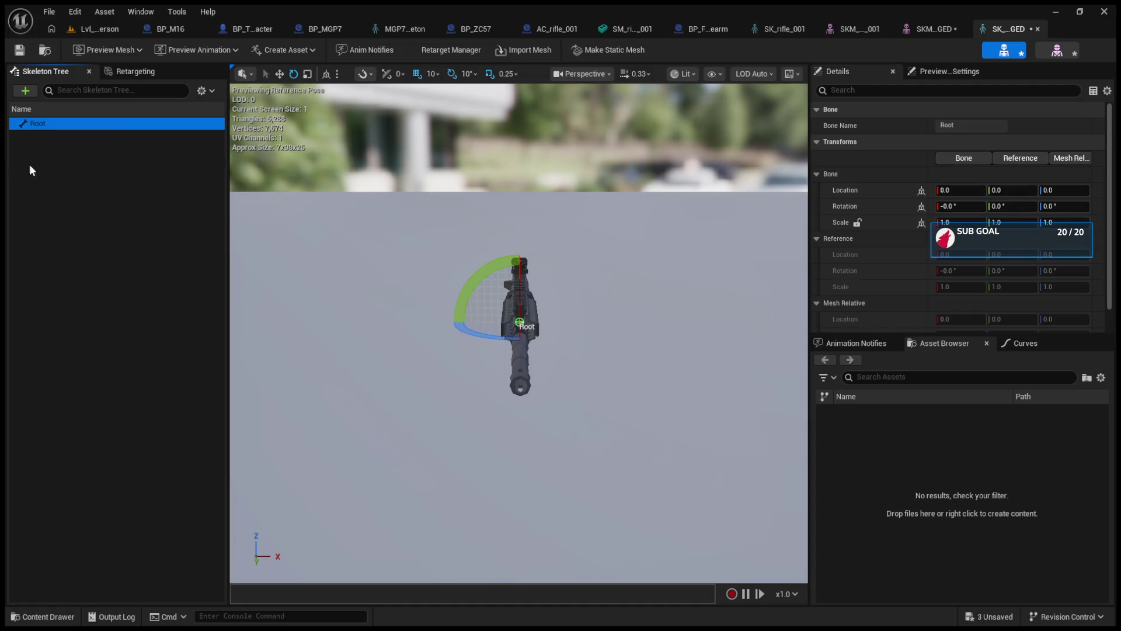
left_click(38, 128)
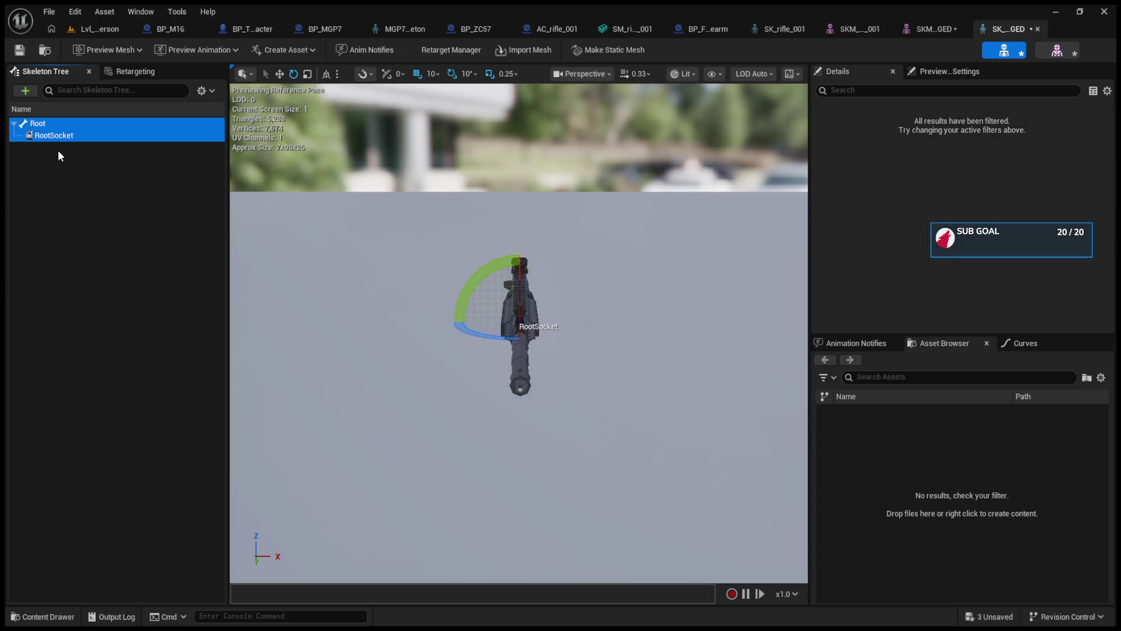
left_click(47, 136)
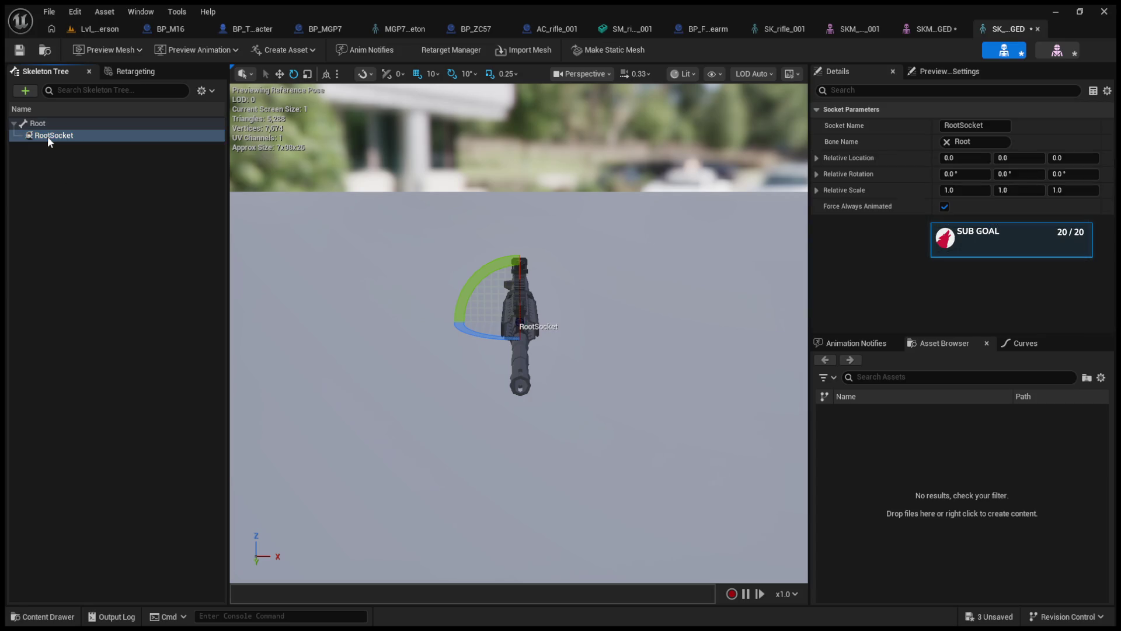
key("F2")
type("S")
type("_Aim")
key("Return")
Raise the S_Aim socket onto the rifle's rear sight at Z 14.48.
left_click_drag(537, 282, 538, 282)
left_click_drag(590, 325, 590, 245)
left_click_drag(518, 333, 490, 297)
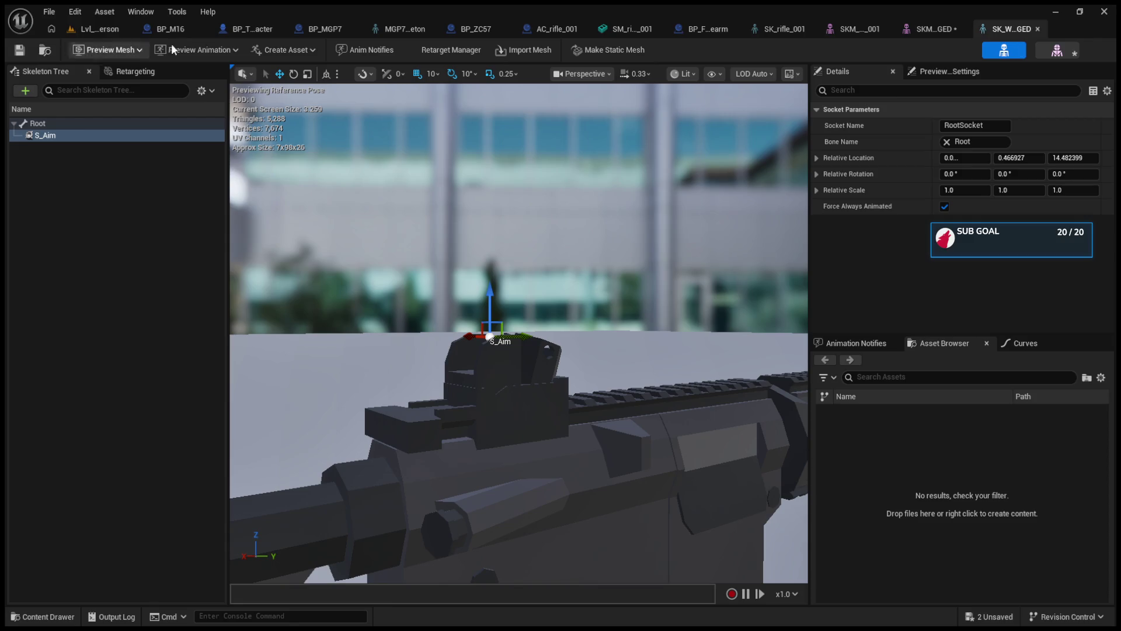
left_click(193, 28)
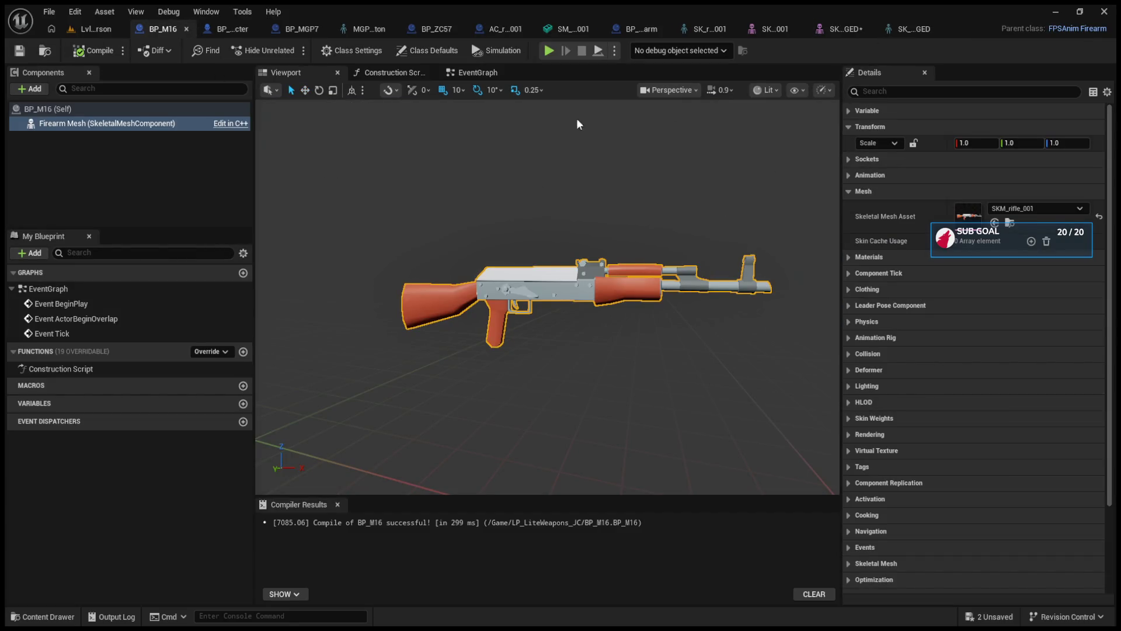
Swap BP_M16's Firearm Mesh from SKM_rifle_001 to SKM_Weapons_04_MERGED so it shows the M16.
left_click(909, 31)
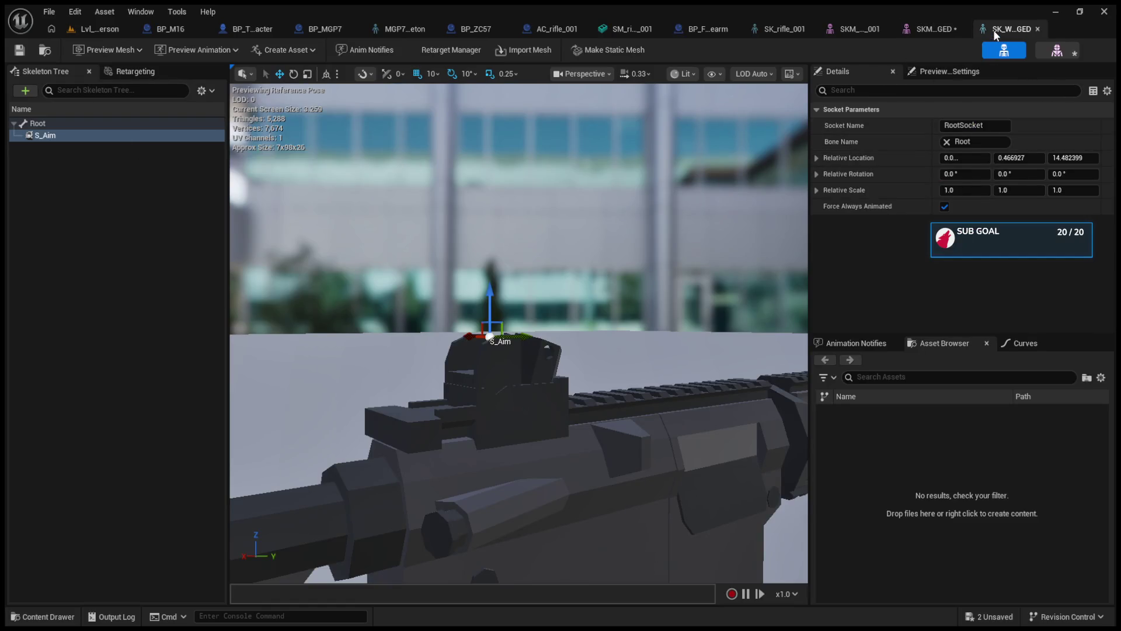
left_click(123, 30)
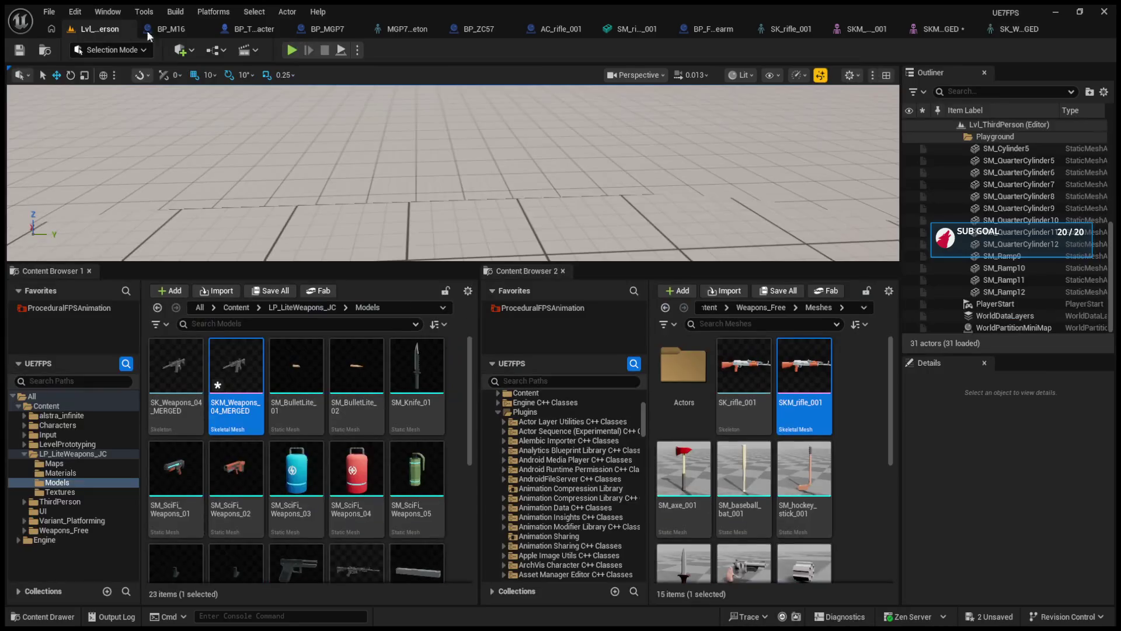
left_click(167, 30)
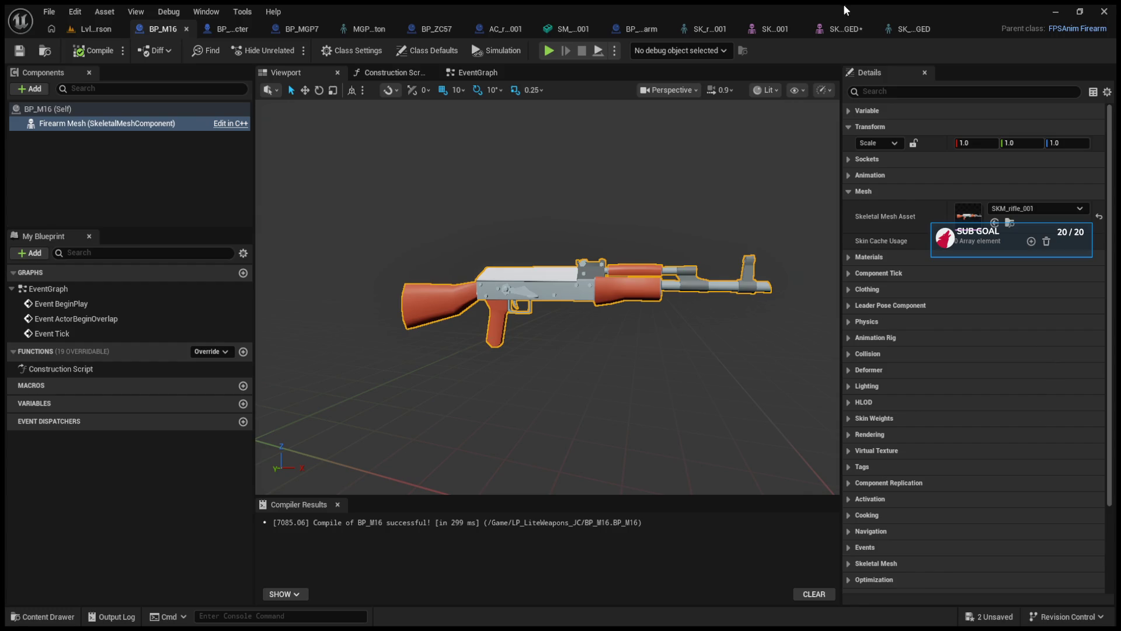
left_click(902, 23)
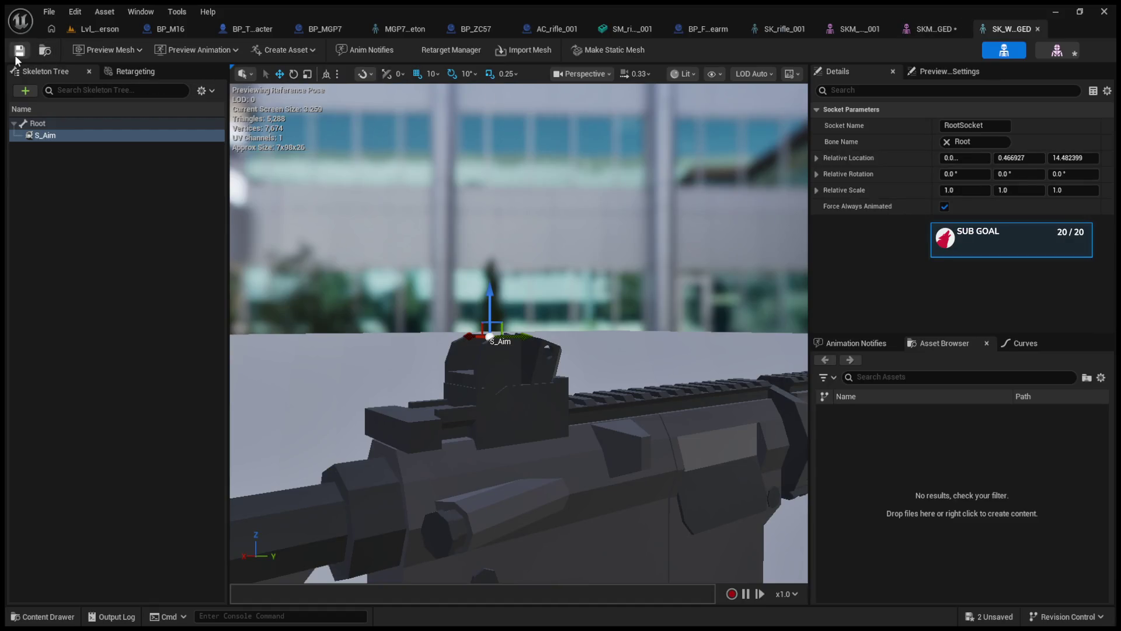
left_click(98, 30)
left_click(155, 31)
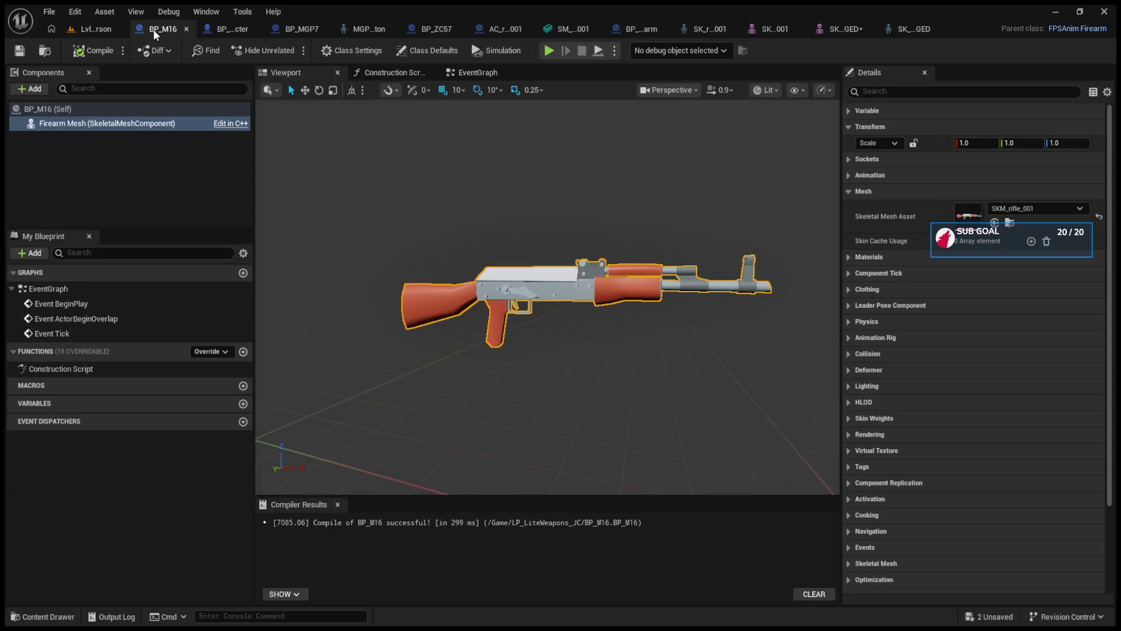
left_click(904, 29)
left_click(100, 27)
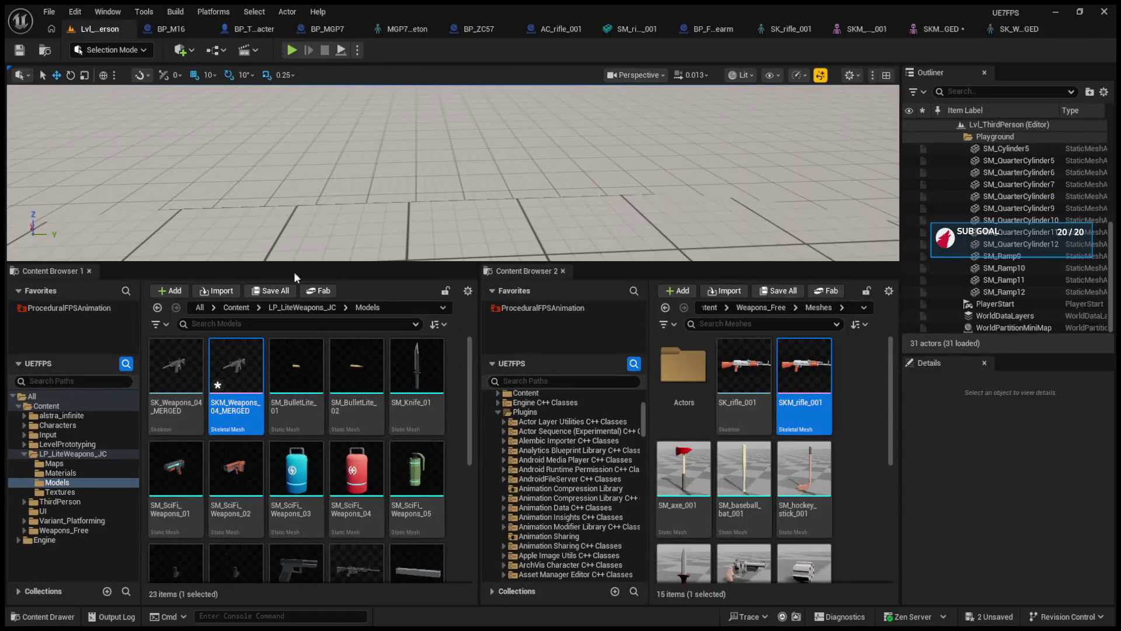
left_click(187, 380)
left_click(167, 30)
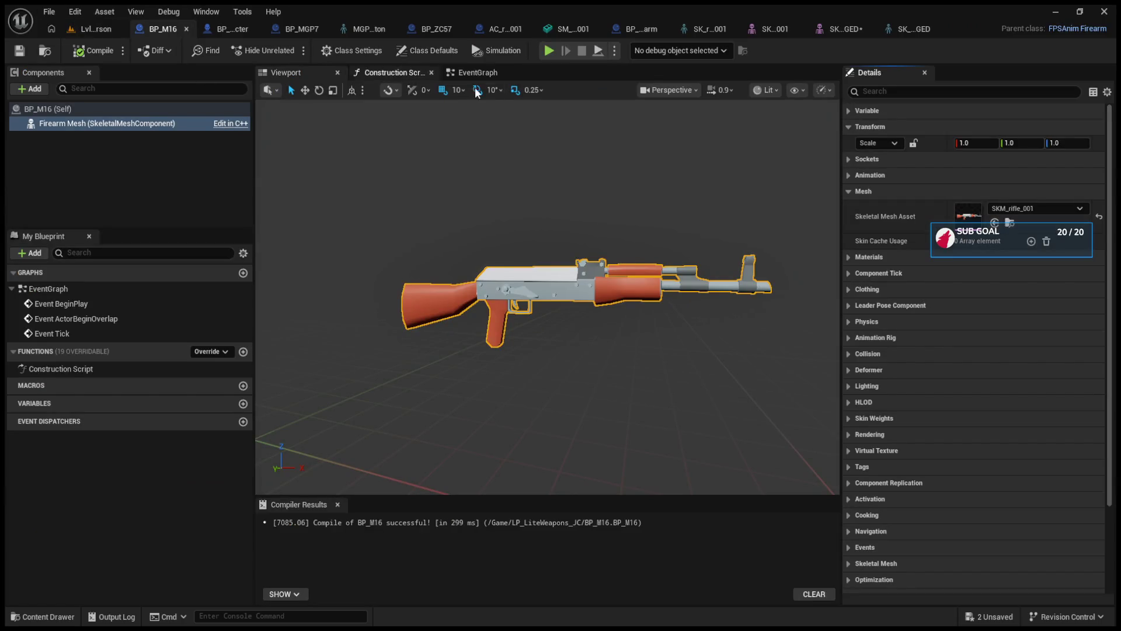
left_click(98, 30)
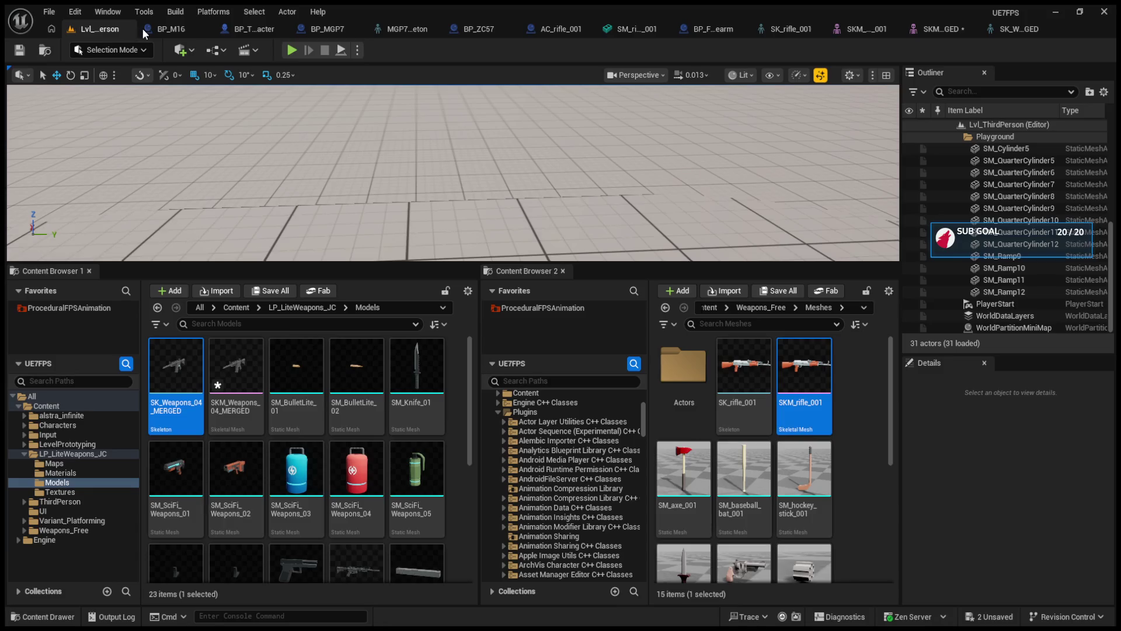
left_click(146, 29)
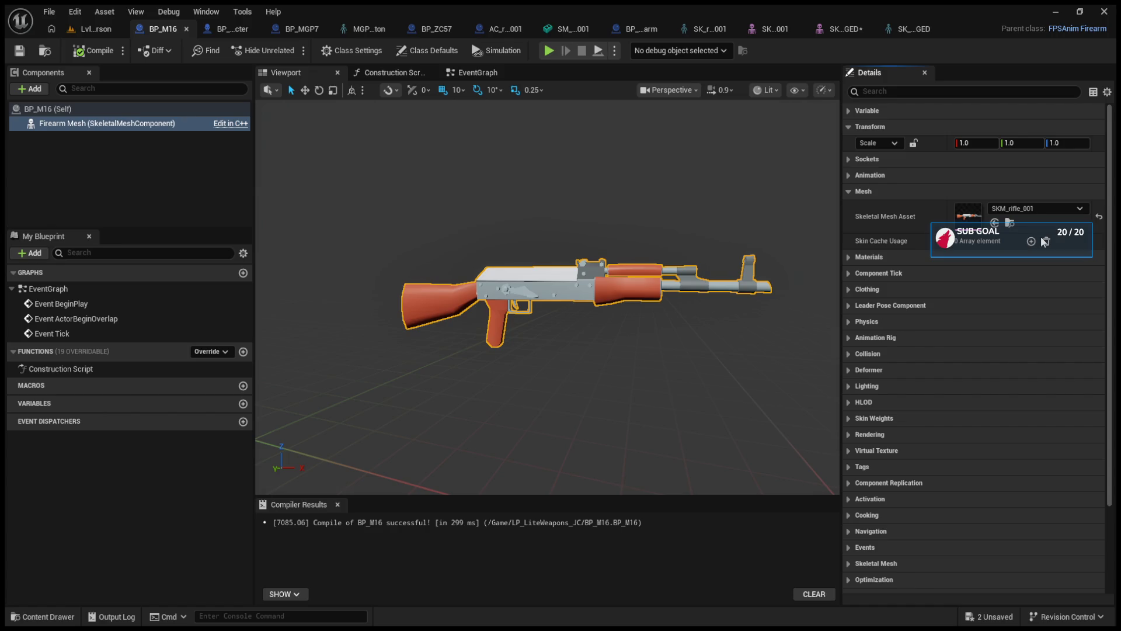
key("ctrl+z")
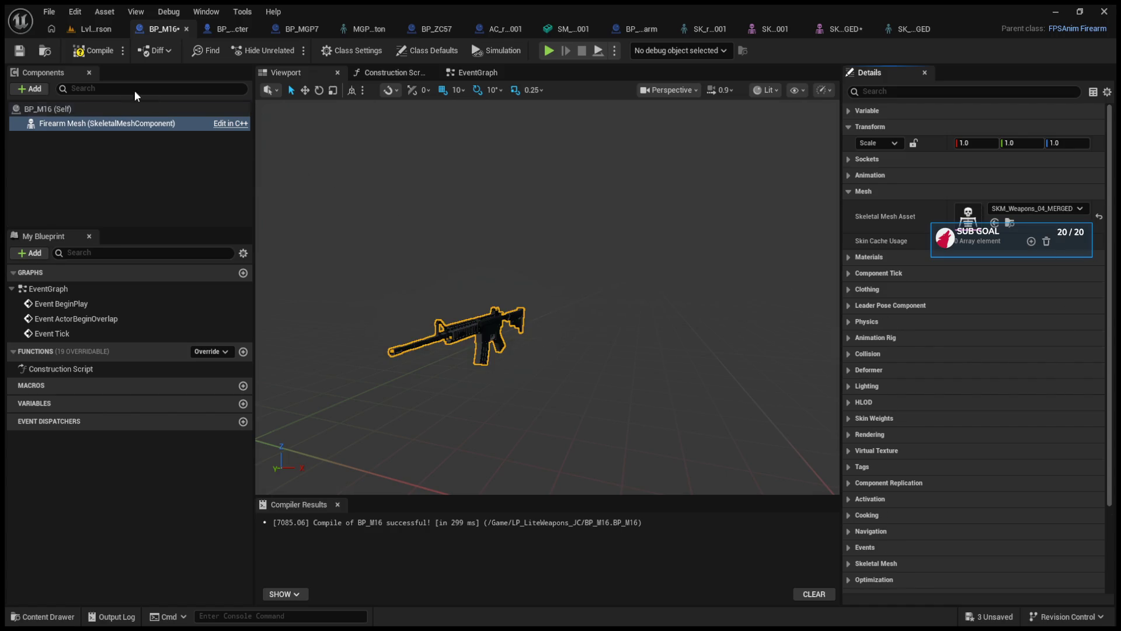
Return to Lvl_ThirdPerson, enlarge the viewport and start a play-in-editor test.
left_click(111, 30)
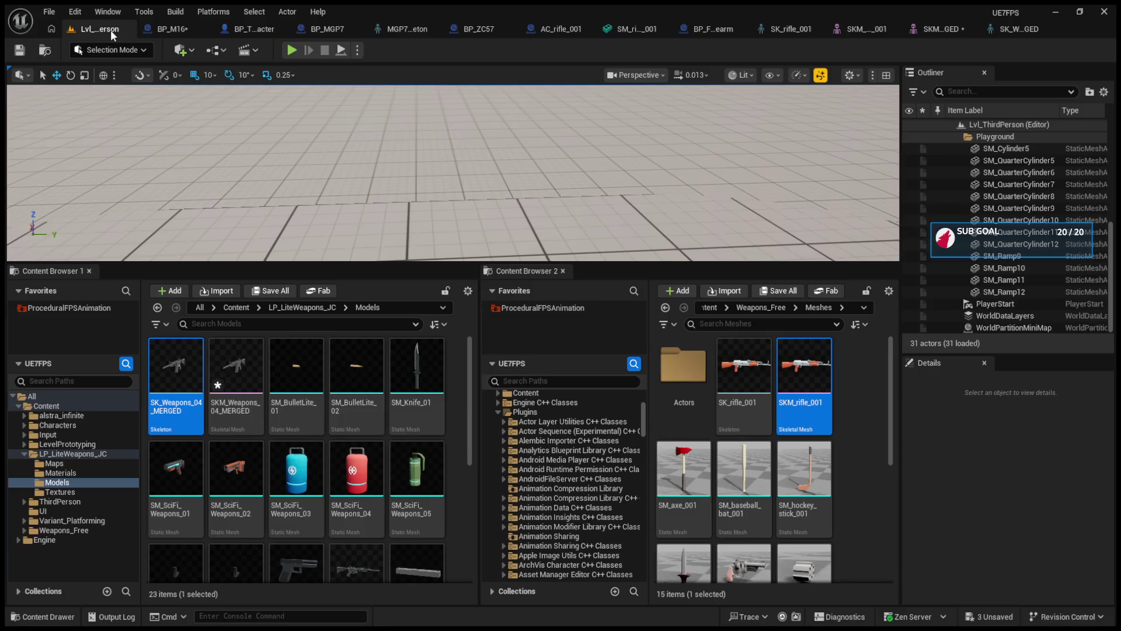
left_click_drag(362, 262, 370, 415)
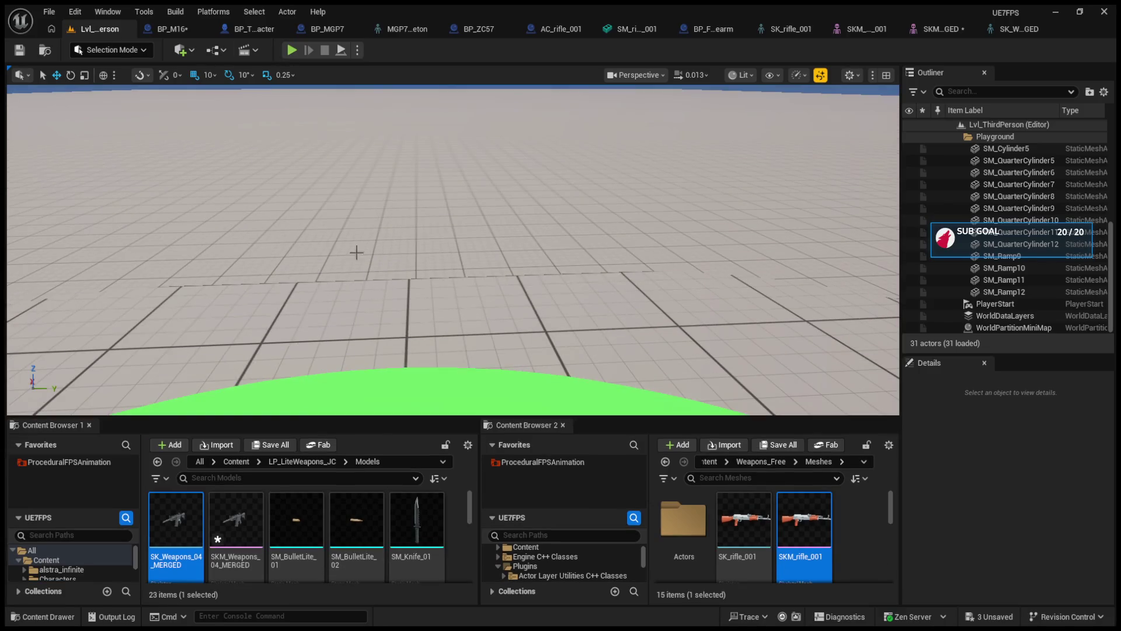
left_click(291, 50)
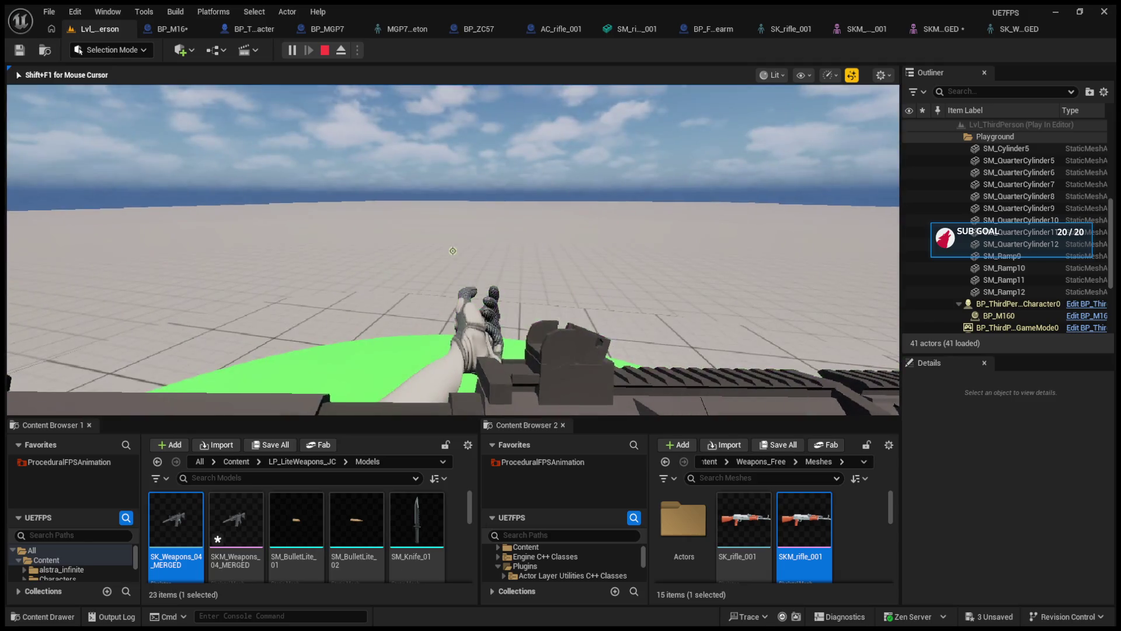
Eject from the player and select the M16 held in the character's hands.
key("shift+F1")
left_click(341, 50)
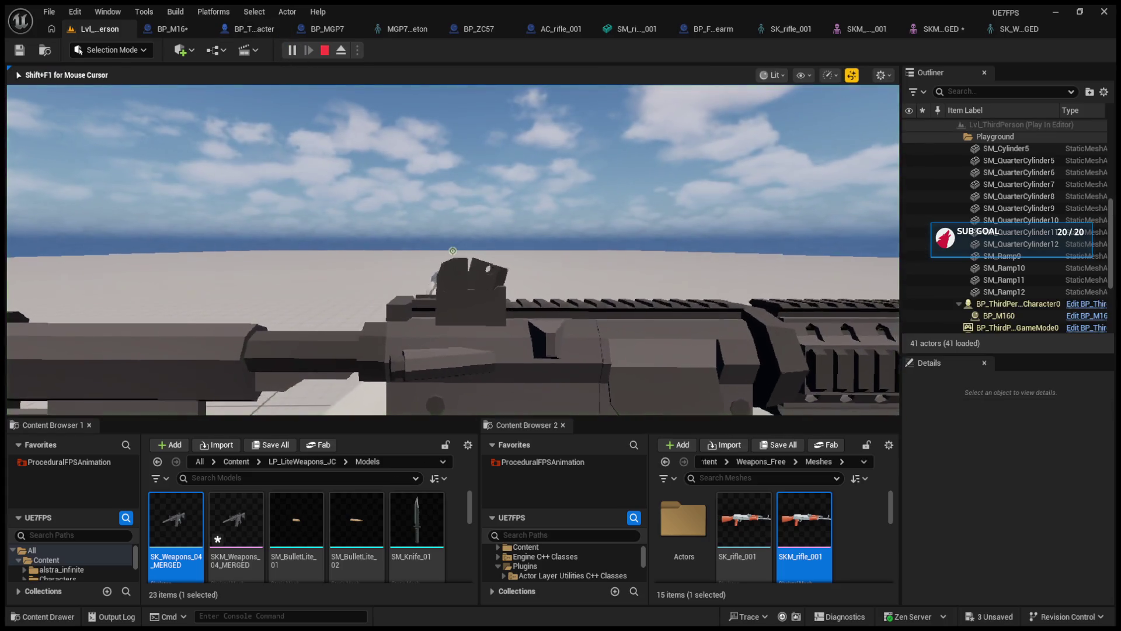
left_click_drag(386, 168, 324, 194)
left_click(514, 274)
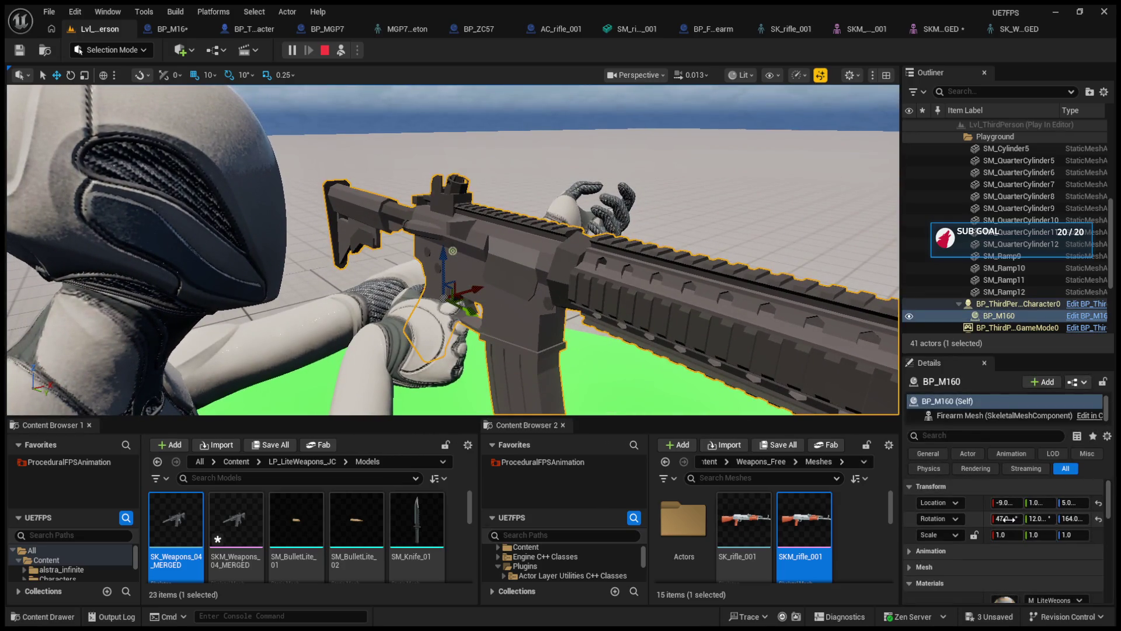
Adjust the held rifle's Rotation fields in the running game, including a Y value of 16.
left_click_drag(1047, 520, 1072, 520)
left_click(1098, 518)
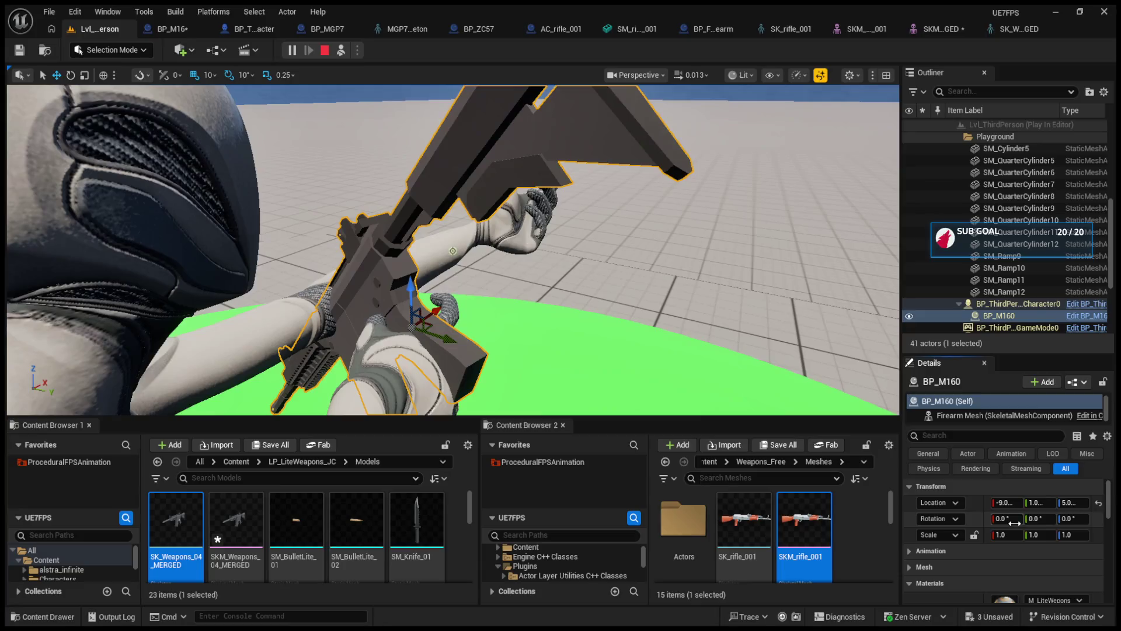
key("F8")
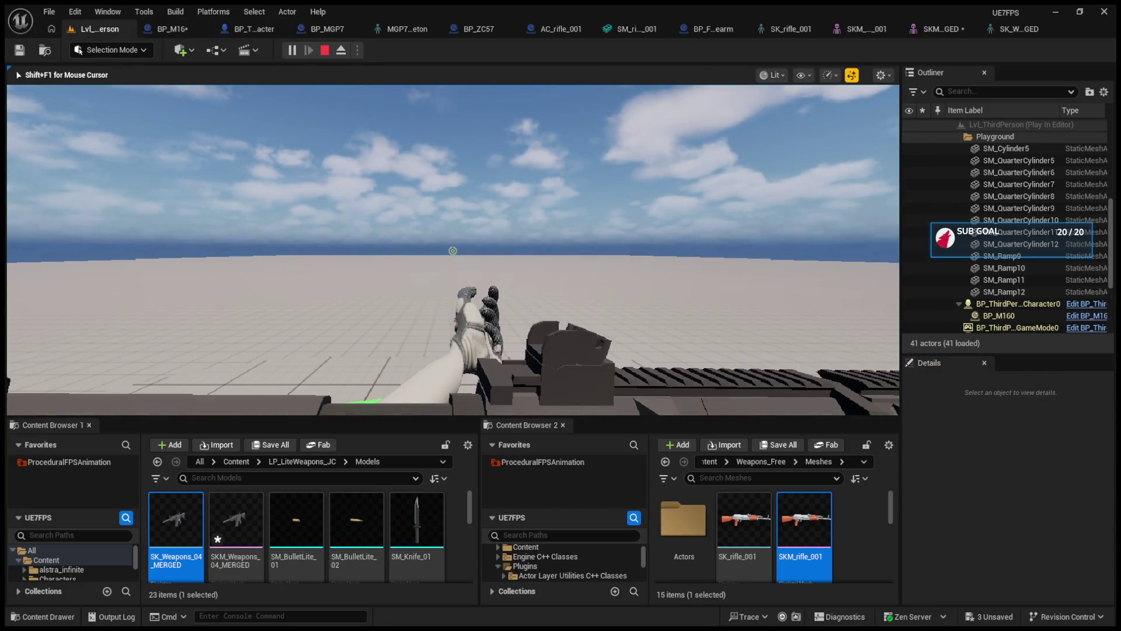
key("F8")
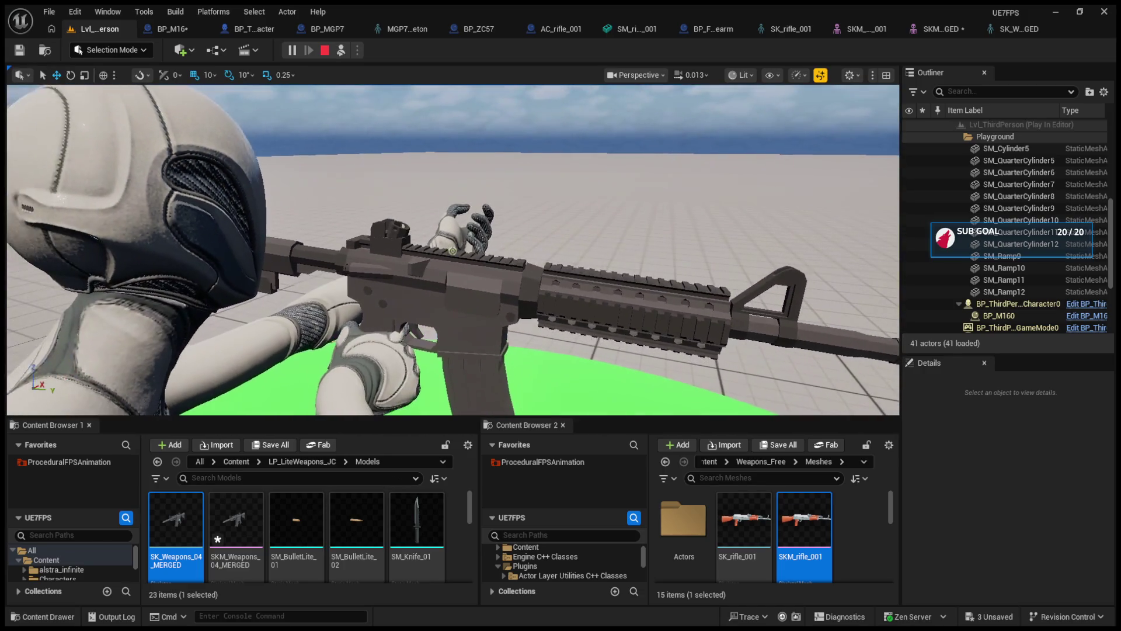
left_click(584, 274)
left_click(1039, 519)
type("16")
key("Return")
mouse_move(1039, 519)
left_mouse_down()
mouse_move(1074, 518)
mouse_move(1000, 519)
left_mouse_up()
left_click_drag(1073, 519, 1067, 518)
Rotate the rifle into the hands with 5° snapping, to about -15.2, 45.9, 61.1 degrees.
key("e")
mouse_move(376, 267)
left_mouse_down()
mouse_move(350, 262)
mouse_move(329, 288)
left_mouse_up()
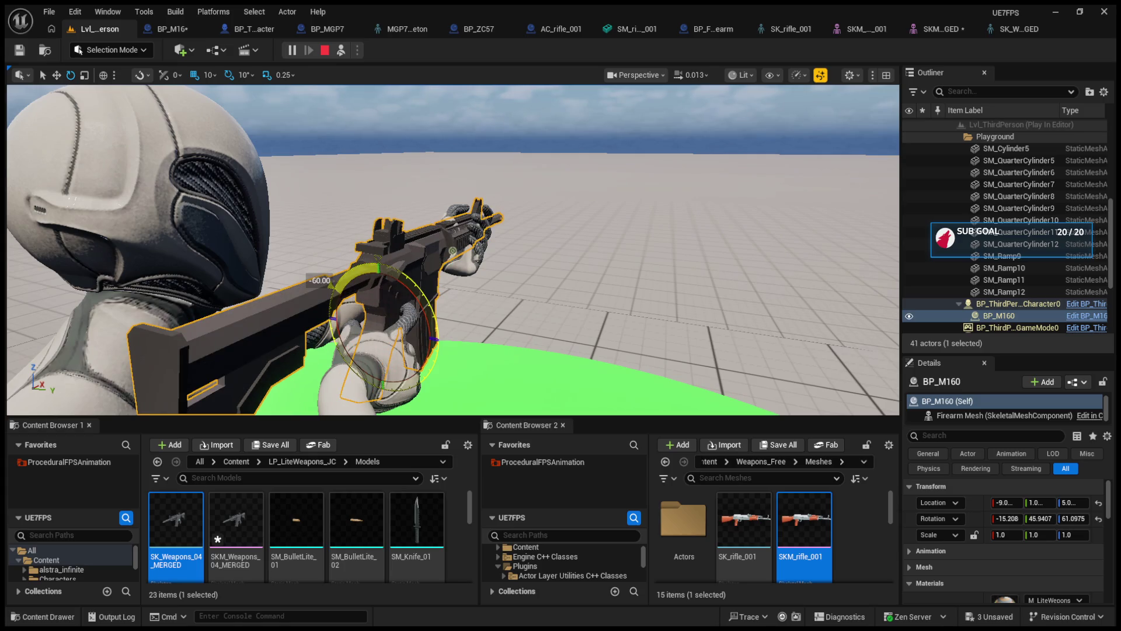
left_click_drag(329, 287, 329, 288)
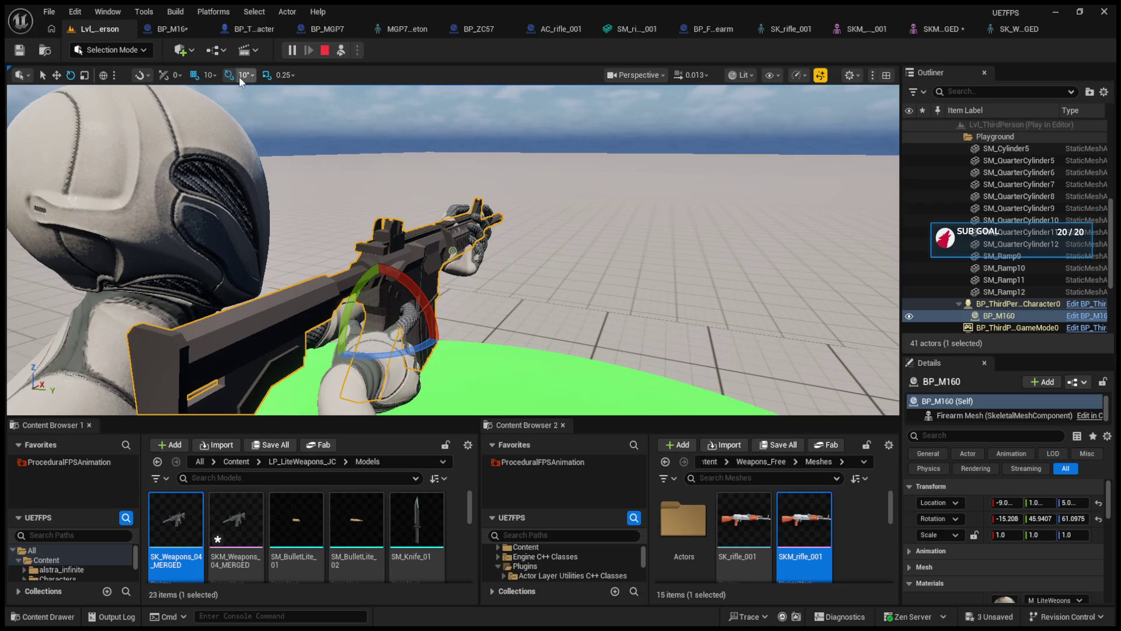
left_click(262, 112)
left_click_drag(421, 297, 421, 303)
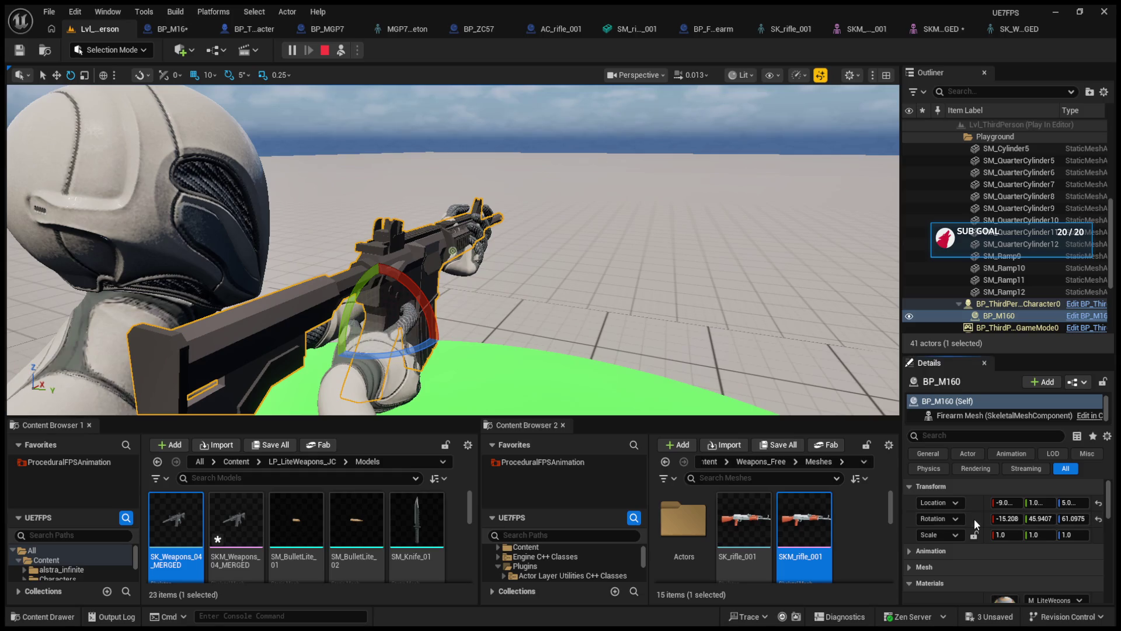
left_click(169, 29)
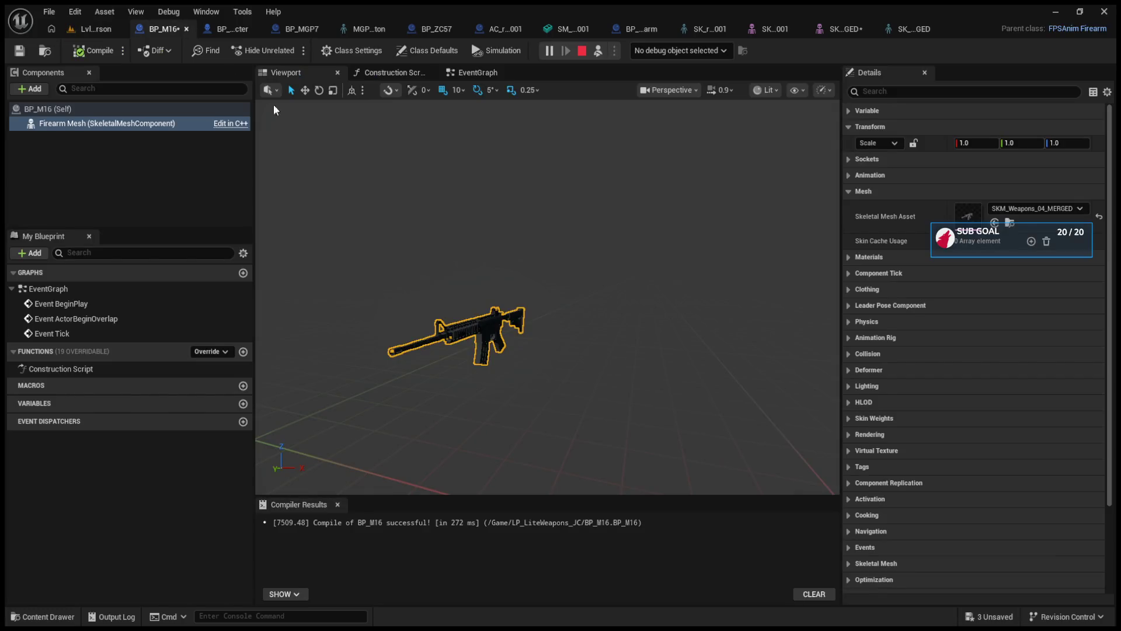
Set BP_M16's Grip Socket Offset rotation to -15.21, 45.94, 61.10 in Class Defaults.
left_click(96, 113)
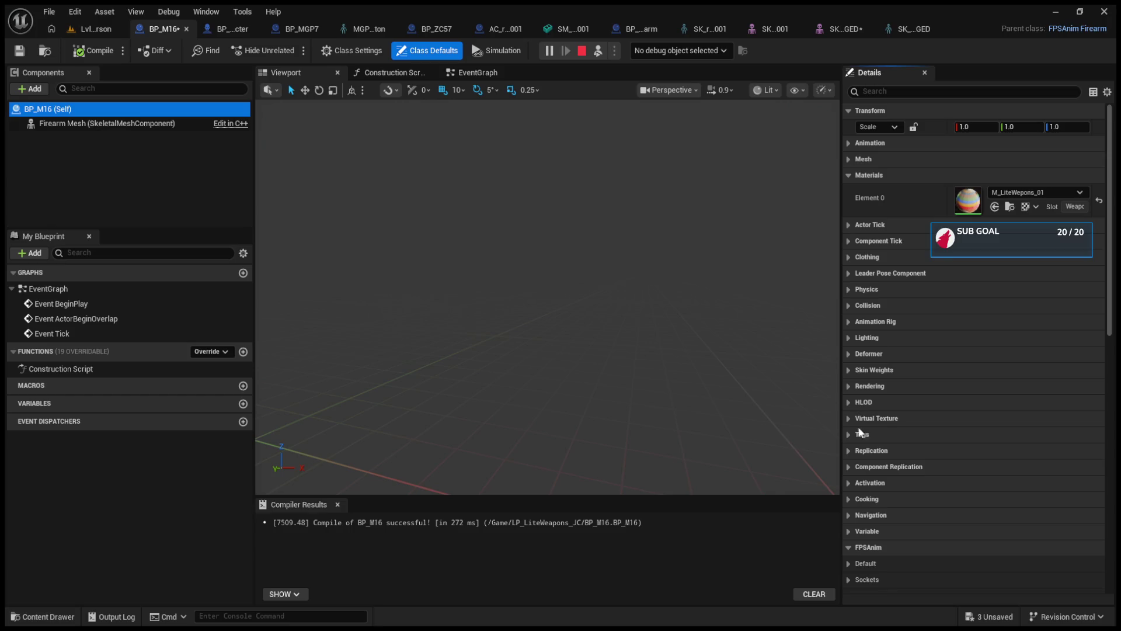
scroll(853, 562, "down", 3)
left_click(850, 503)
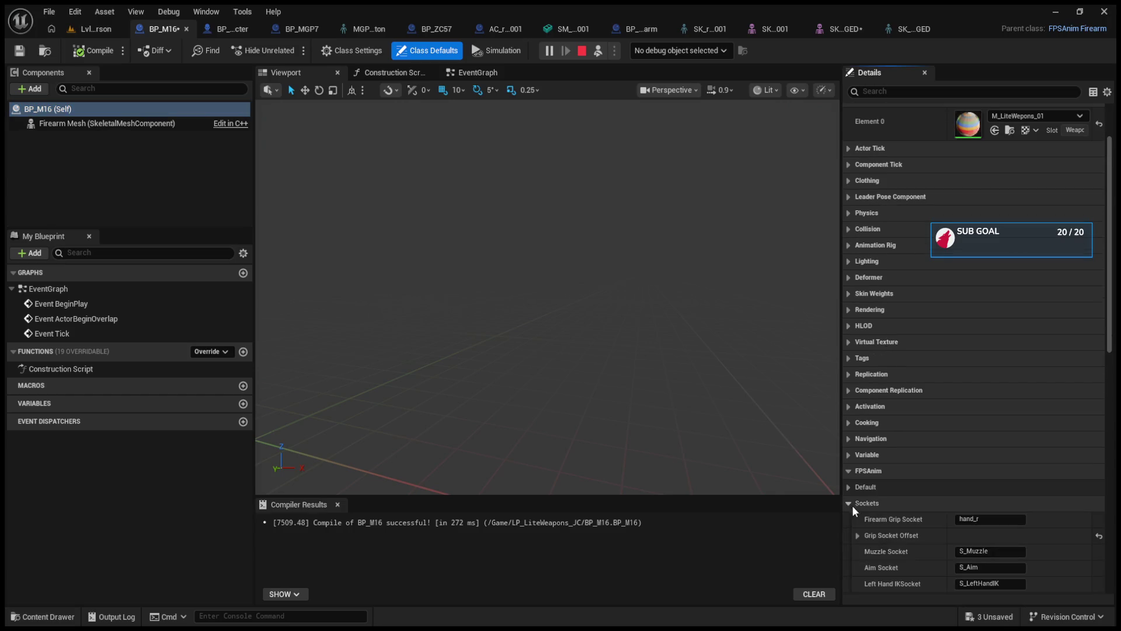
scroll(881, 541, "down", 3)
left_click(860, 459)
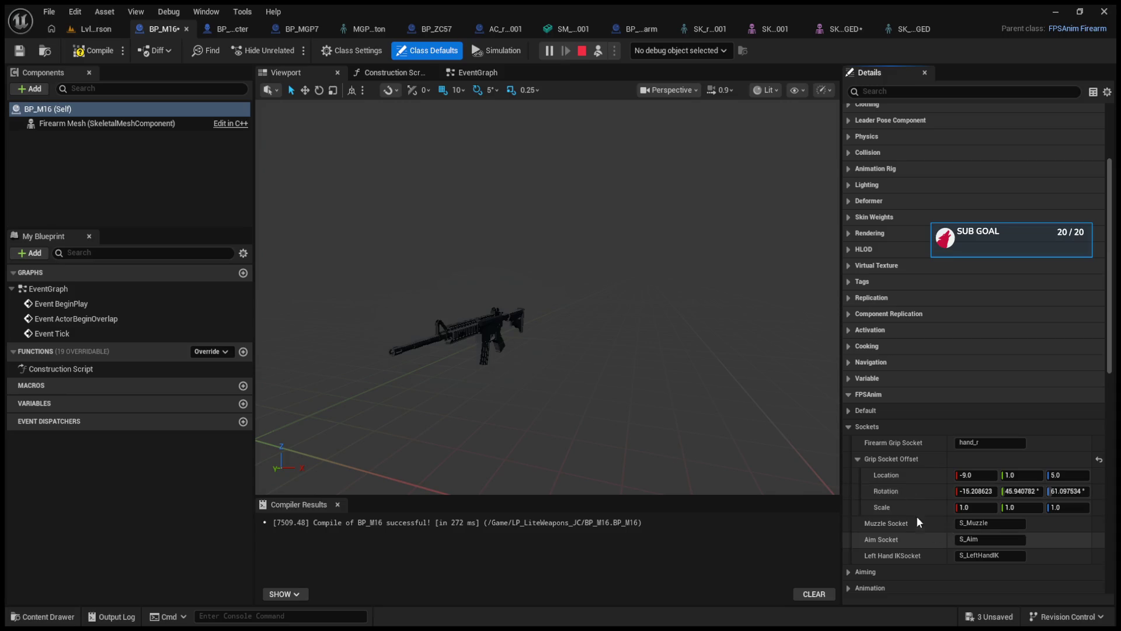
Play-test the level again as the player, then stop the session.
left_click(84, 27)
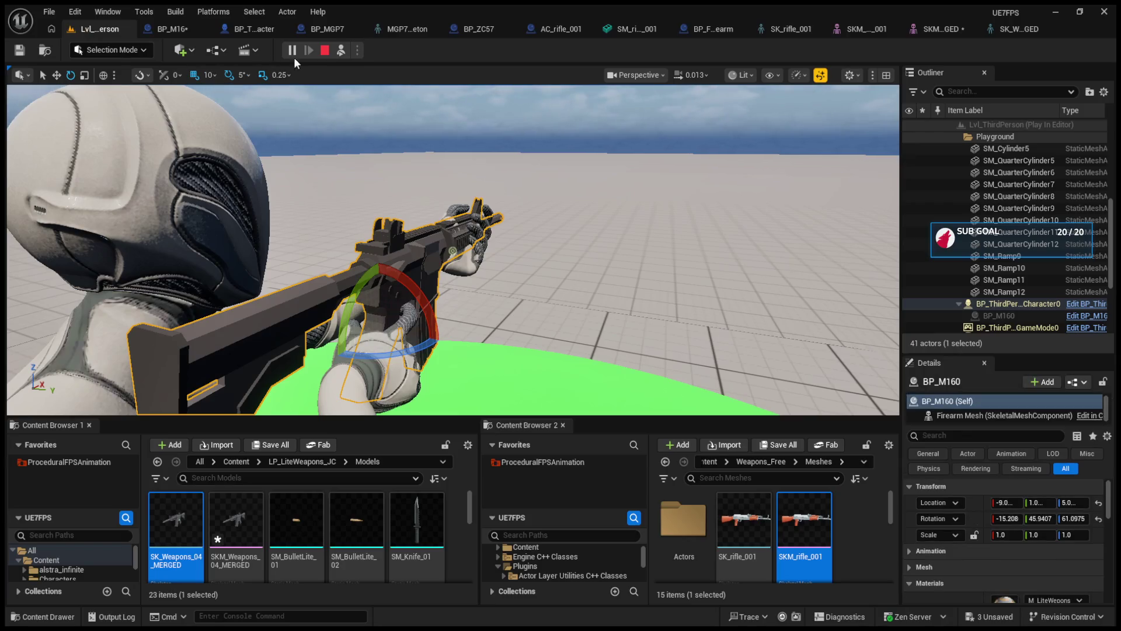
left_click(341, 50)
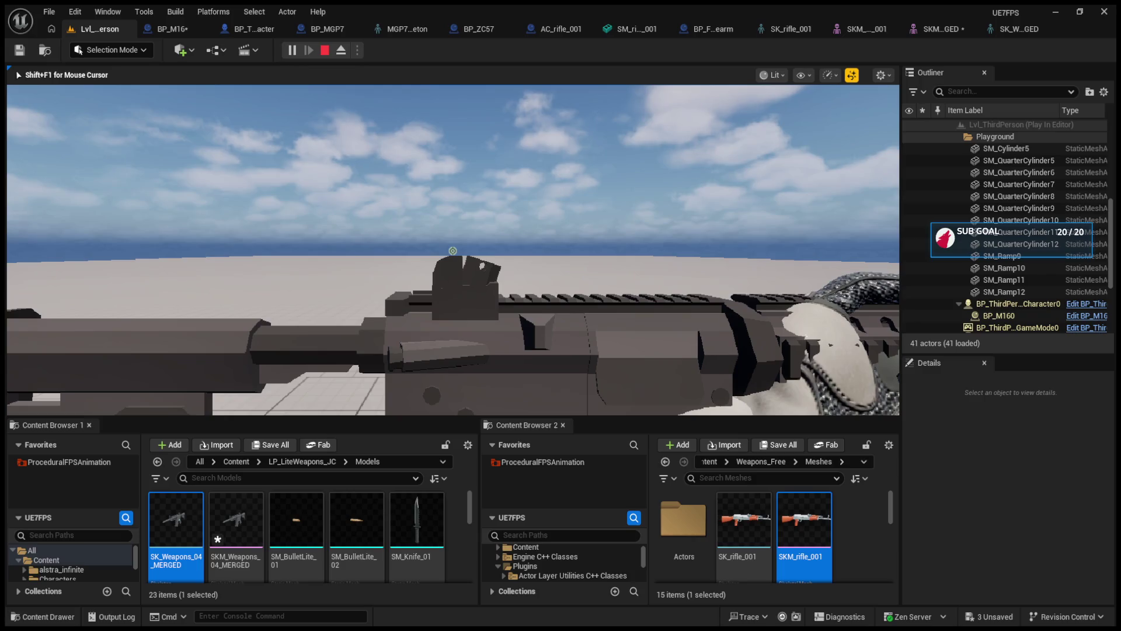
key("Escape")
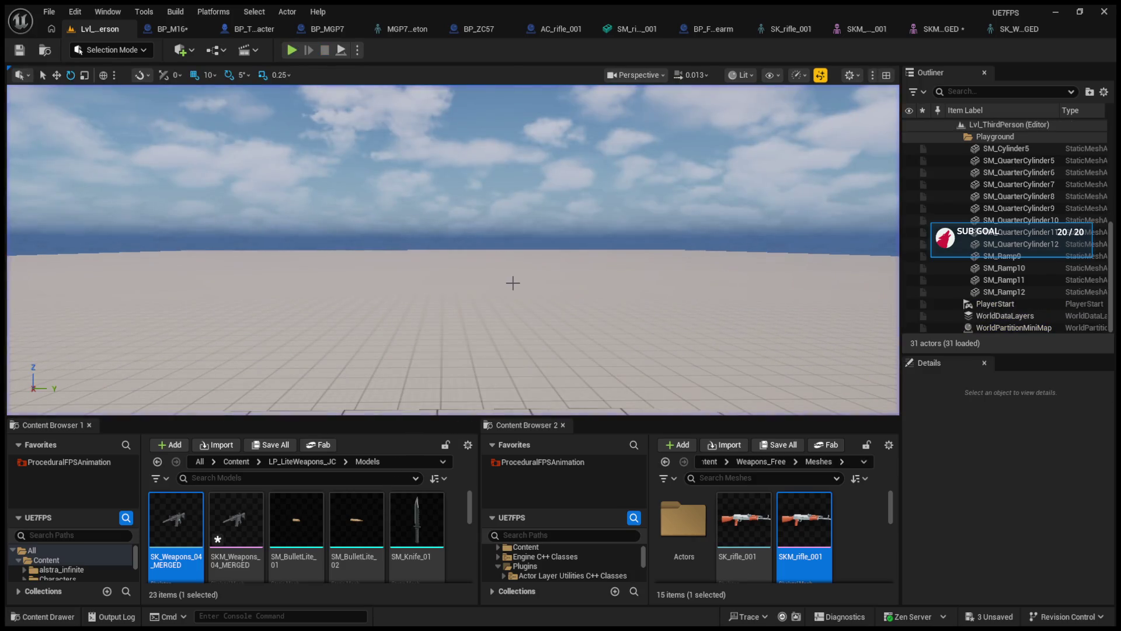
Rotate the S_Aim socket on SK_Weapons_04_MERGED 90° about Z and return to the level.
left_click(860, 29)
left_click(935, 29)
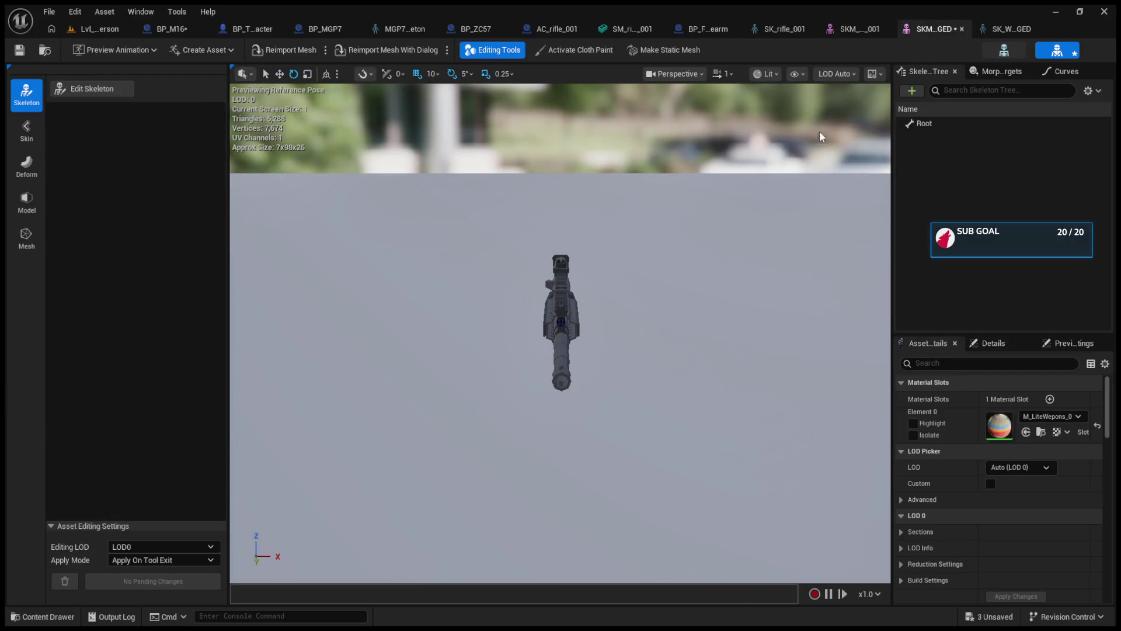
left_click(979, 27)
mouse_move(697, 176)
left_mouse_down()
mouse_move(561, 187)
mouse_move(502, 233)
left_mouse_up()
key("e")
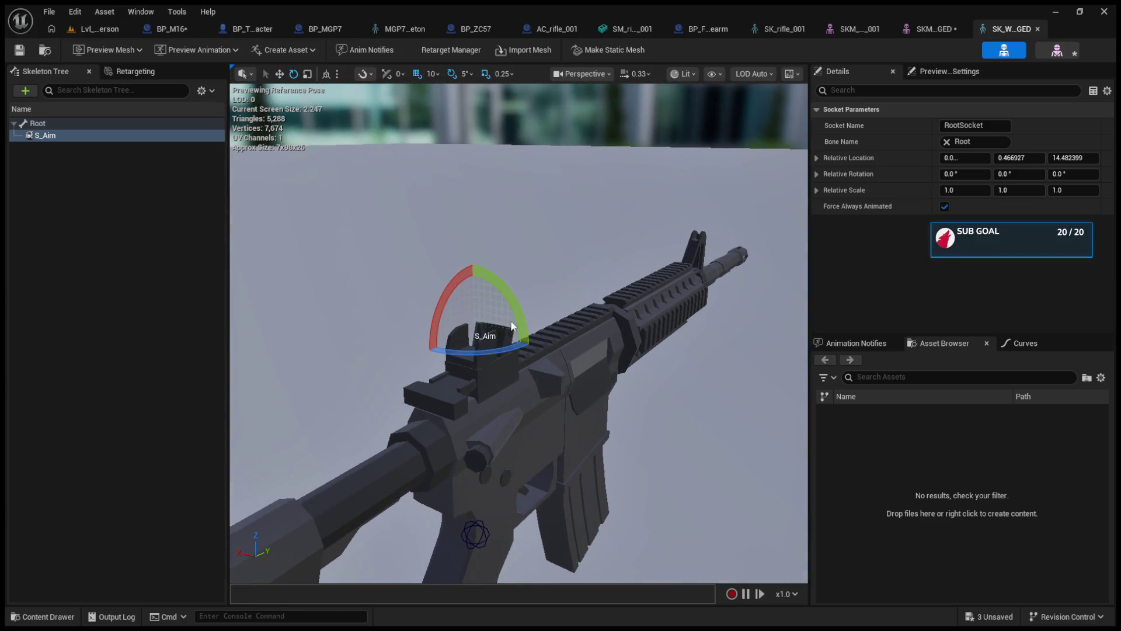
mouse_move(516, 347)
left_mouse_down()
mouse_move(529, 332)
mouse_move(553, 343)
left_mouse_up()
key("w")
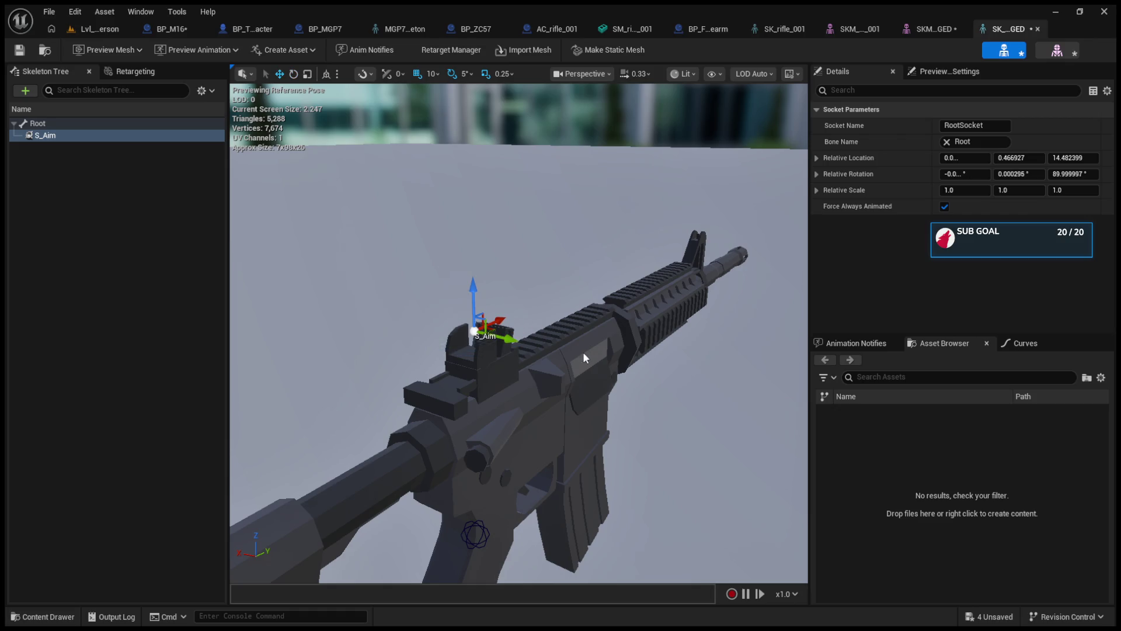
left_click(87, 28)
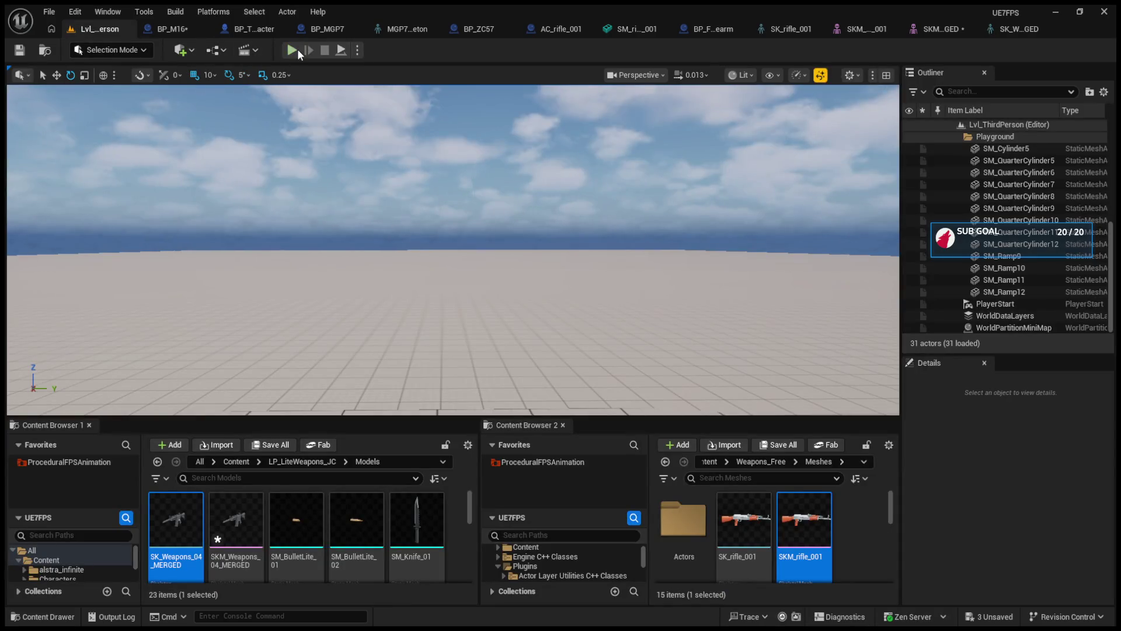
Start a play test, trigger the reload animation three times and inspect the held rifle.
left_click(292, 50)
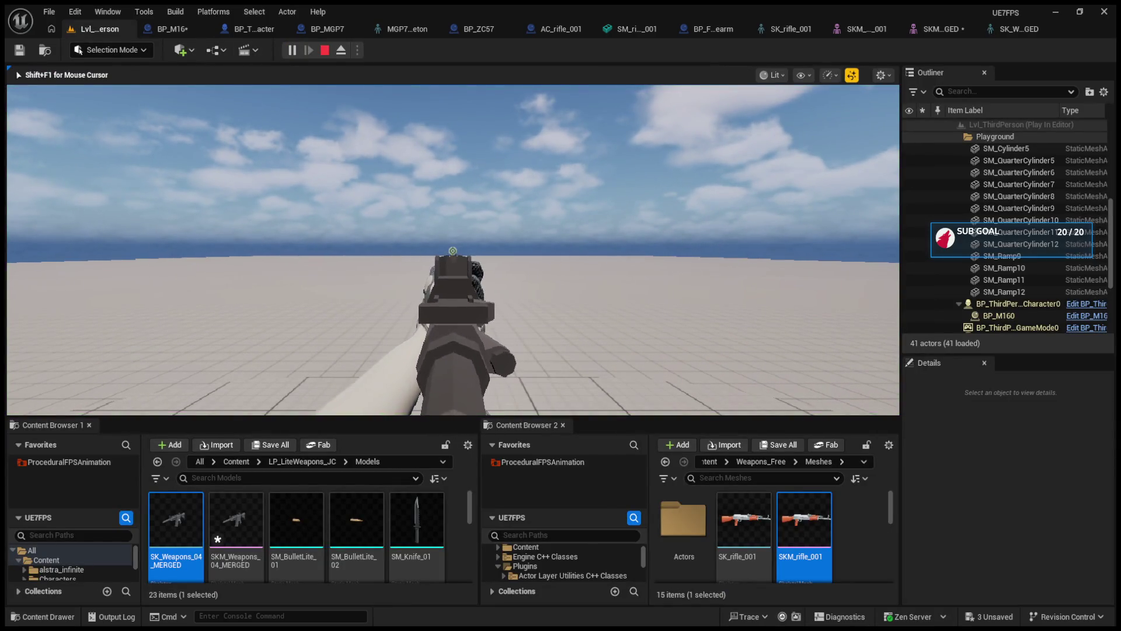
key("r")
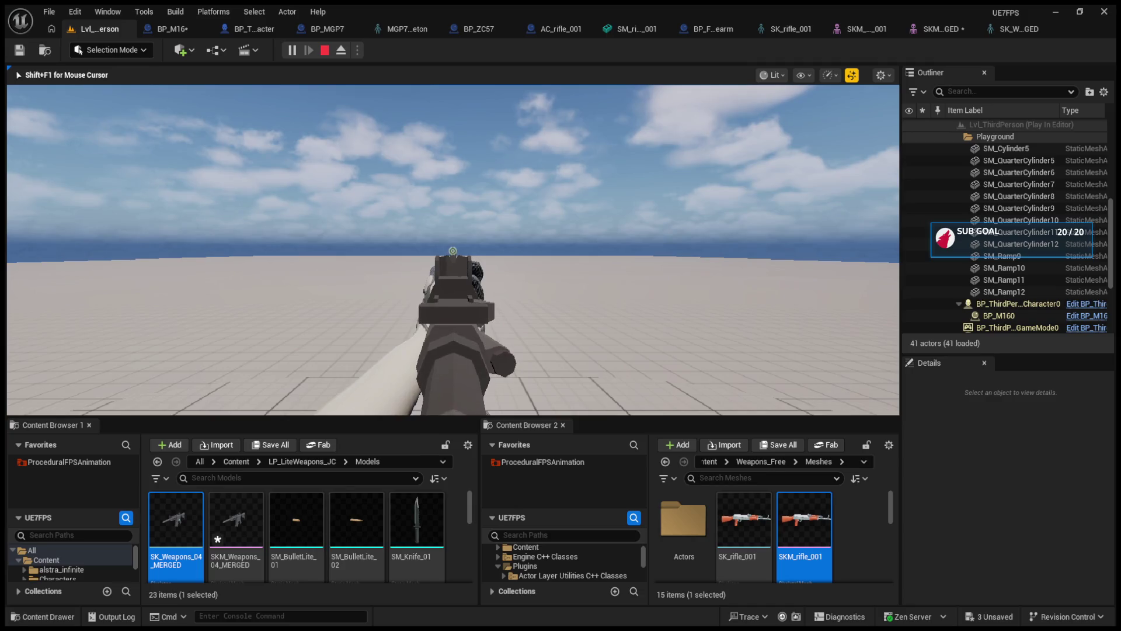
key("r")
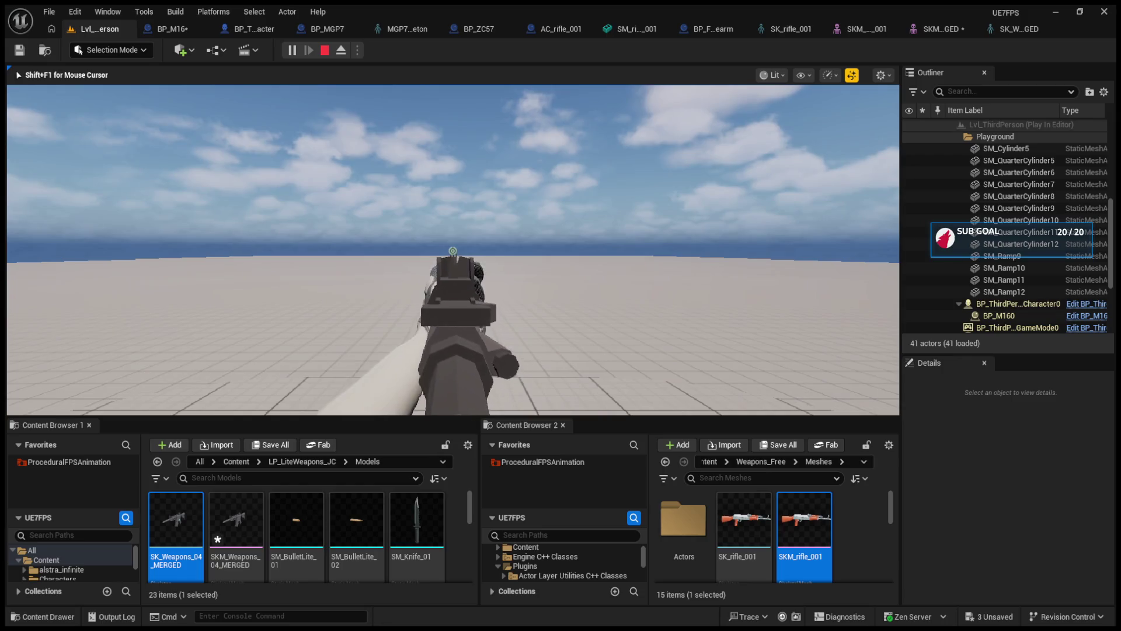
key("r")
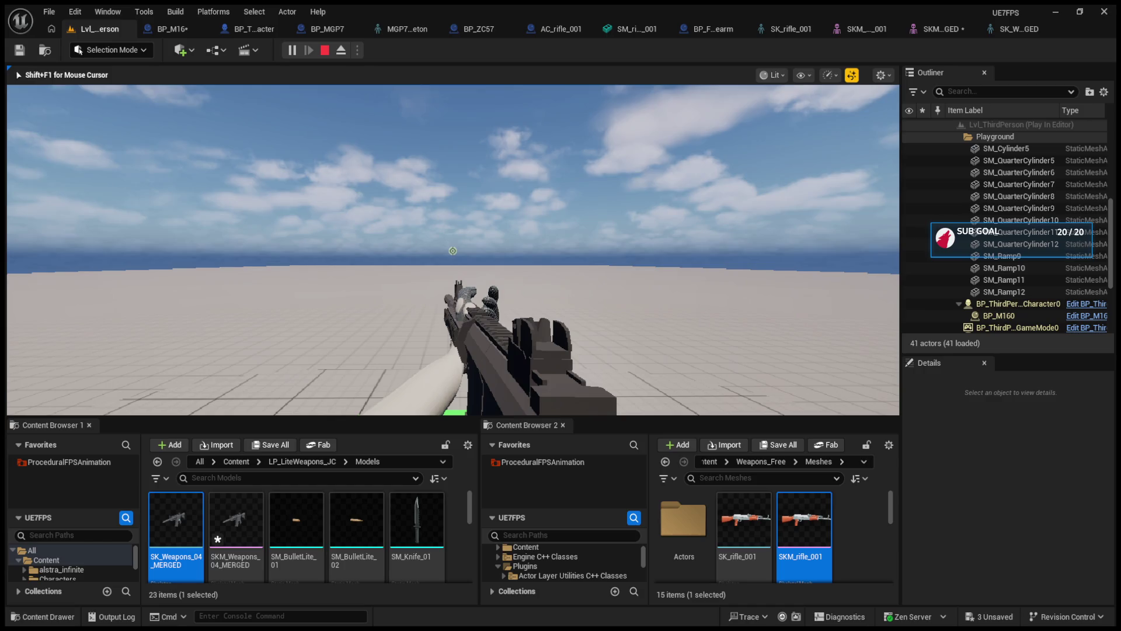
key("F8")
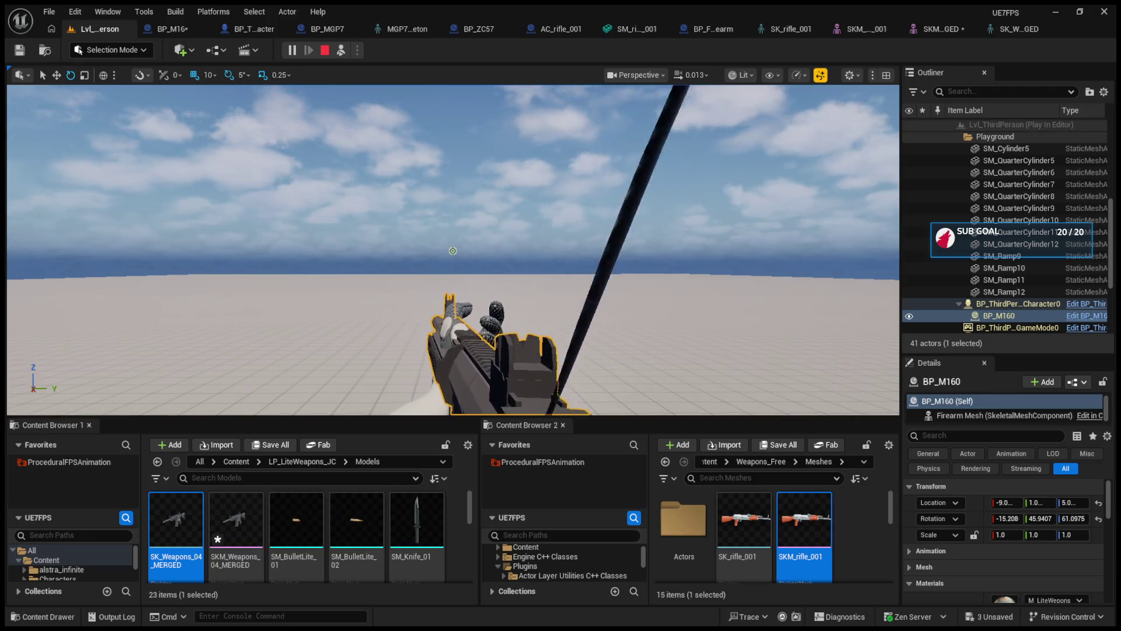
left_click_drag(1001, 519, 1001, 519)
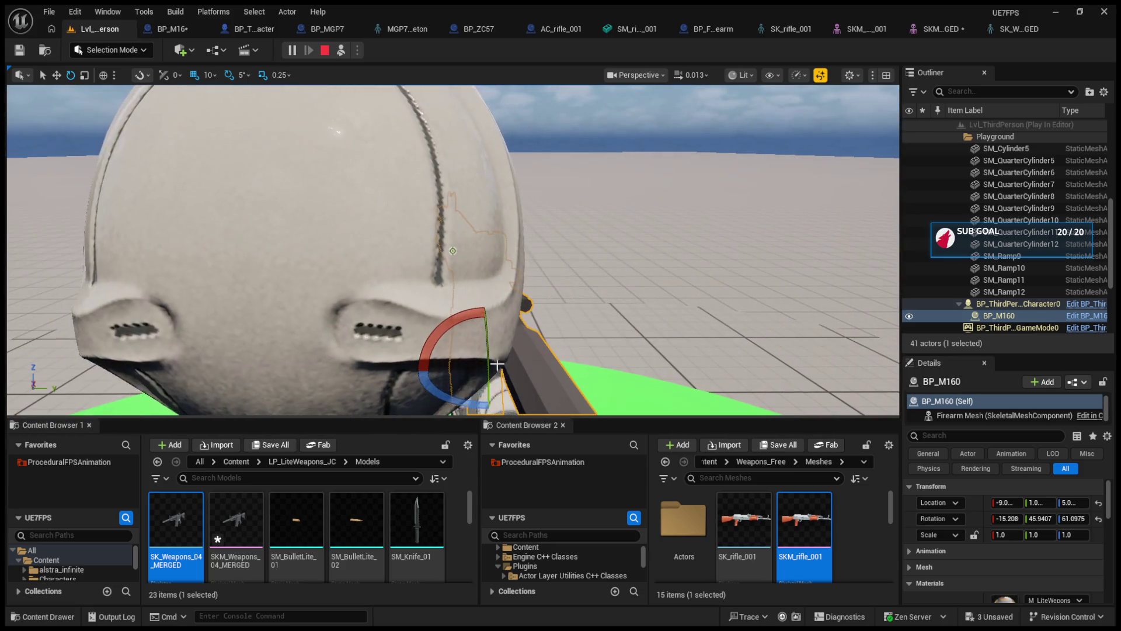
left_click_drag(479, 345, 485, 346)
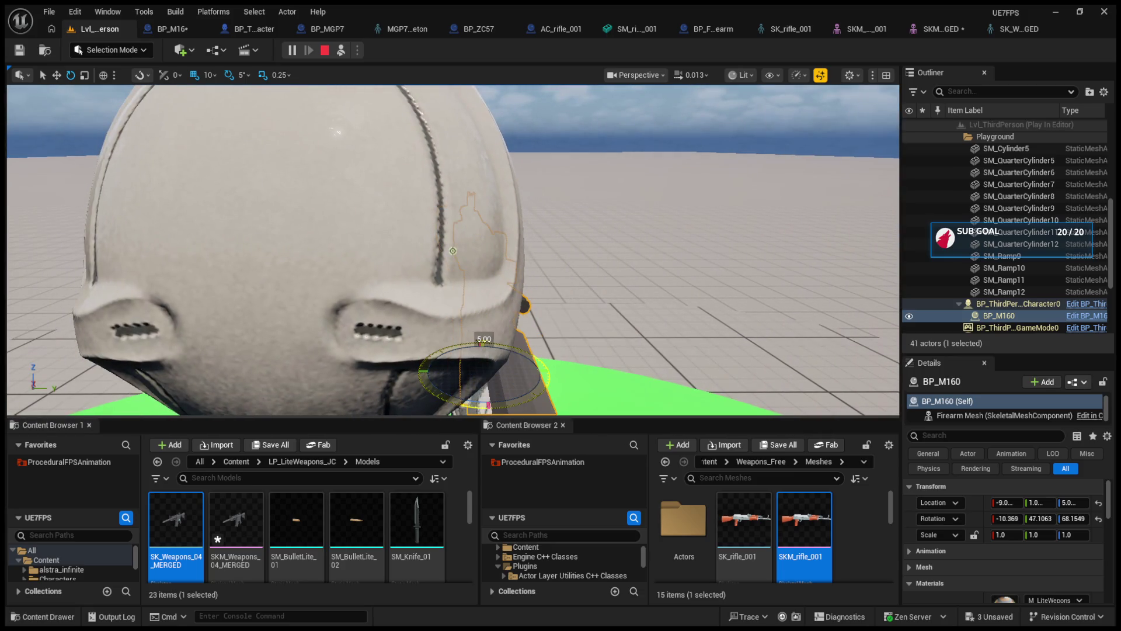
left_click(344, 55)
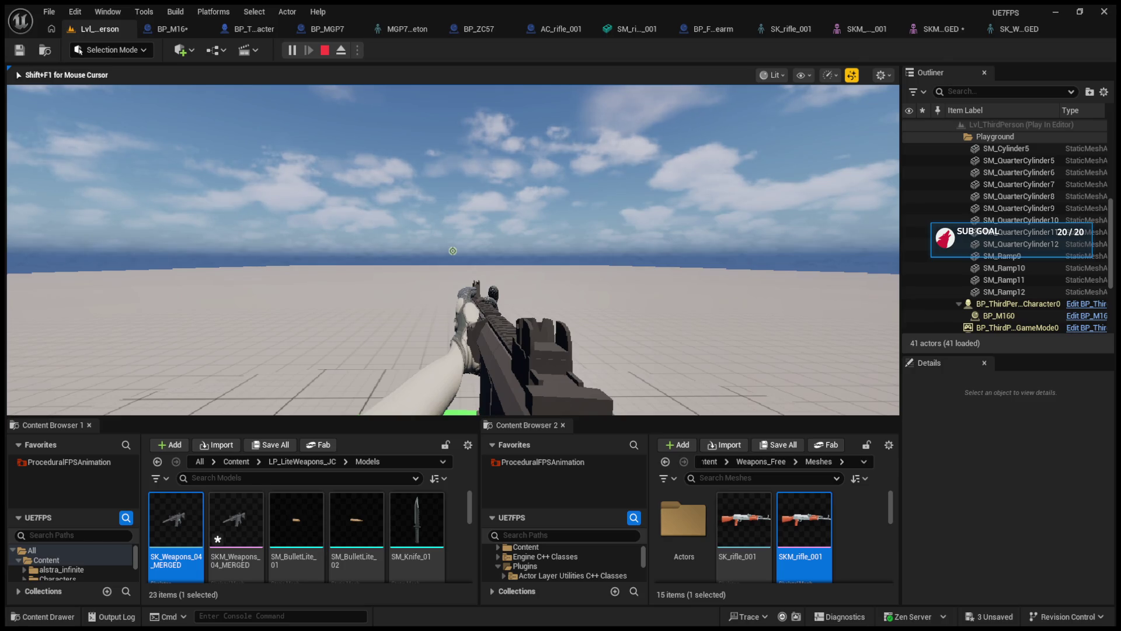
Aim down the M16's sights, lower it back to the hip and end the session.
right_click(453, 251)
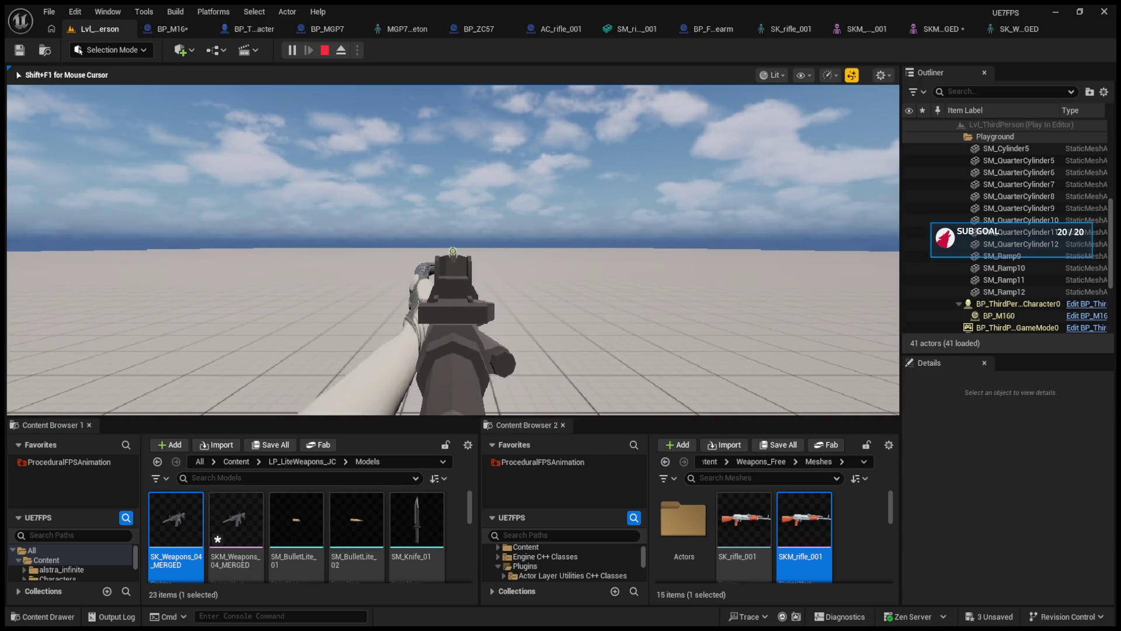
right_click(452, 251)
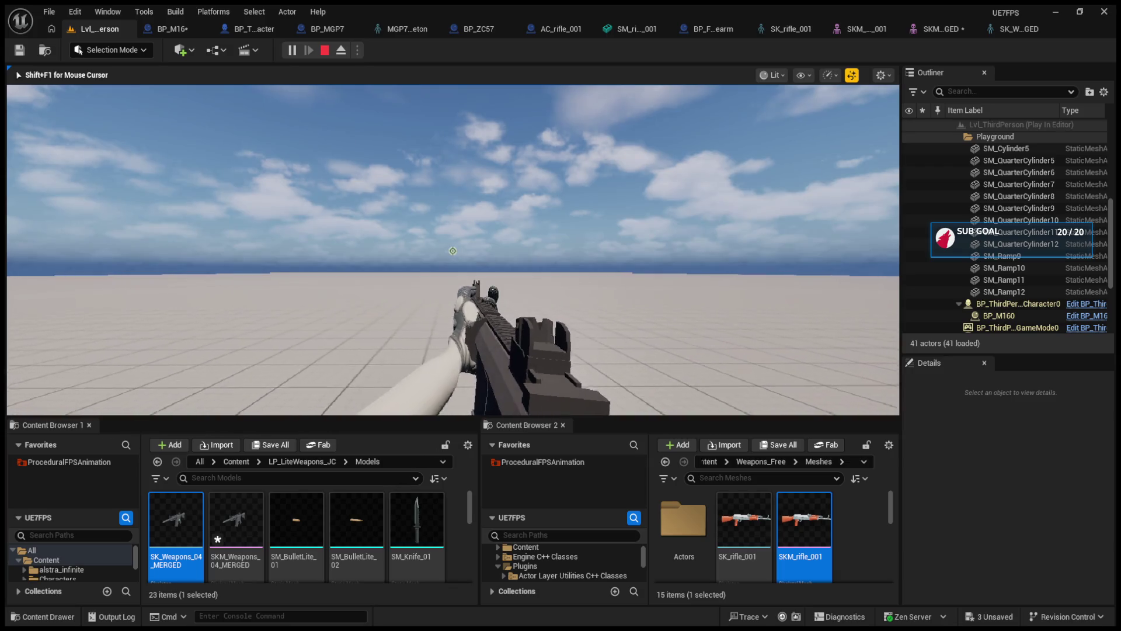
key("Escape")
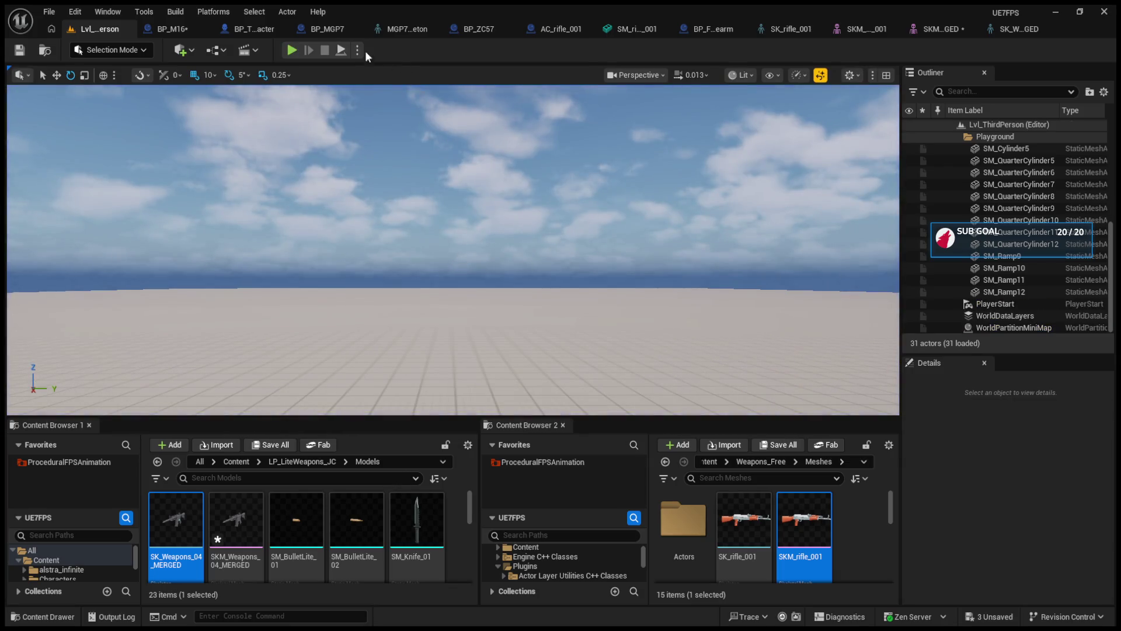
Add a socket named S_LeftHandIK to the rifle skeleton's Root bone.
left_click(1001, 27)
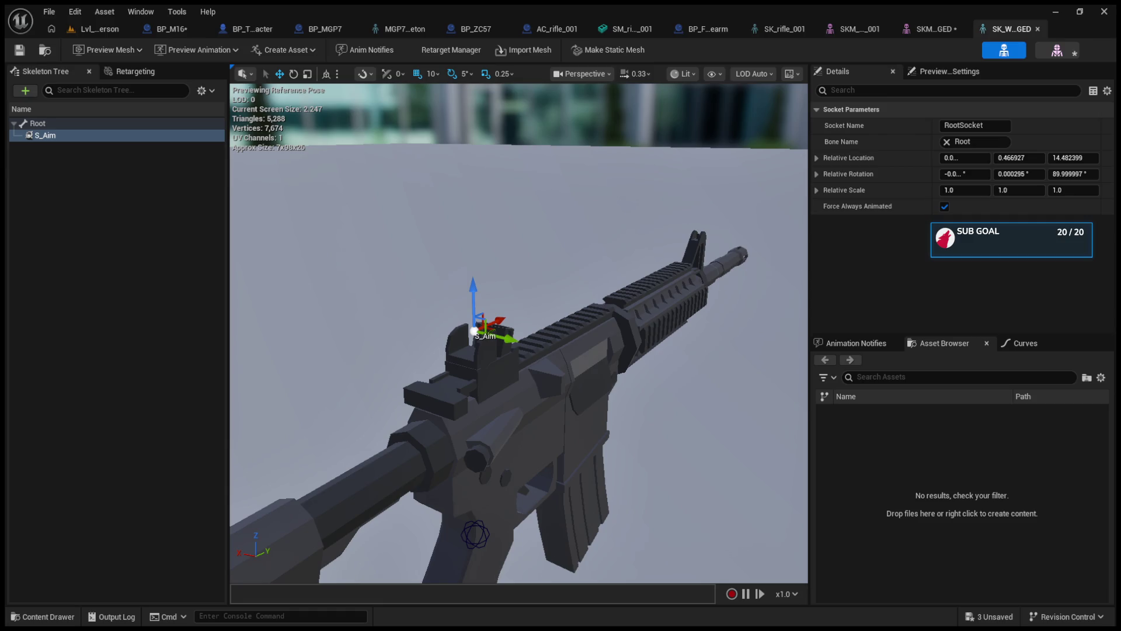
left_click(164, 247)
left_click(54, 120)
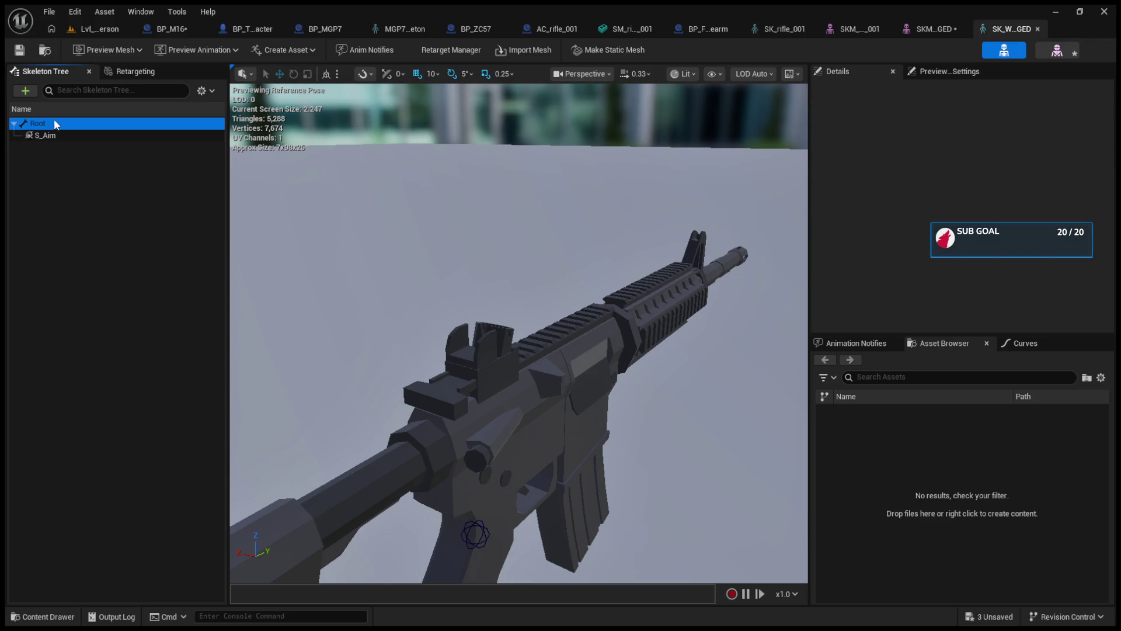
left_click(73, 282)
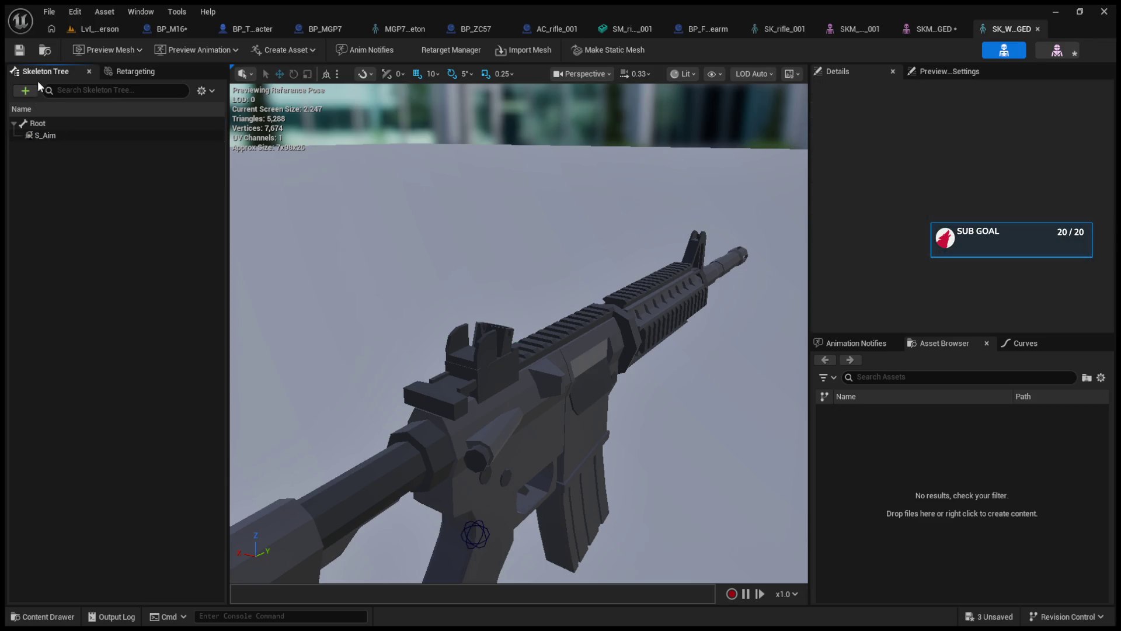
left_click(53, 123)
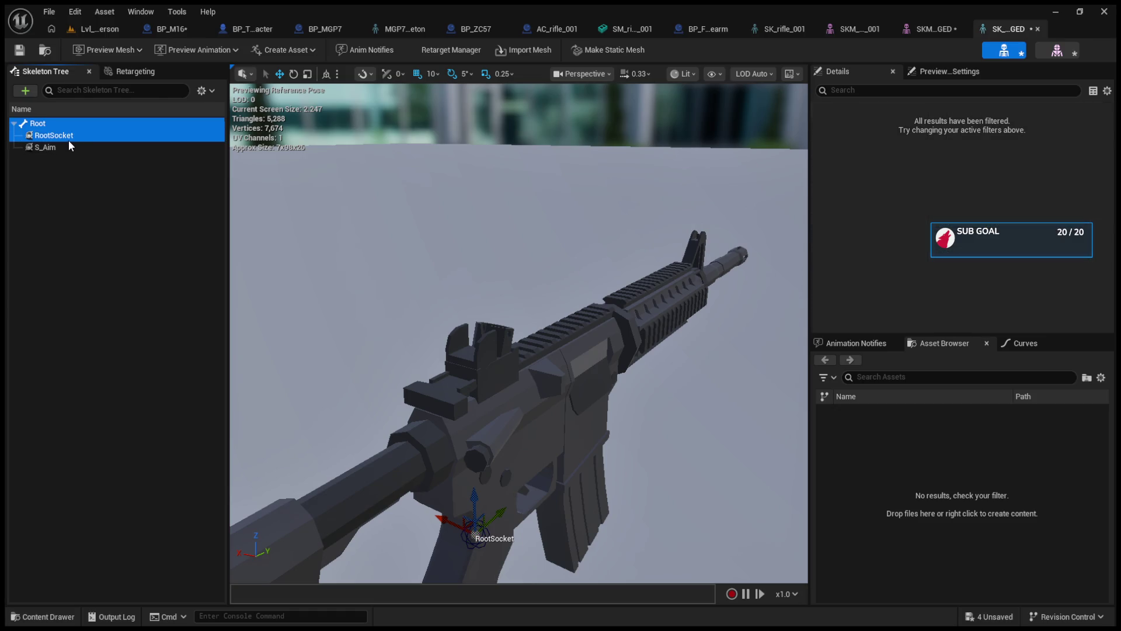
left_click(67, 138)
key("F2")
key("BackSpace")
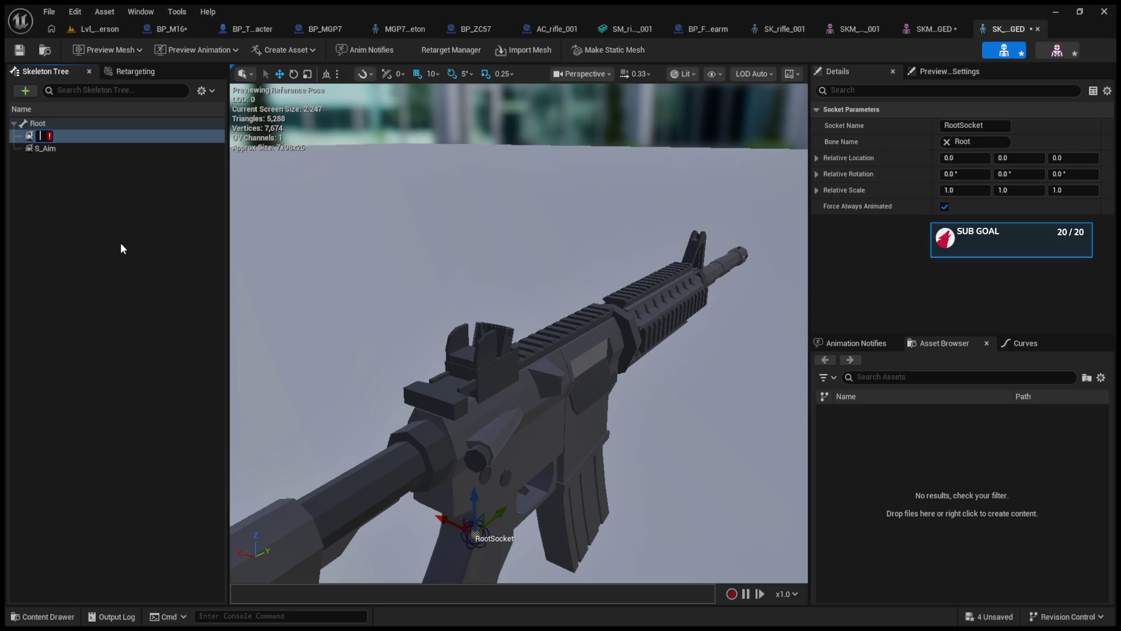
type("SK")
key("BackSpace")
type("_Left")
type("Hand")
type("I")
type("K")
key("Return")
Turn S_LeftHandIK 90° and place it on the handguard rail, then start a play test.
scroll(512, 355, "up", 3)
key("e")
mouse_move(485, 343)
left_mouse_down()
mouse_move(444, 351)
mouse_move(537, 350)
mouse_move(542, 412)
left_mouse_up()
key("w")
mouse_move(510, 362)
left_mouse_down()
mouse_move(671, 237)
mouse_move(708, 232)
left_mouse_up()
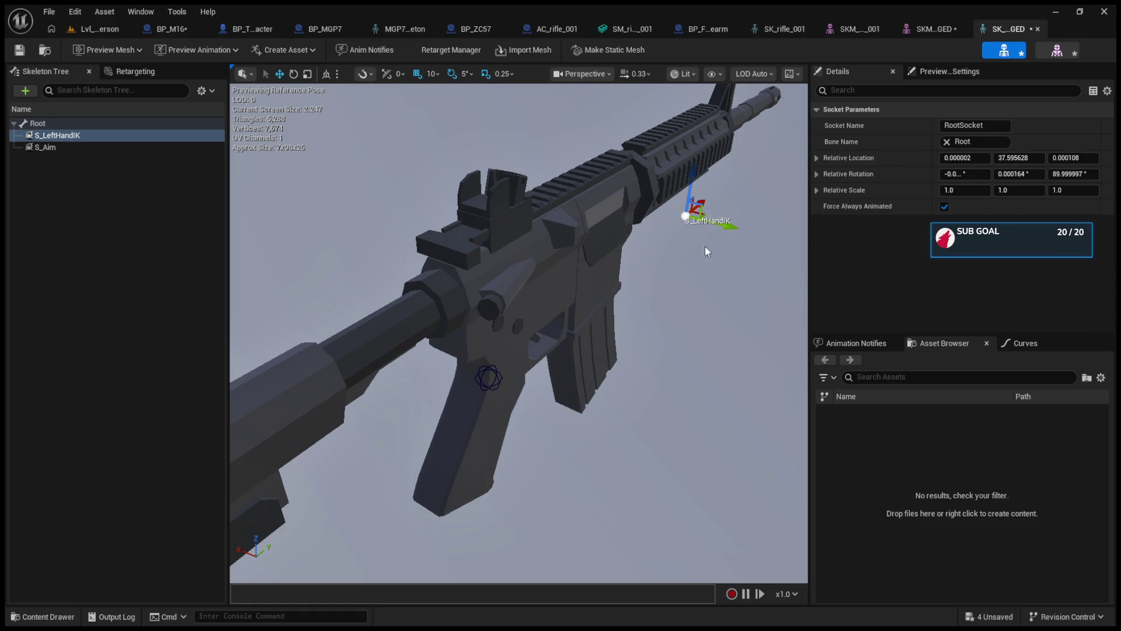
key("f")
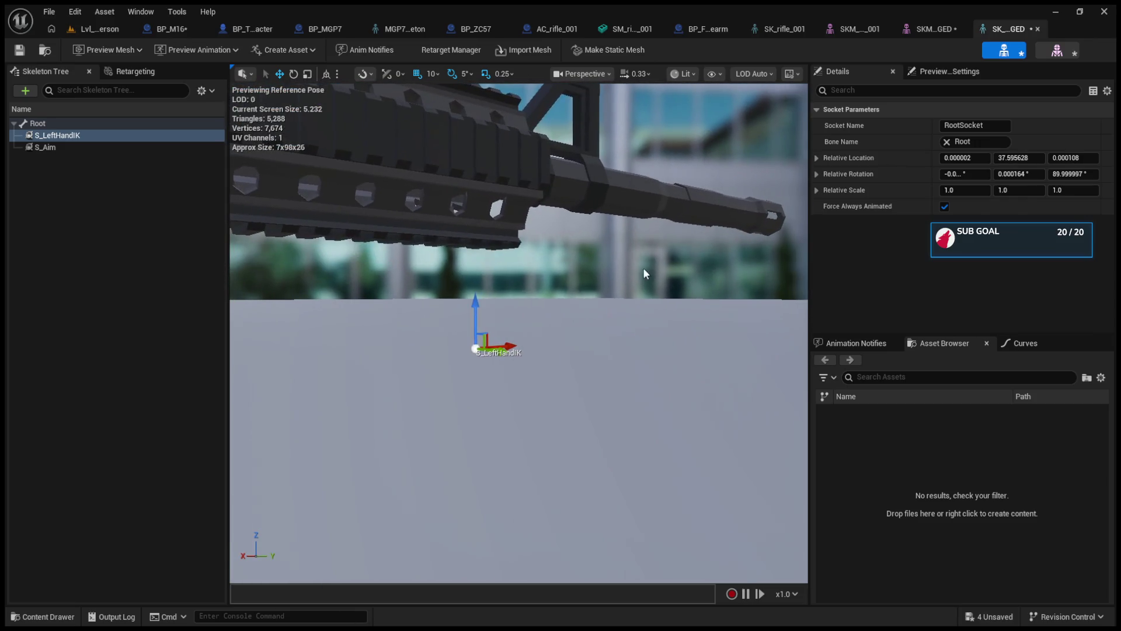
left_click_drag(475, 303, 480, 190)
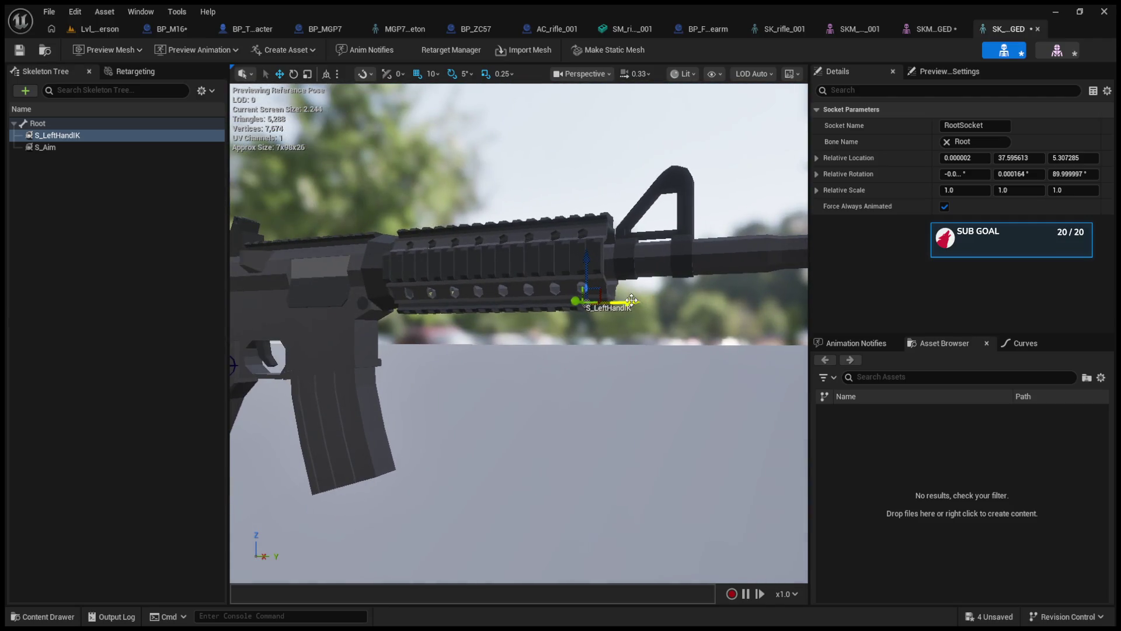
mouse_move(631, 300)
left_mouse_down()
mouse_move(496, 305)
mouse_move(485, 390)
left_mouse_up()
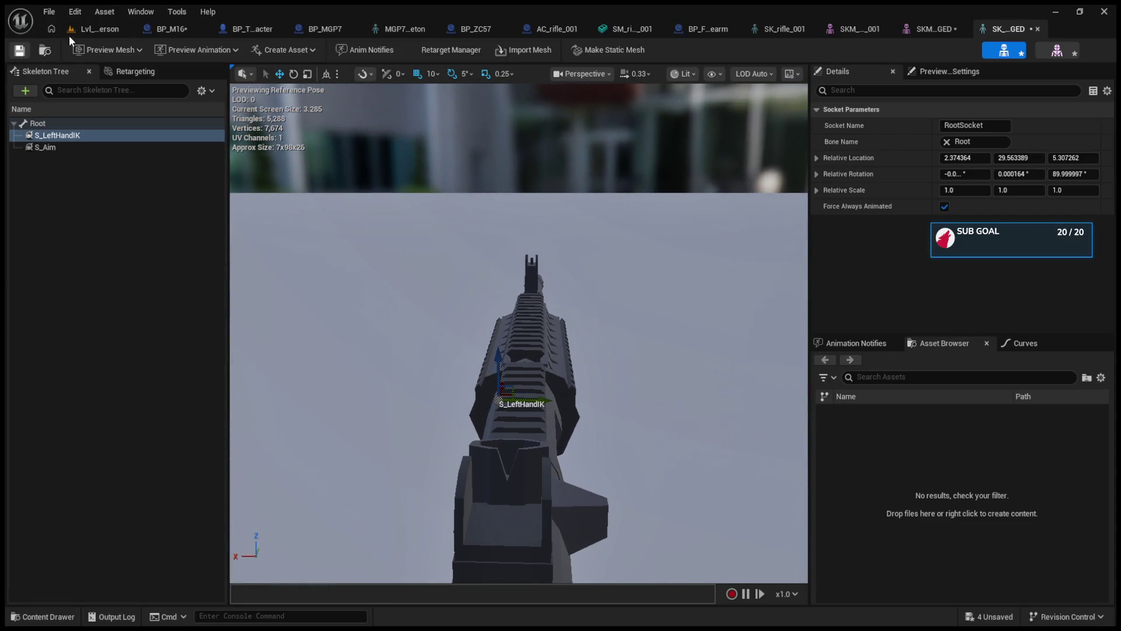
left_click(99, 30)
left_click(290, 50)
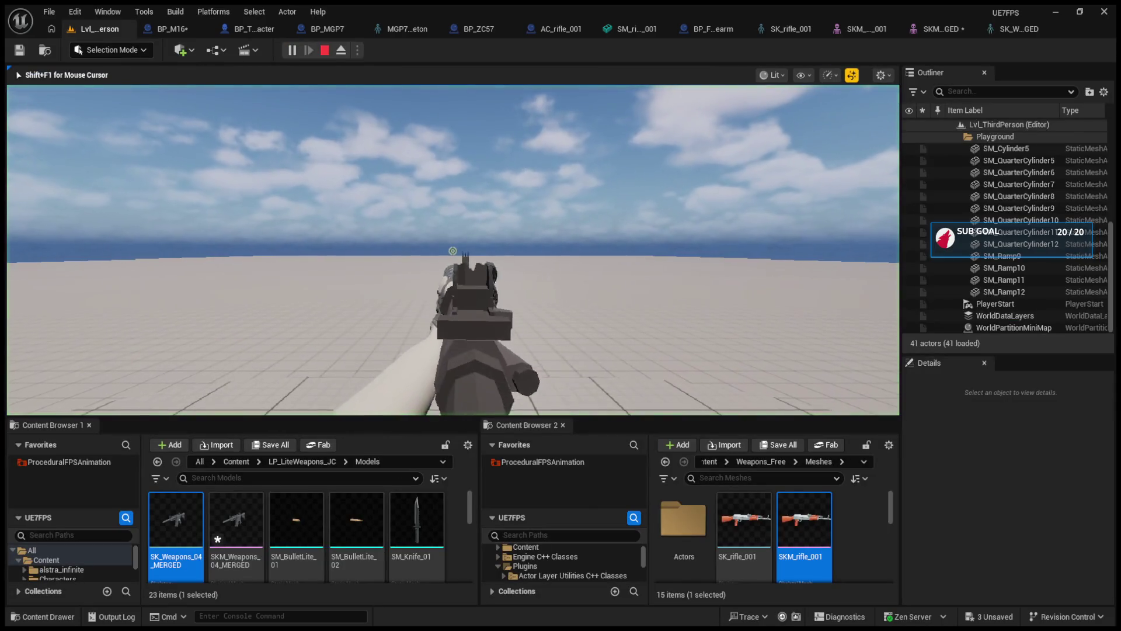
Stop the play test and confirm BP_M16's Left Hand IKSocket reads S_LeftHandIK.
key("Escape")
left_click(163, 31)
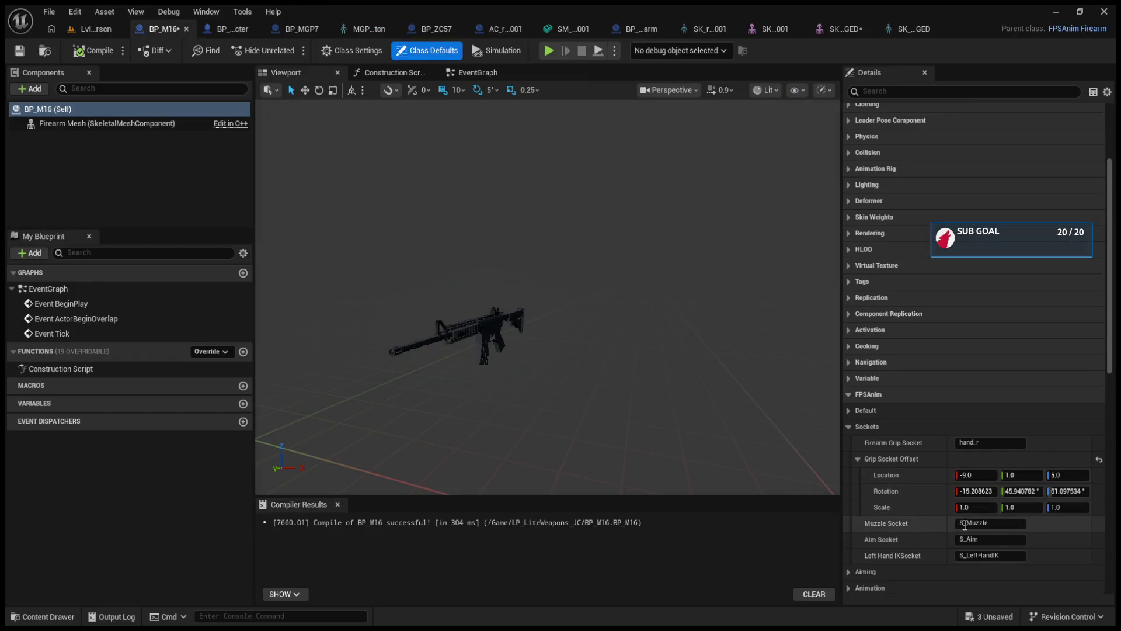
left_click(987, 556)
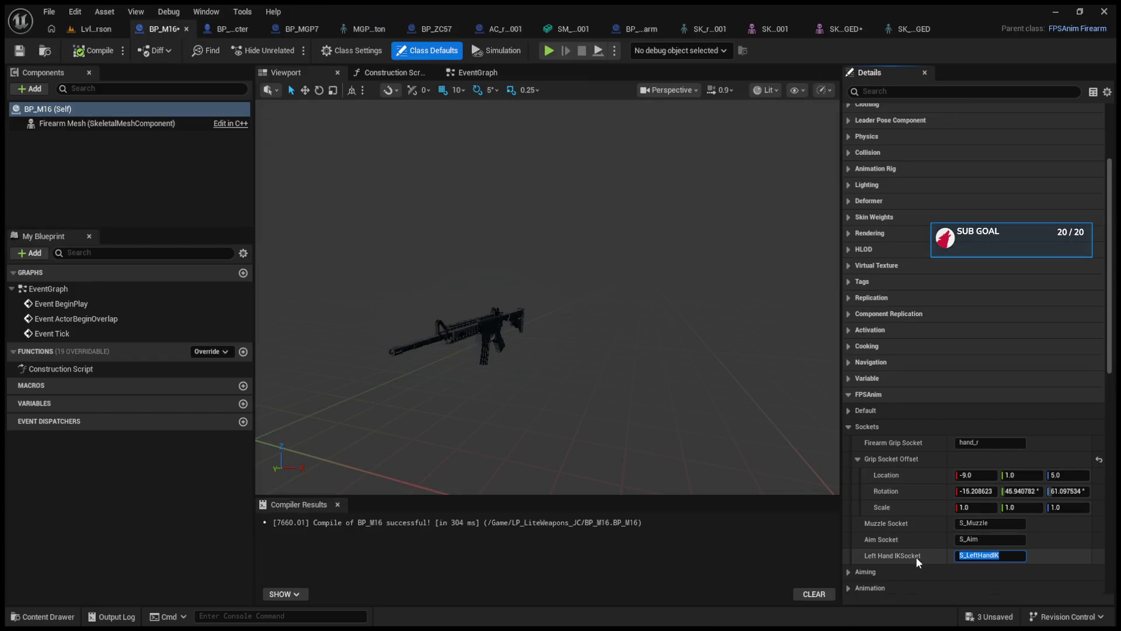
left_click(225, 31)
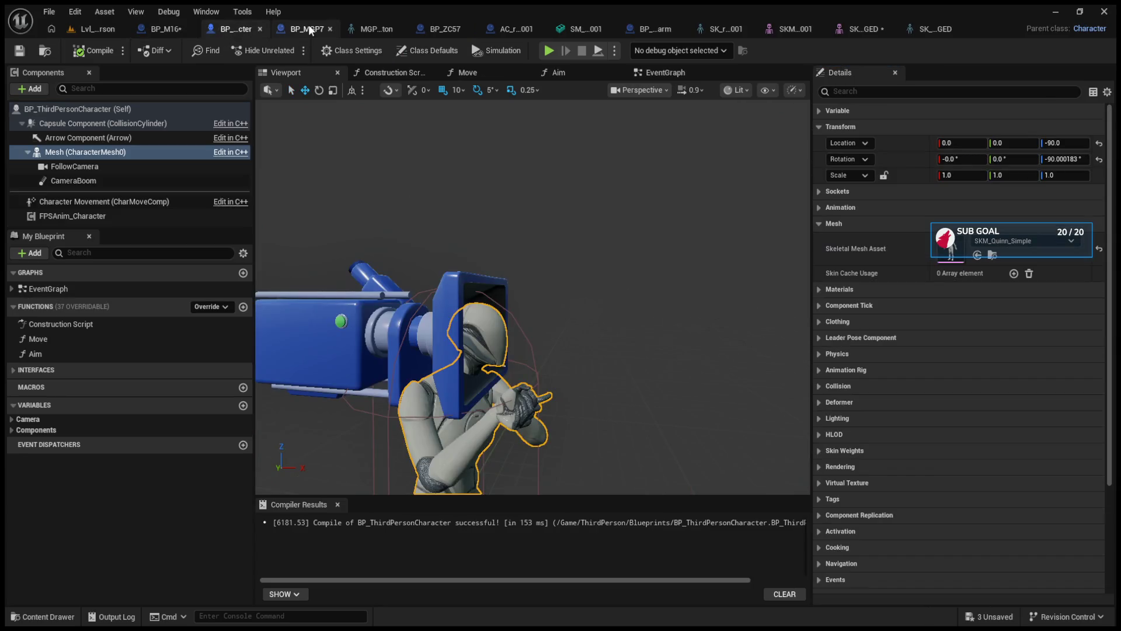
left_click(936, 29)
Select S_LeftHandIK, shift it sideways along X and save the skeleton.
left_click(153, 138)
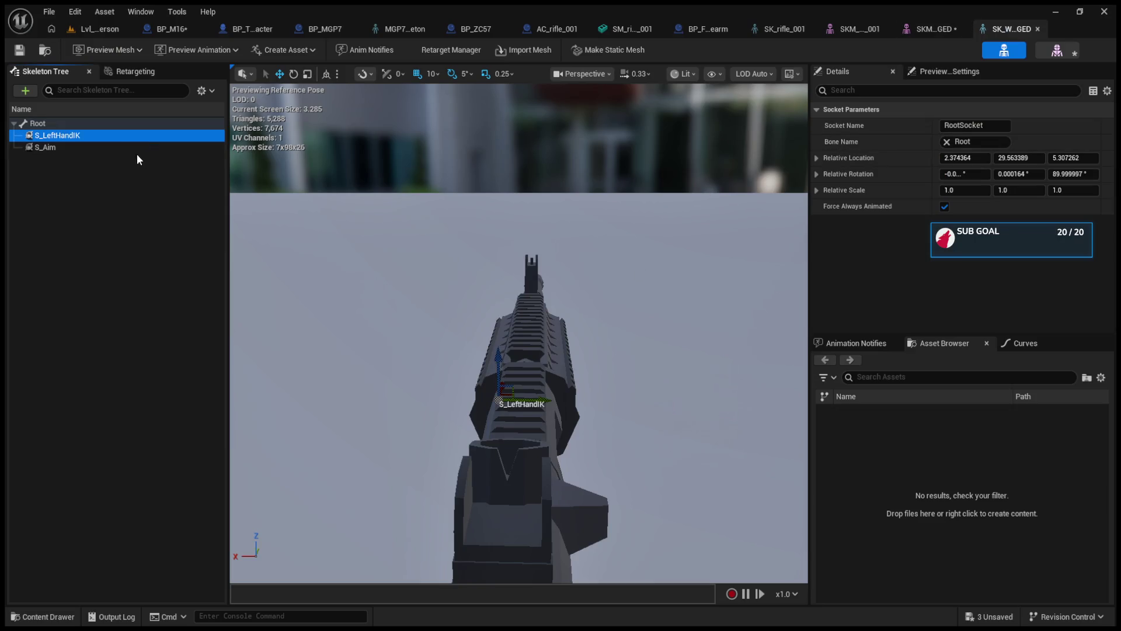
left_click(51, 134)
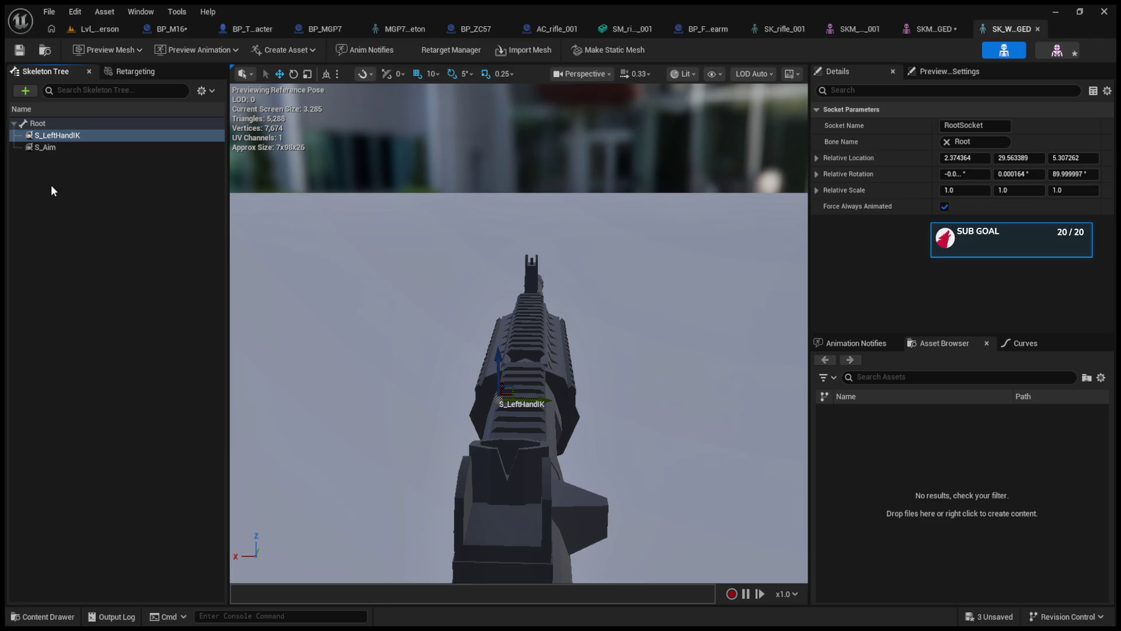
key("F2")
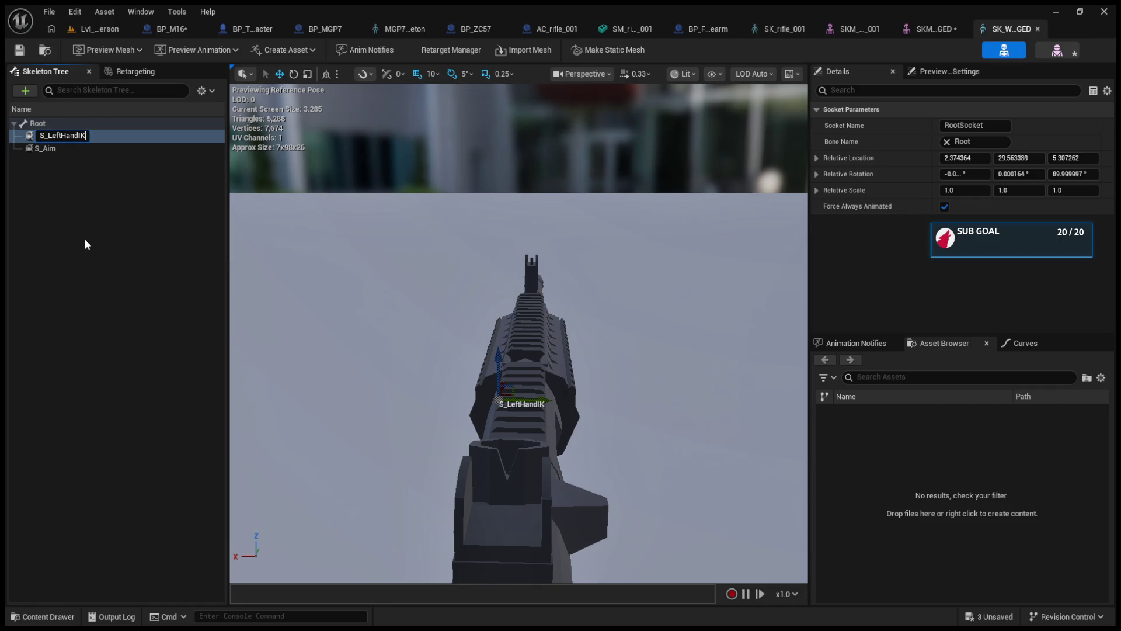
key("Return")
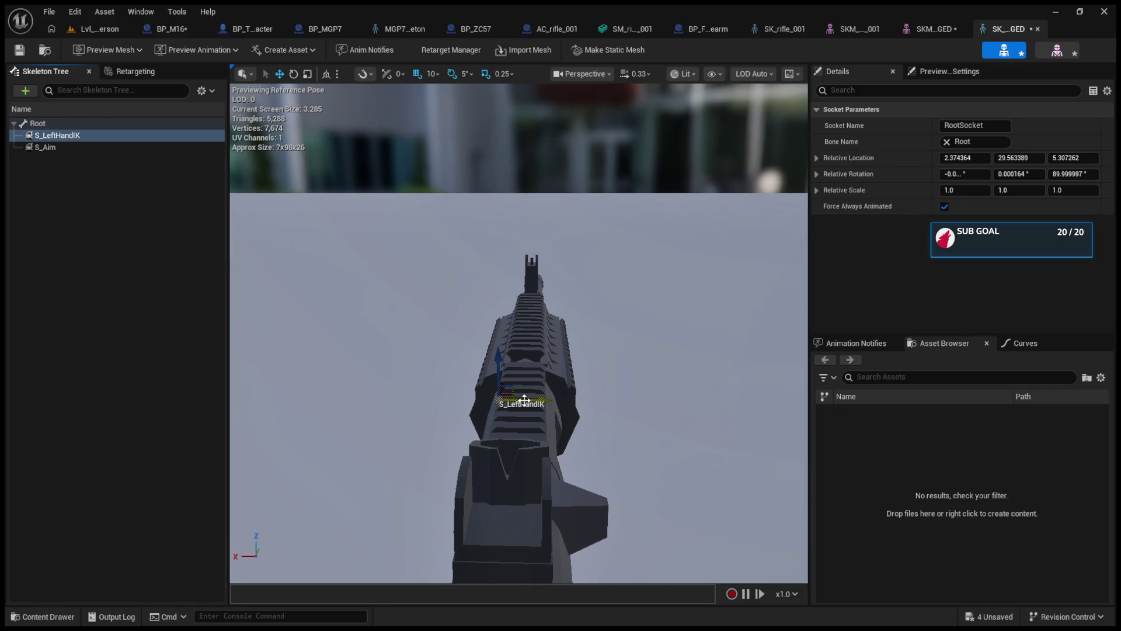
left_click_drag(523, 402, 467, 401)
left_click(19, 50)
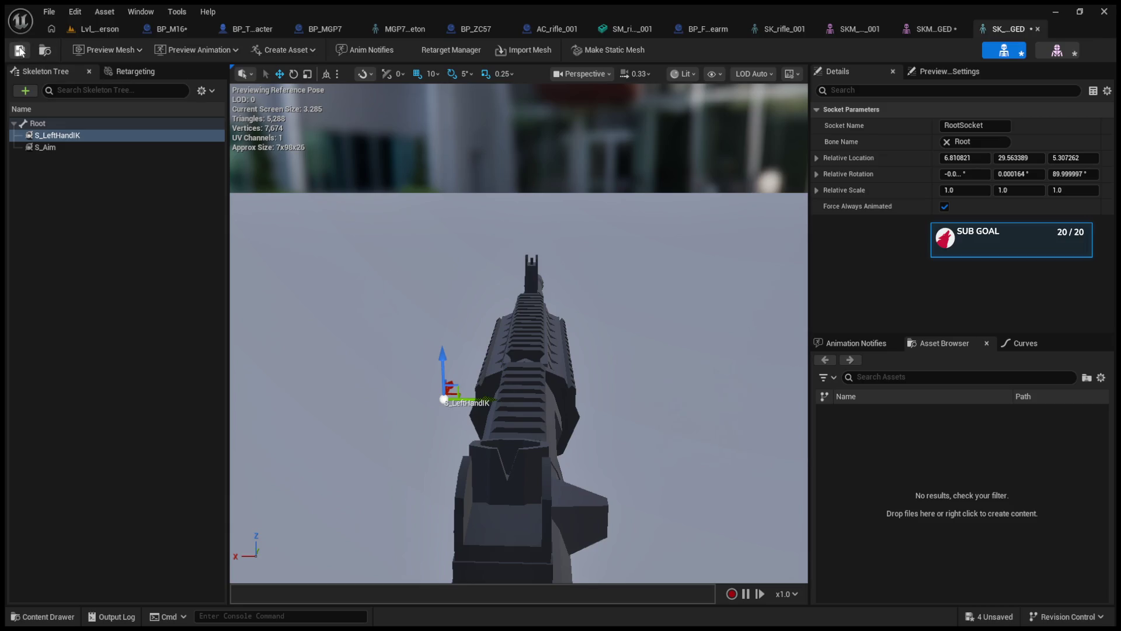
left_click(94, 29)
Check BP_M16's FPSAnim settings, then move S_LeftHandIK back onto the rifle at X 0.80 and save.
left_click(173, 27)
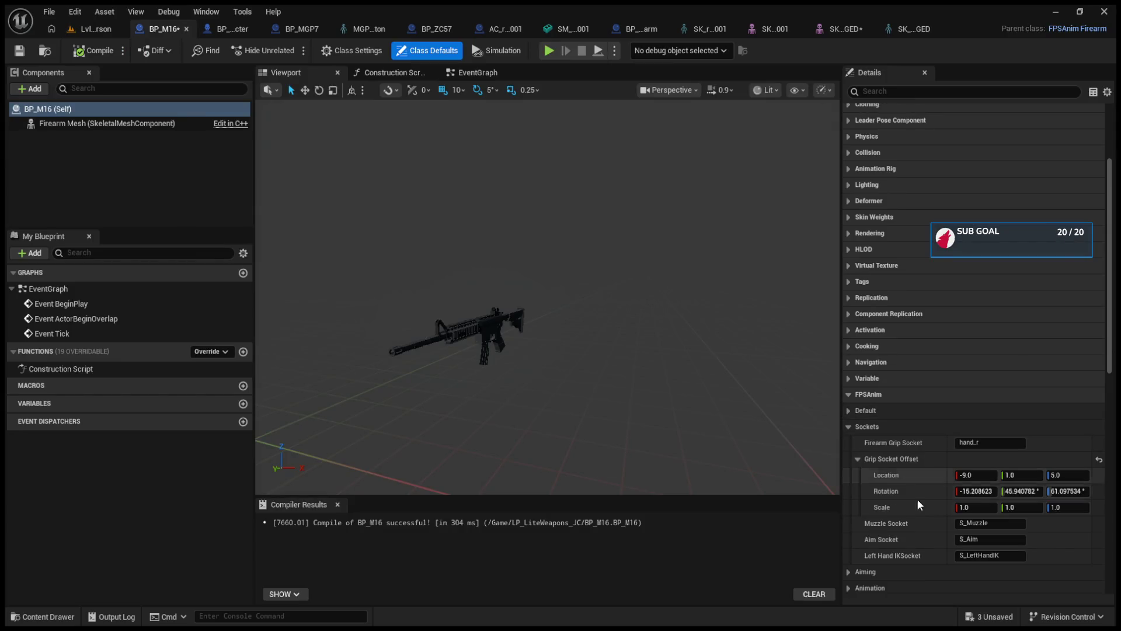
left_click(847, 412)
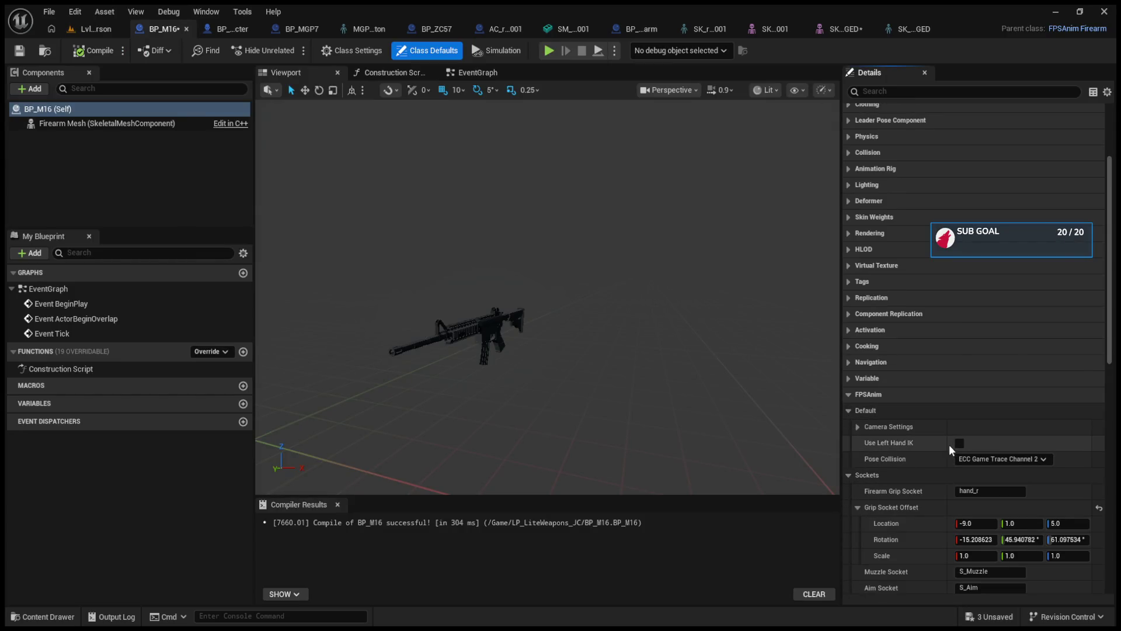
left_click(891, 26)
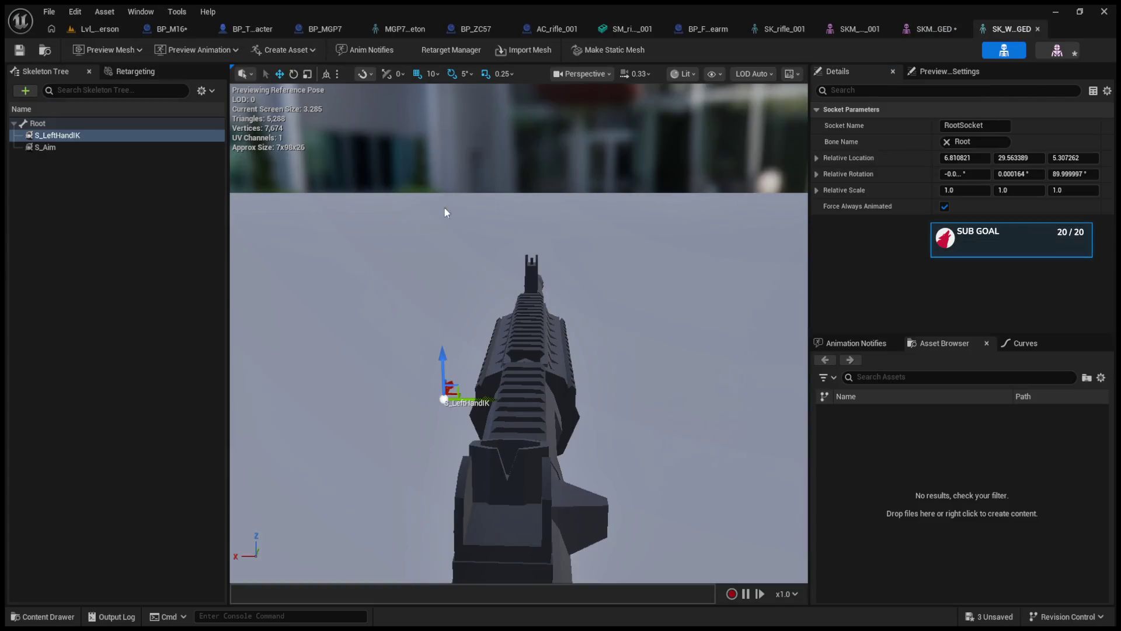
mouse_move(488, 397)
left_mouse_down()
mouse_move(571, 400)
mouse_move(561, 400)
left_mouse_up()
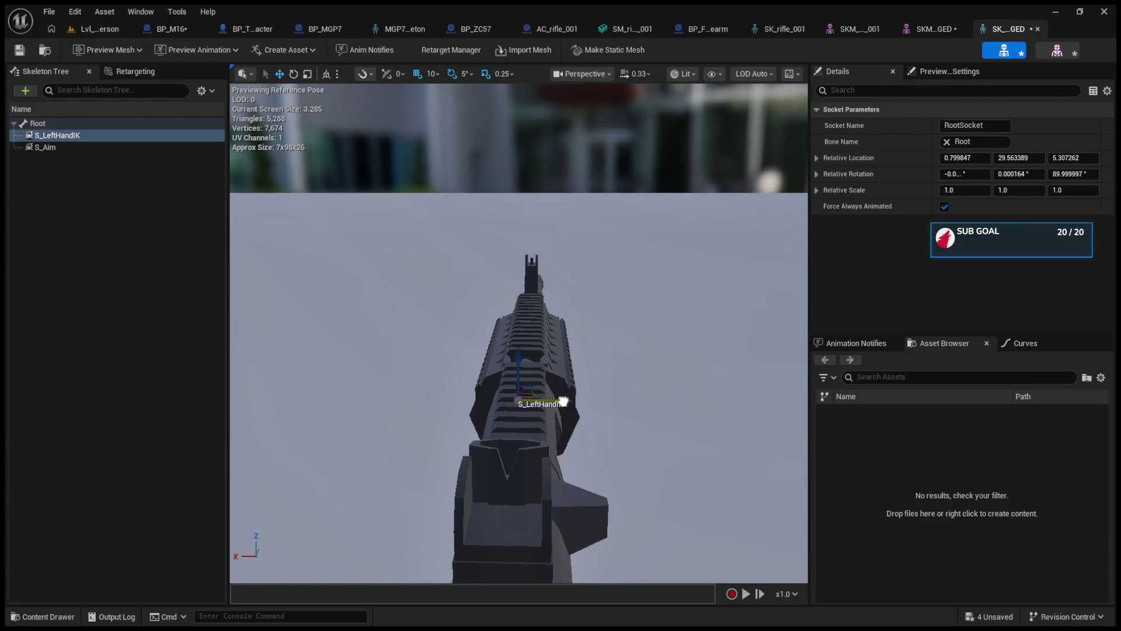
left_click(24, 49)
left_click(96, 29)
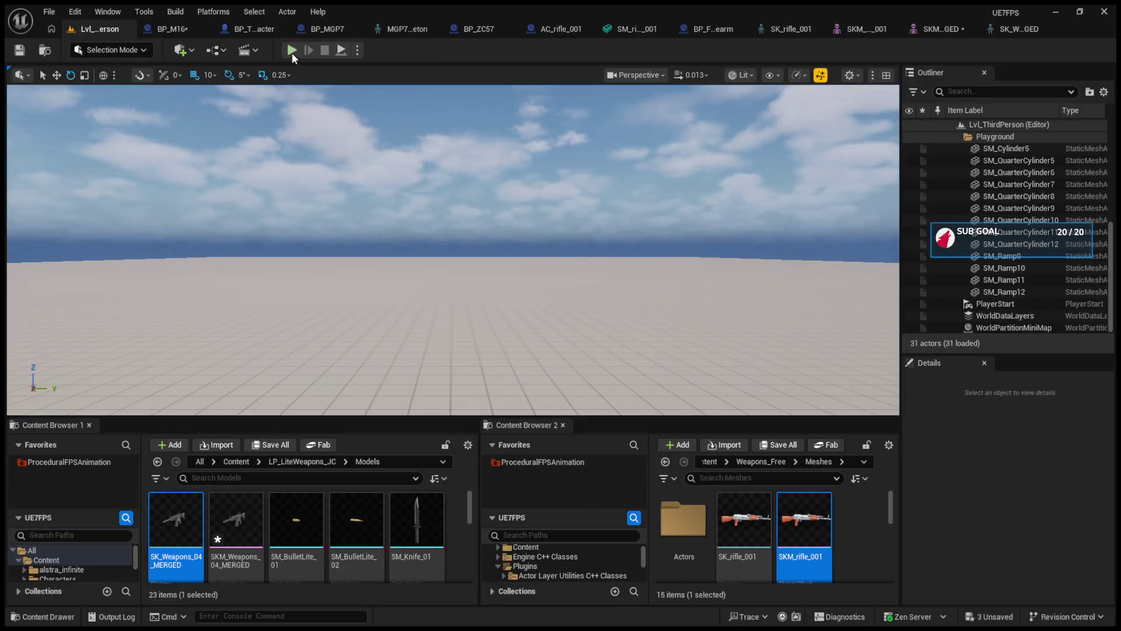
Play-test the rifle, then shift the S_LeftHandIK socket further left along the rifle.
left_click(292, 50)
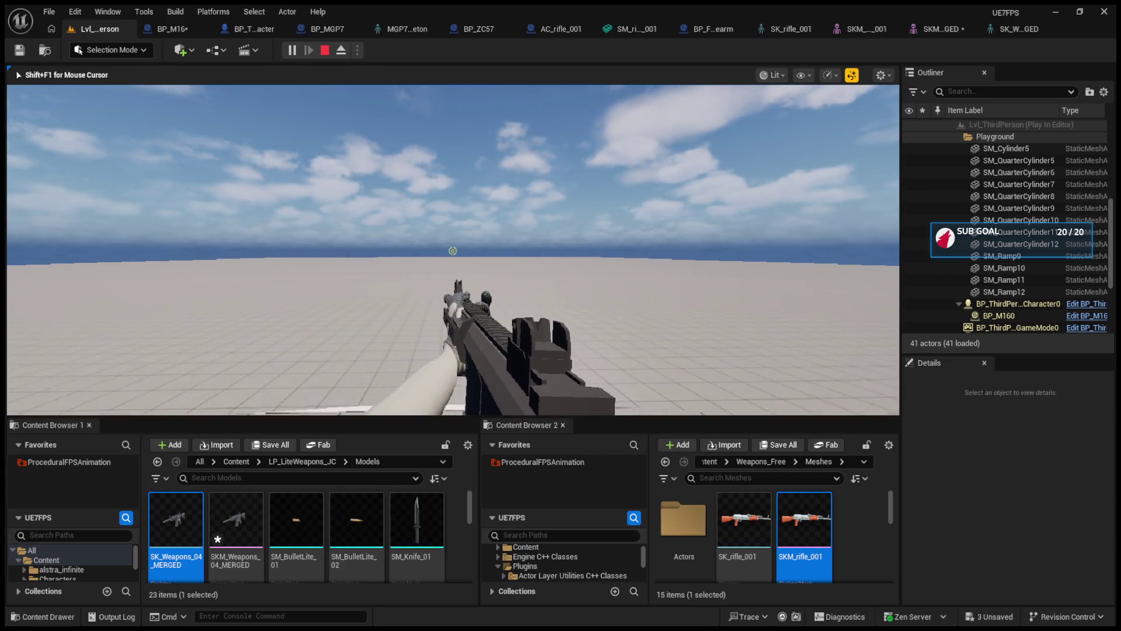
key("Escape")
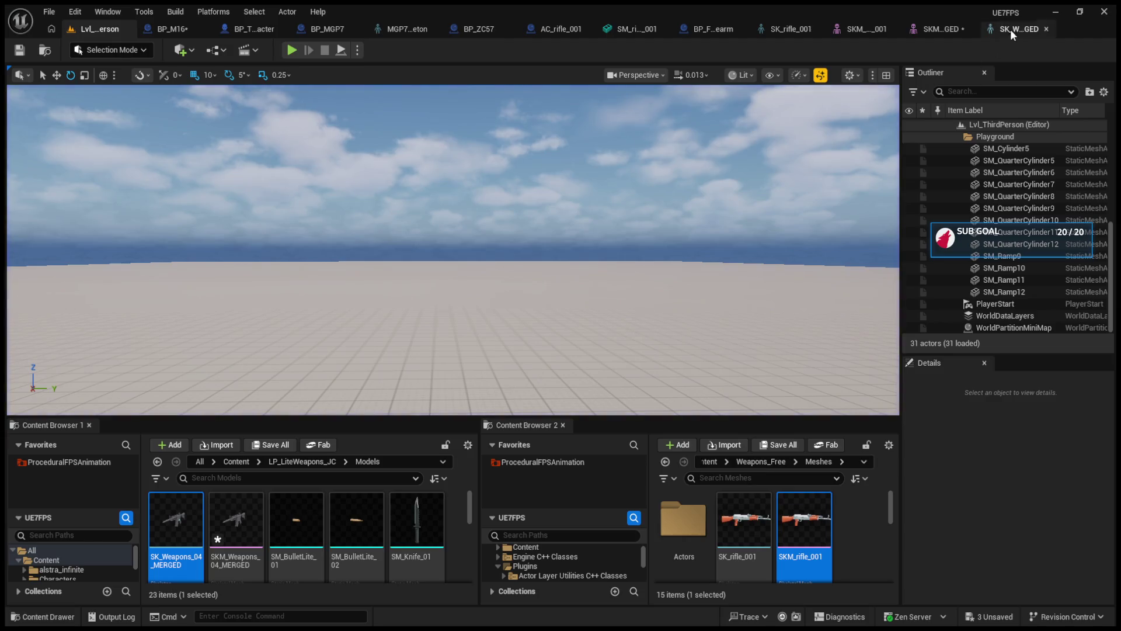
left_click(1012, 29)
left_click_drag(548, 402, 426, 402)
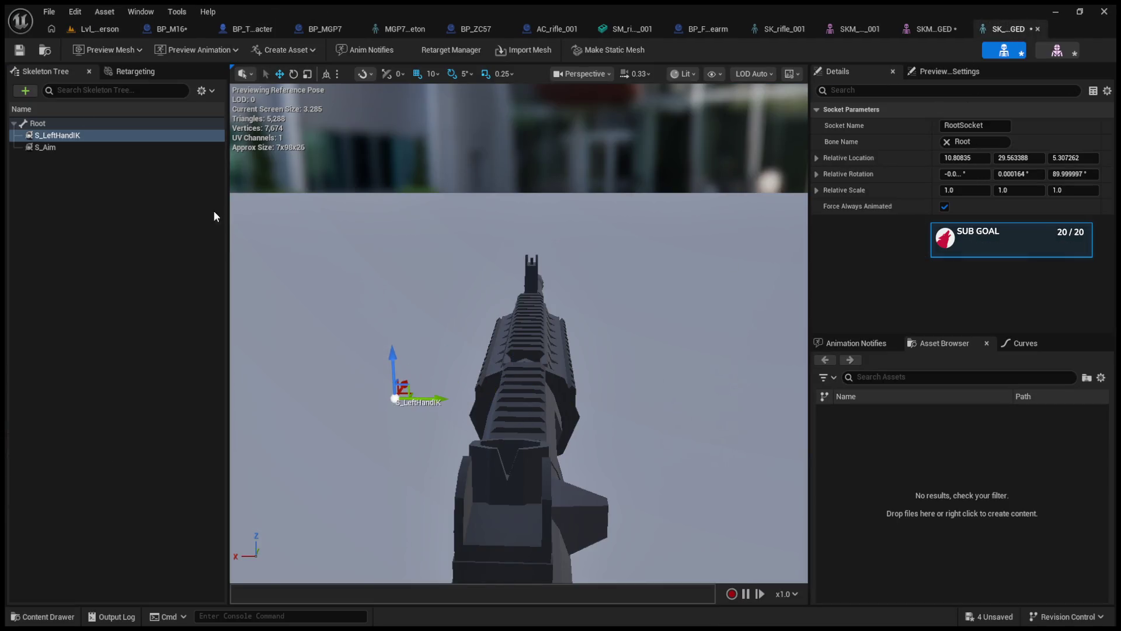
left_click(131, 31)
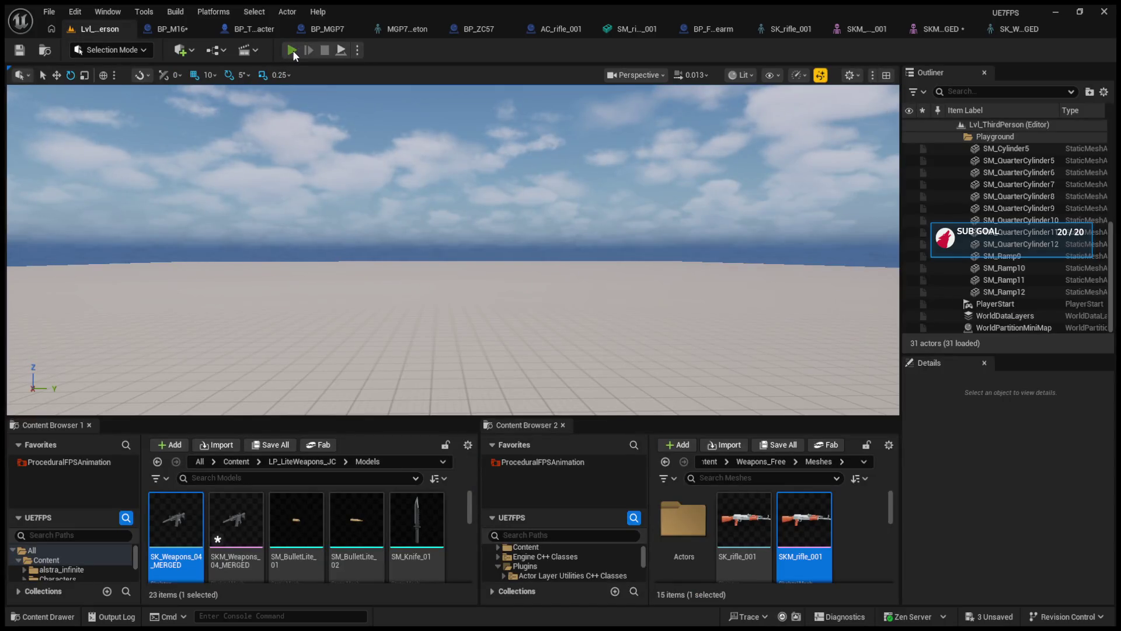
Re-test, then slide S_LeftHandIK forward onto the handguard at X 0.86 and play again.
left_click(292, 50)
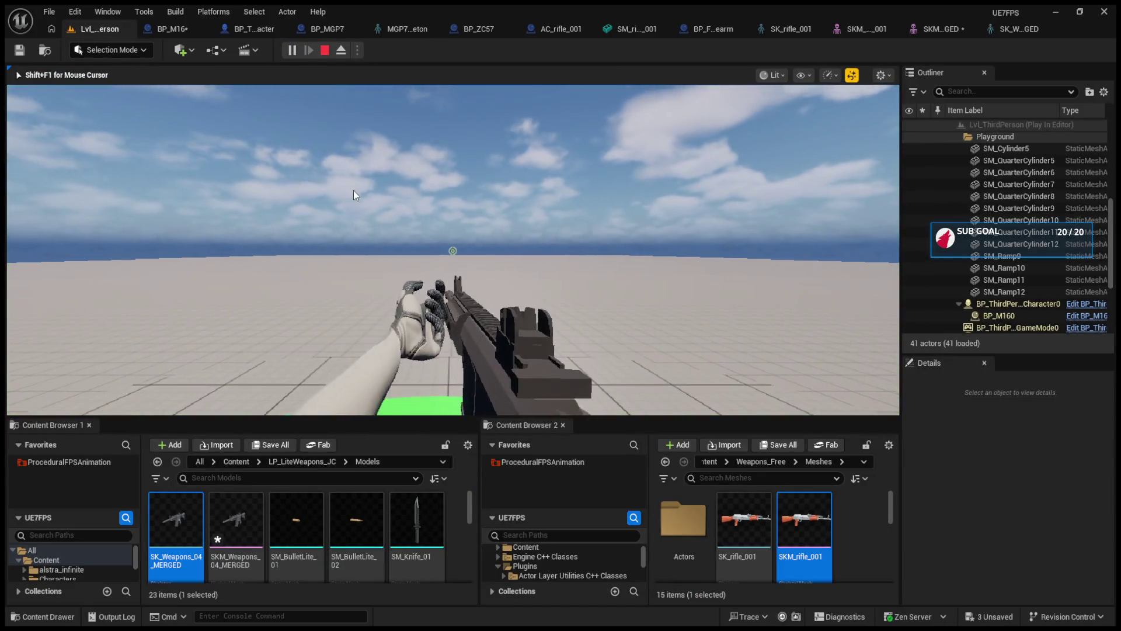
key("Escape")
left_click(1003, 28)
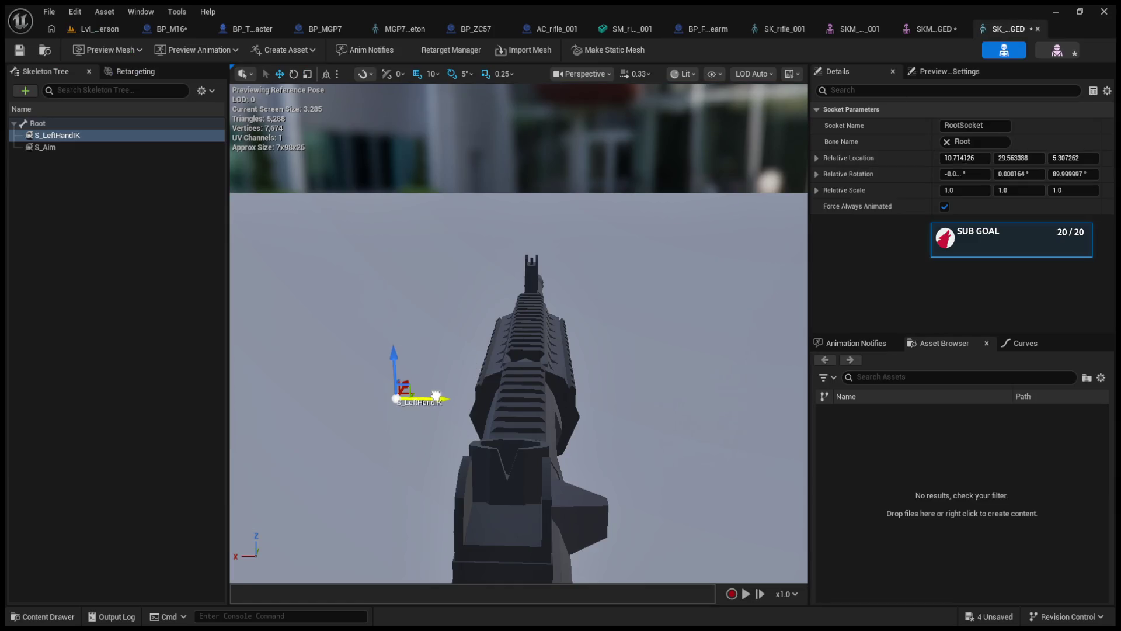
left_click_drag(436, 396, 558, 398)
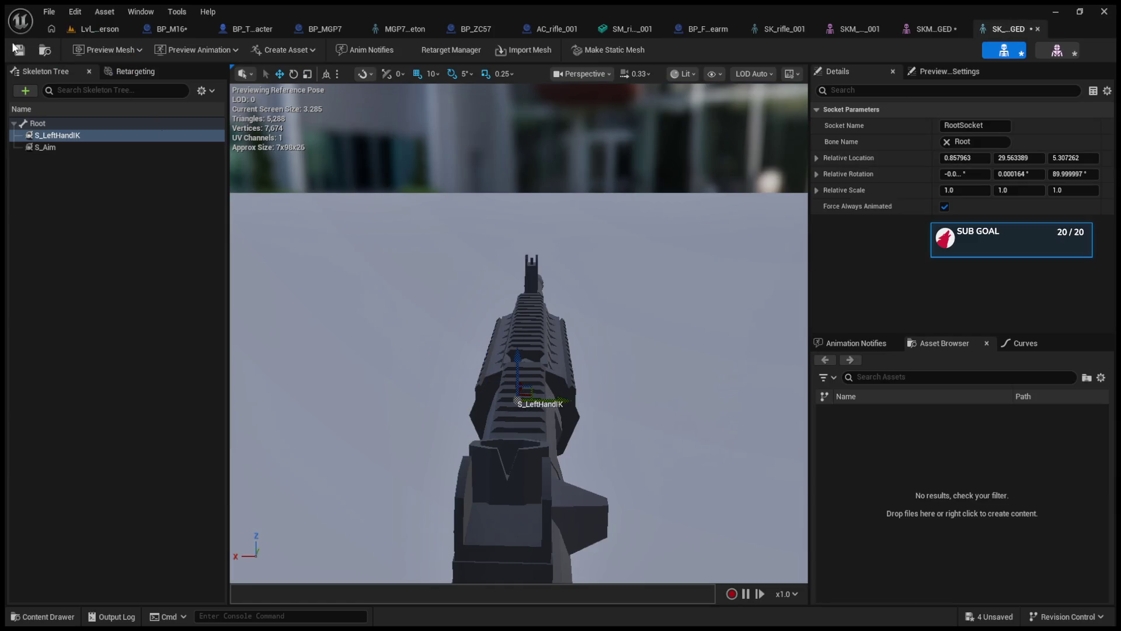
left_click(82, 28)
left_click(293, 50)
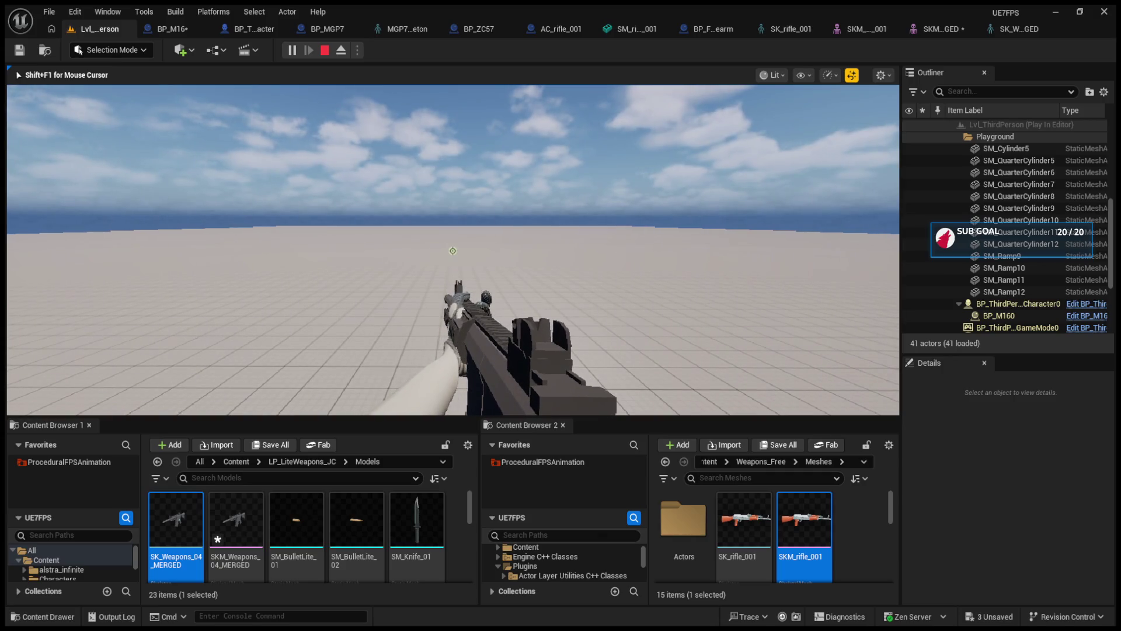
Eject and tilt the held BP_M160 at 1-unit snap, then possess and aim down sights.
key("F8")
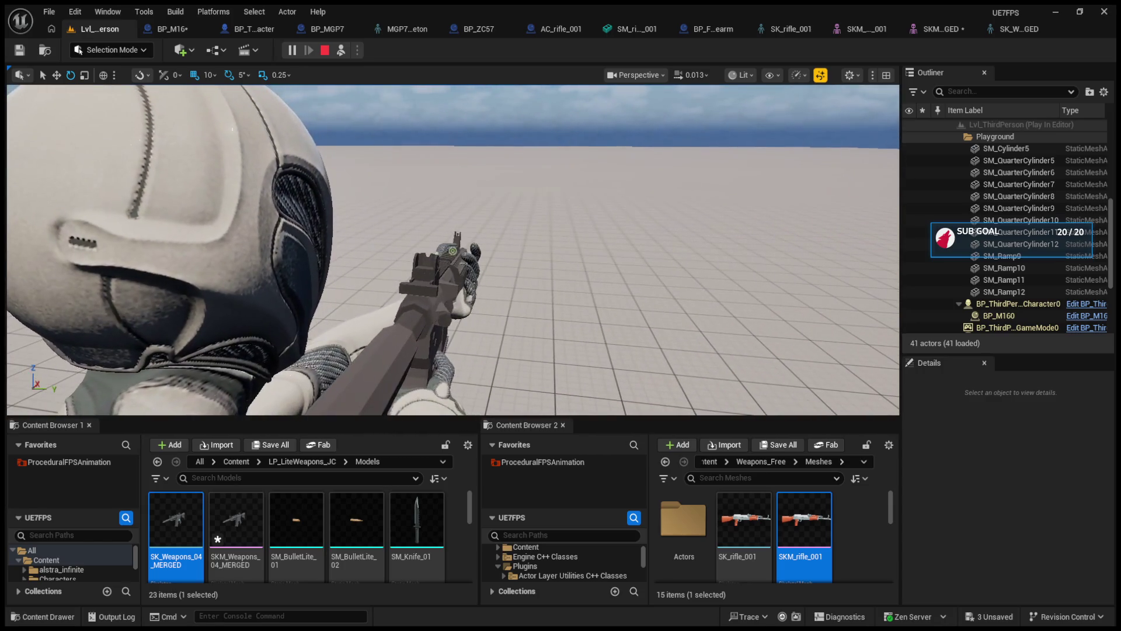
left_click(432, 280)
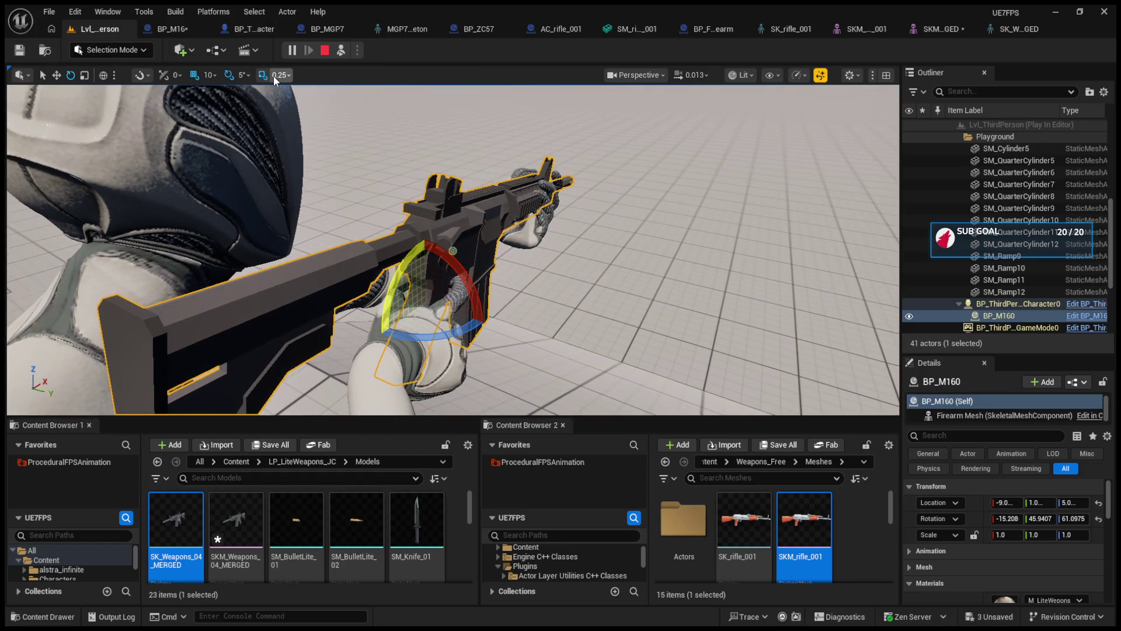
key("bracketleft")
left_click_drag(411, 265, 445, 342)
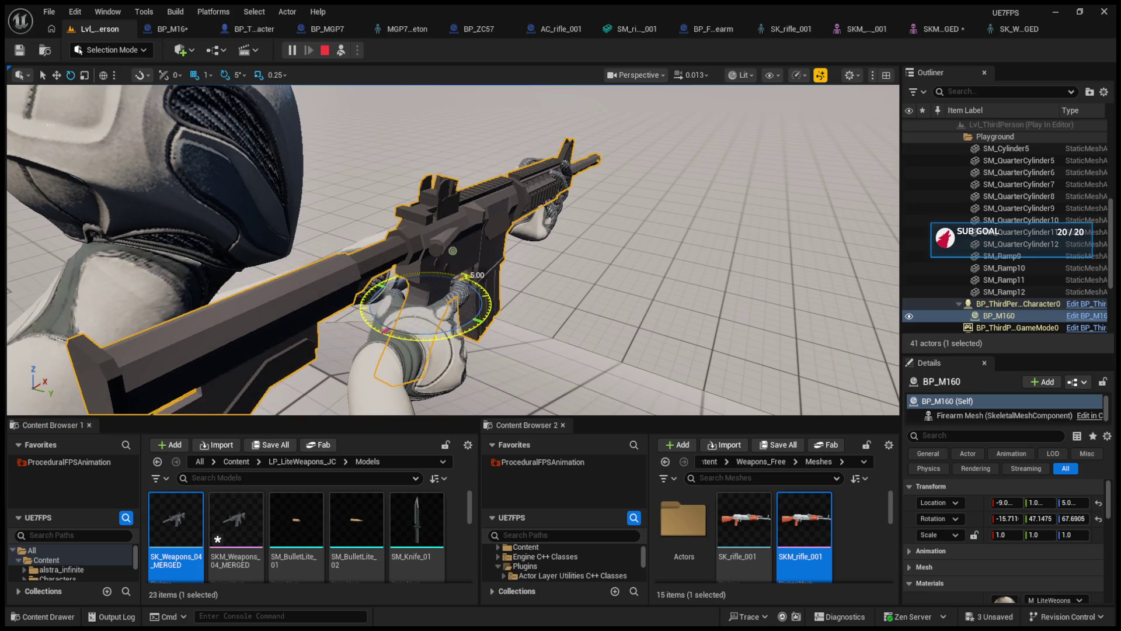
left_click(340, 53)
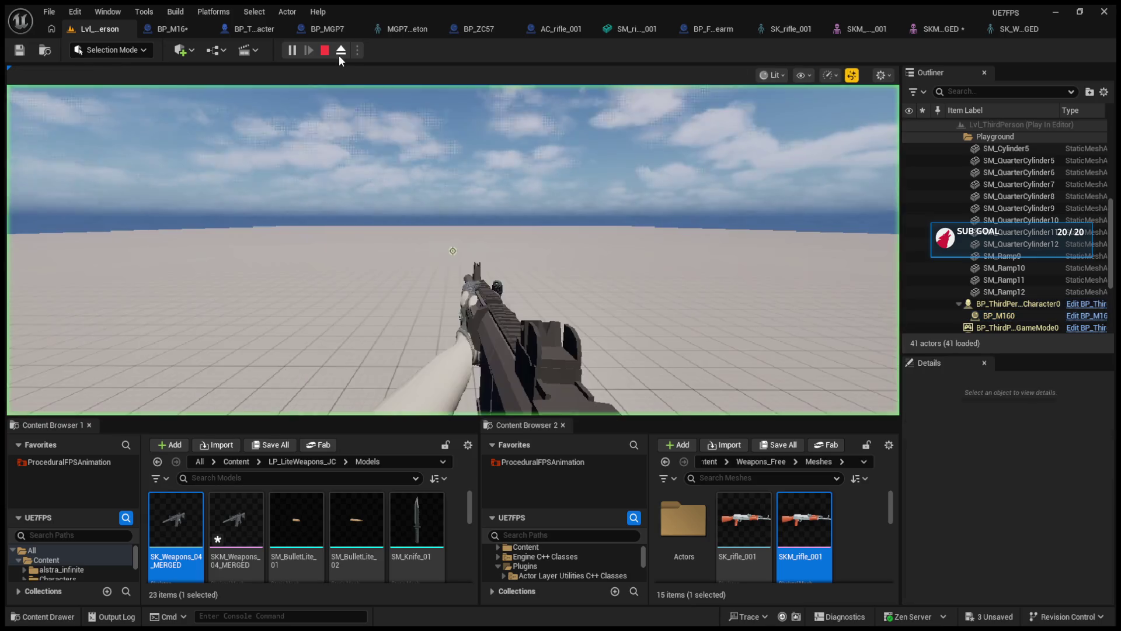
left_click(345, 175)
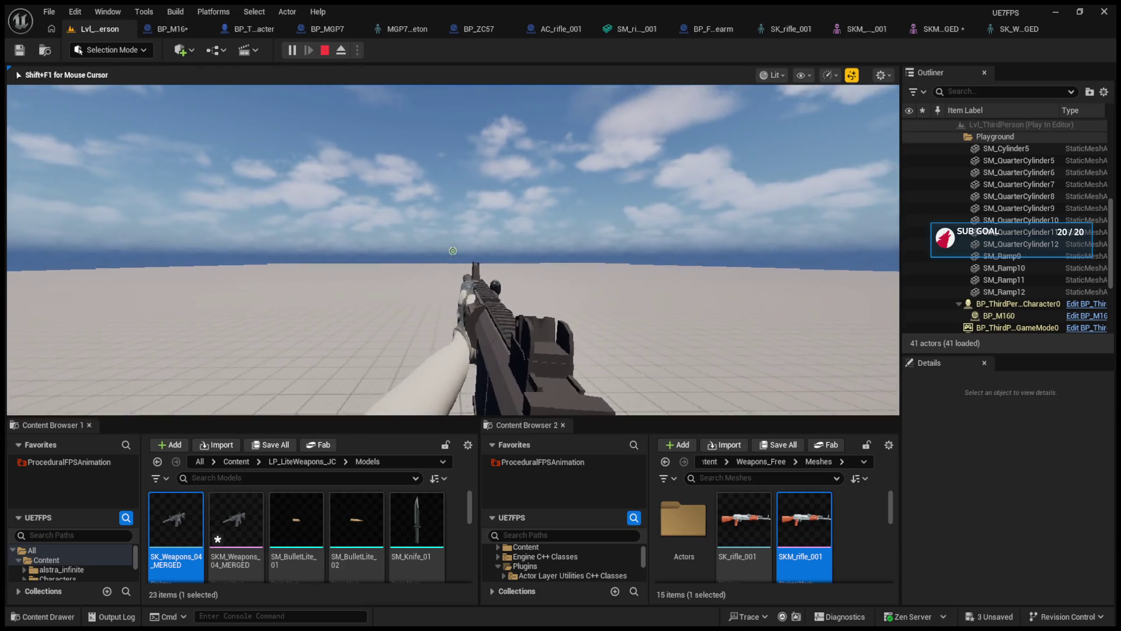
right_click(453, 250)
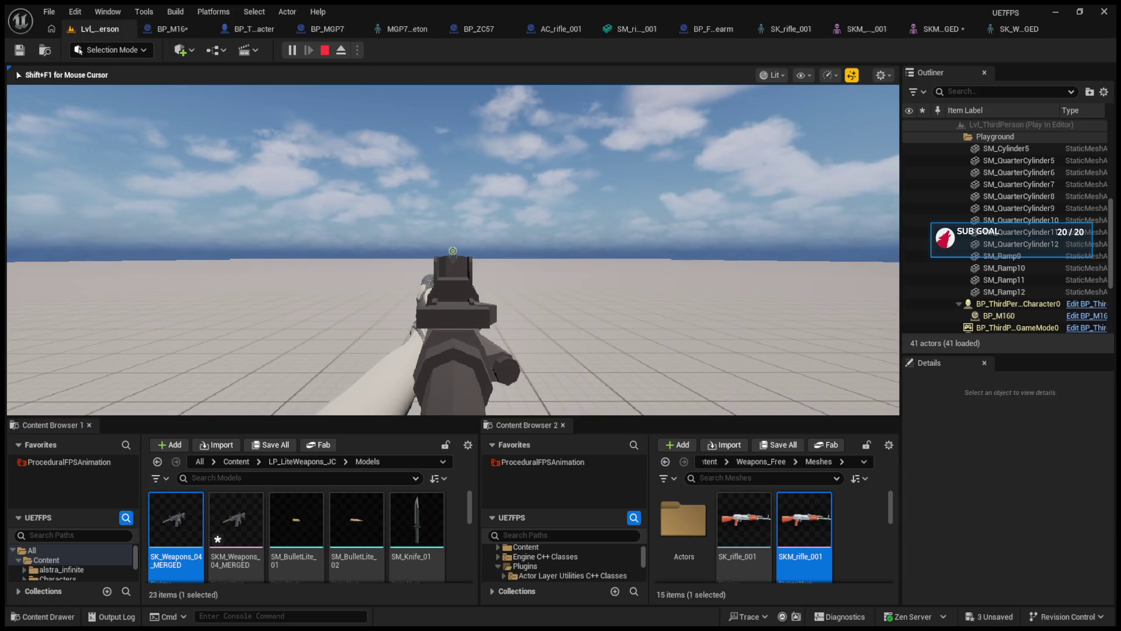
Bring up the SKM_Weapons_04_MERGED skeletal mesh editor from the weapon skeleton tab.
key("shift+F1")
left_click(1000, 31)
left_click(1056, 49)
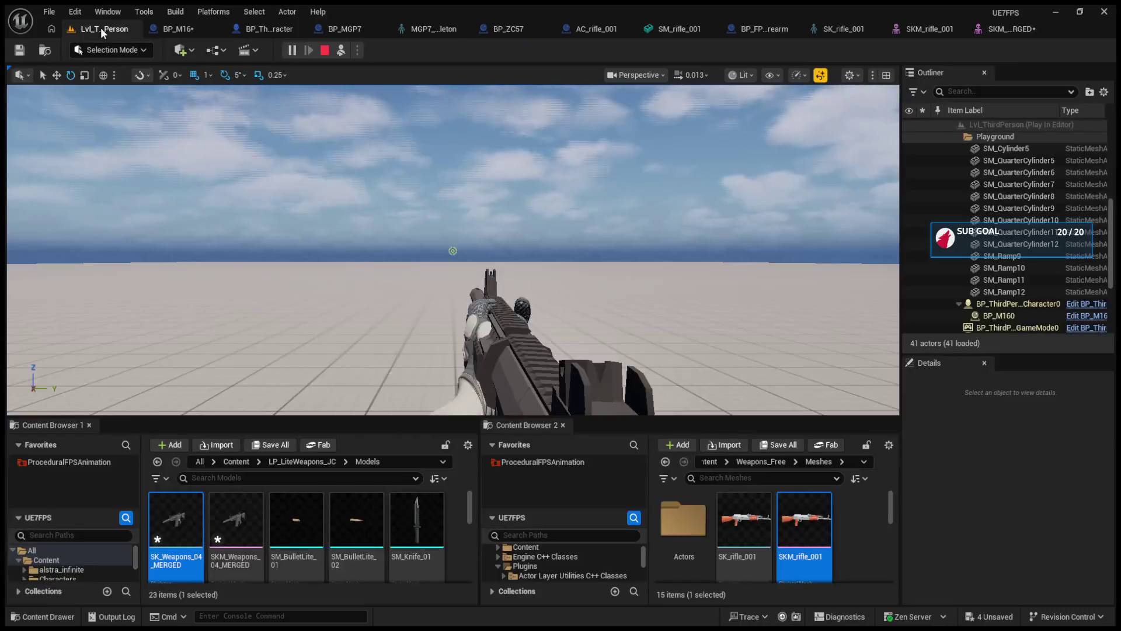
Eject from the running game to inspect the held M16, then possess again and stop play.
left_click(102, 28)
key("shift+F1")
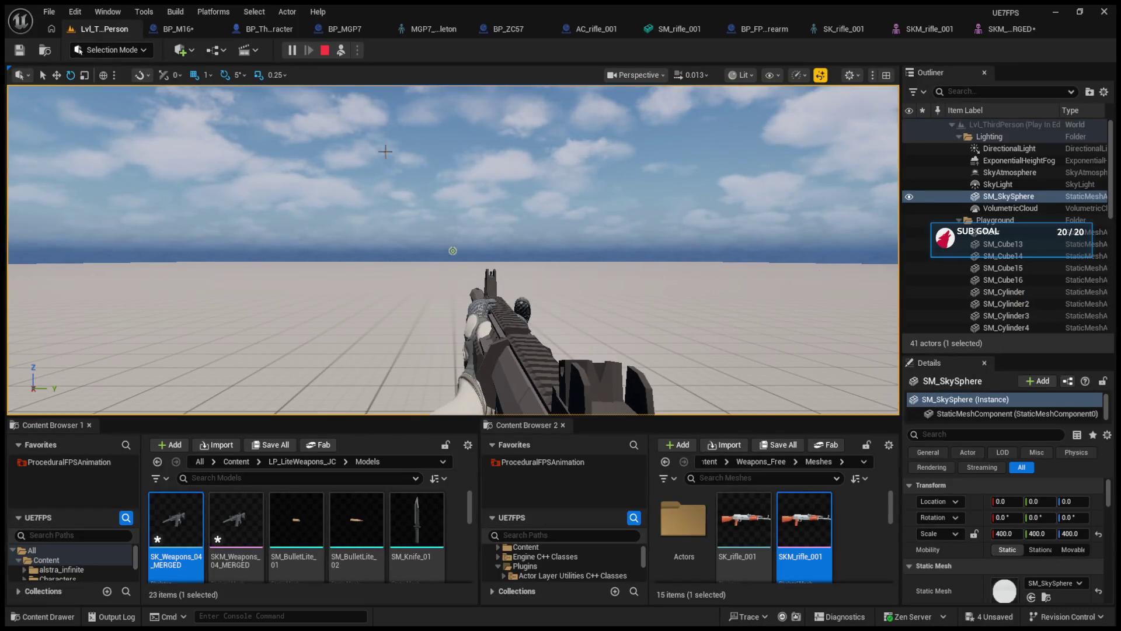
left_click(341, 50)
left_click(468, 204)
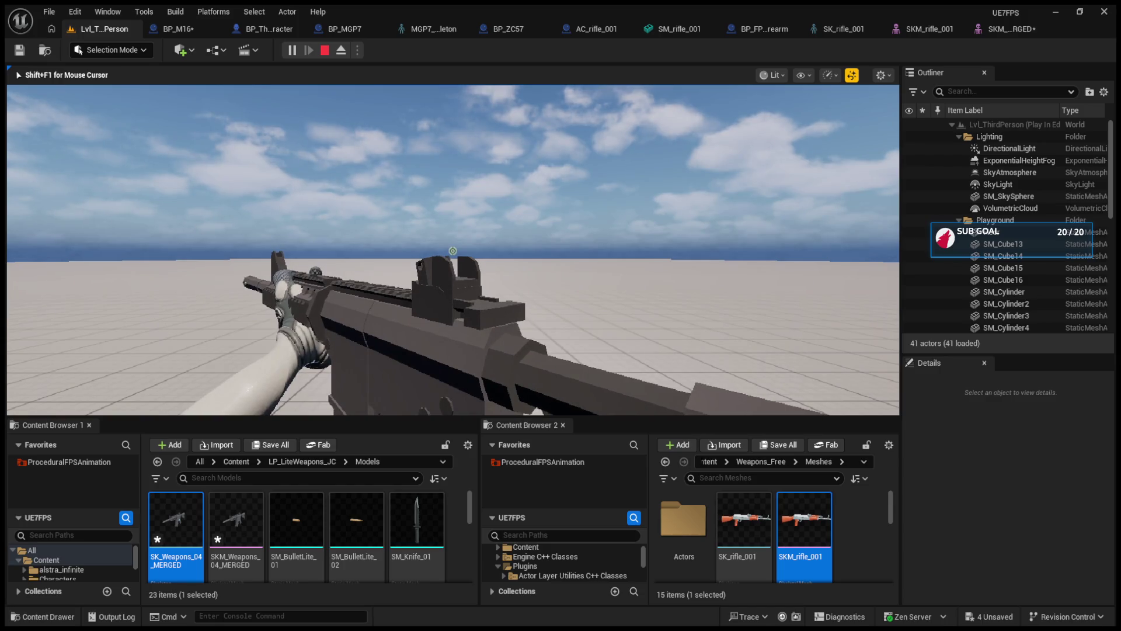
key("F8")
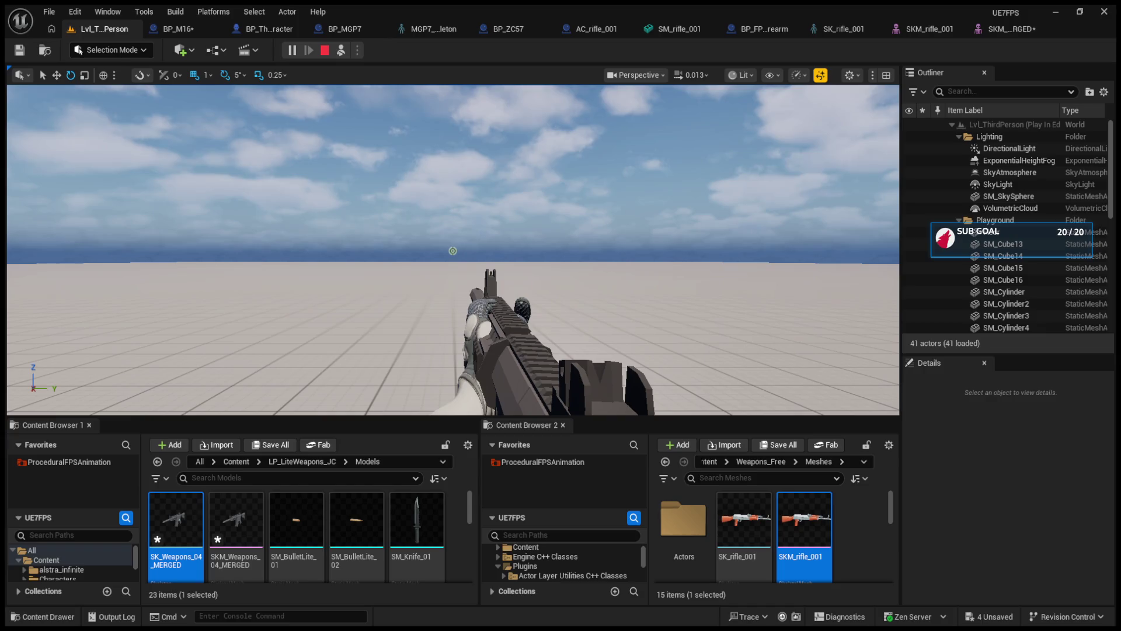
left_click(342, 50)
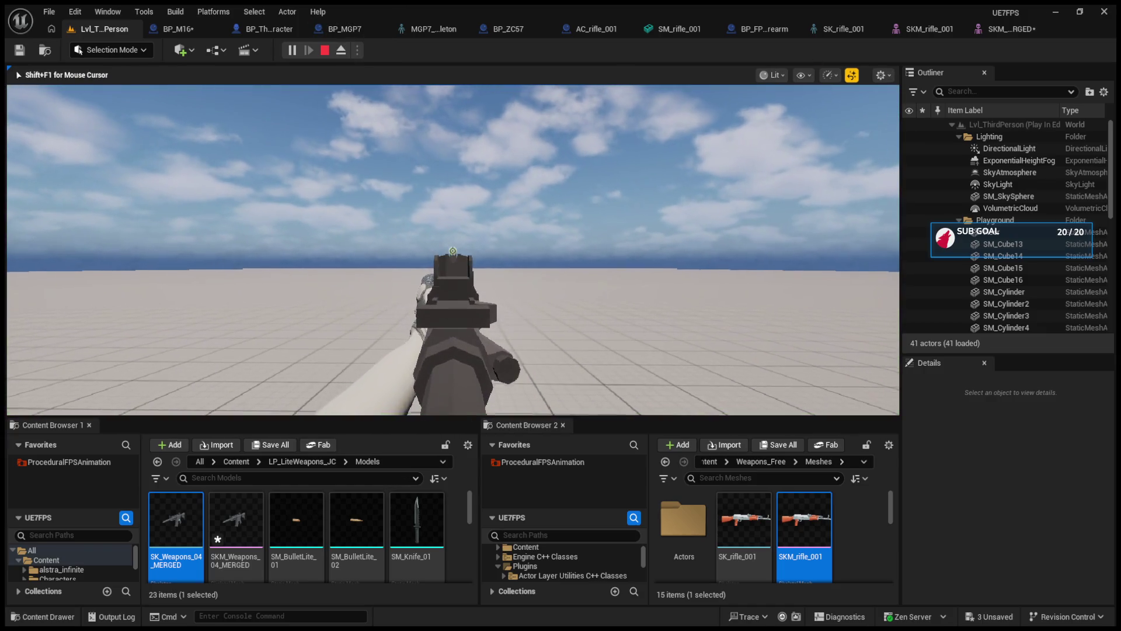
key("Escape")
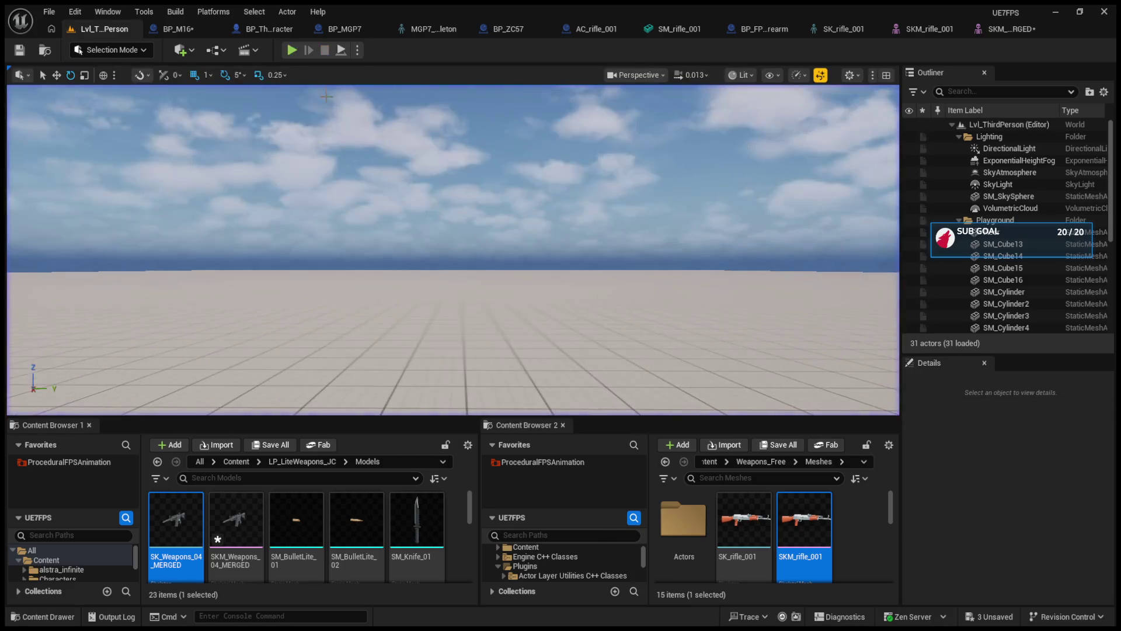
Start a play test, eject, and tilt the held rifle's X rotation to -10, then check the hold.
left_click(292, 50)
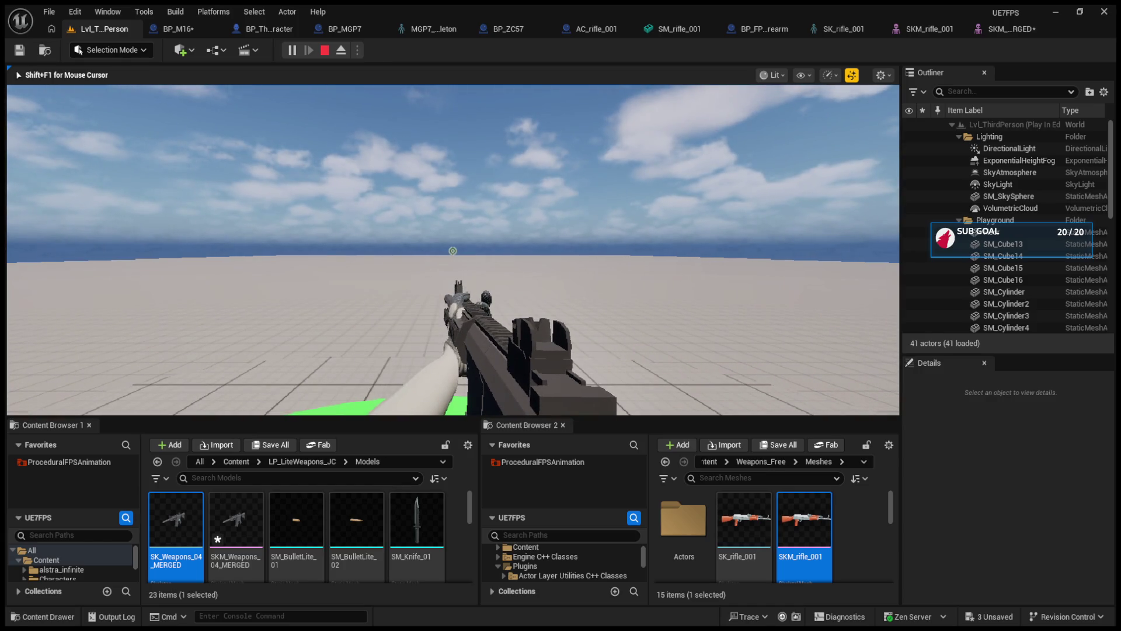
key("F8")
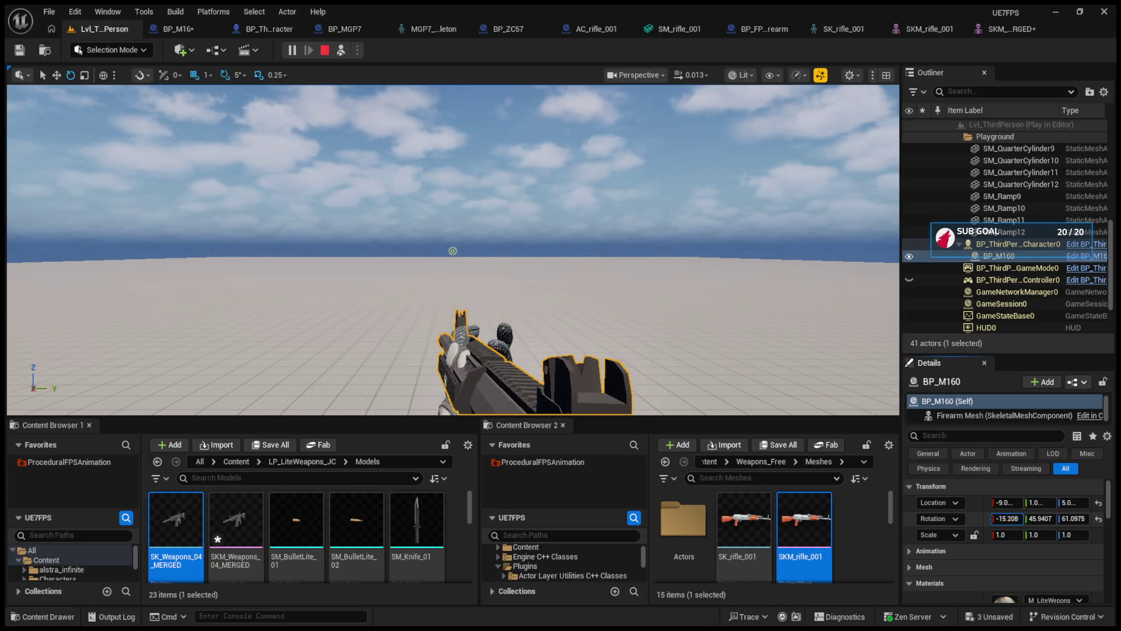
left_click_drag(1007, 518, 1011, 522)
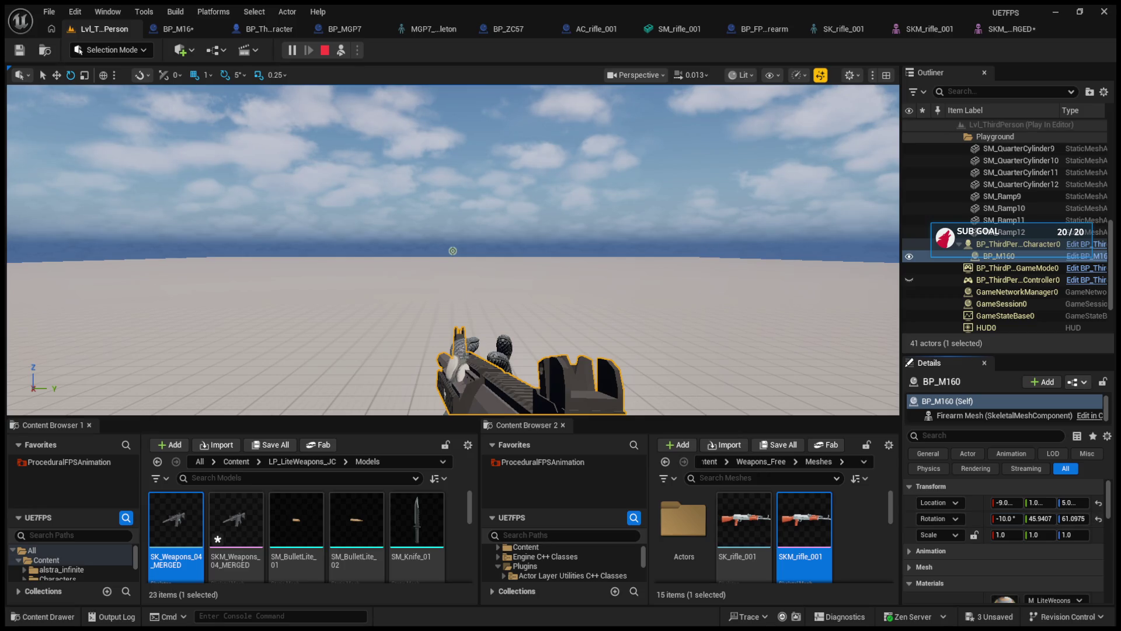
key("F8")
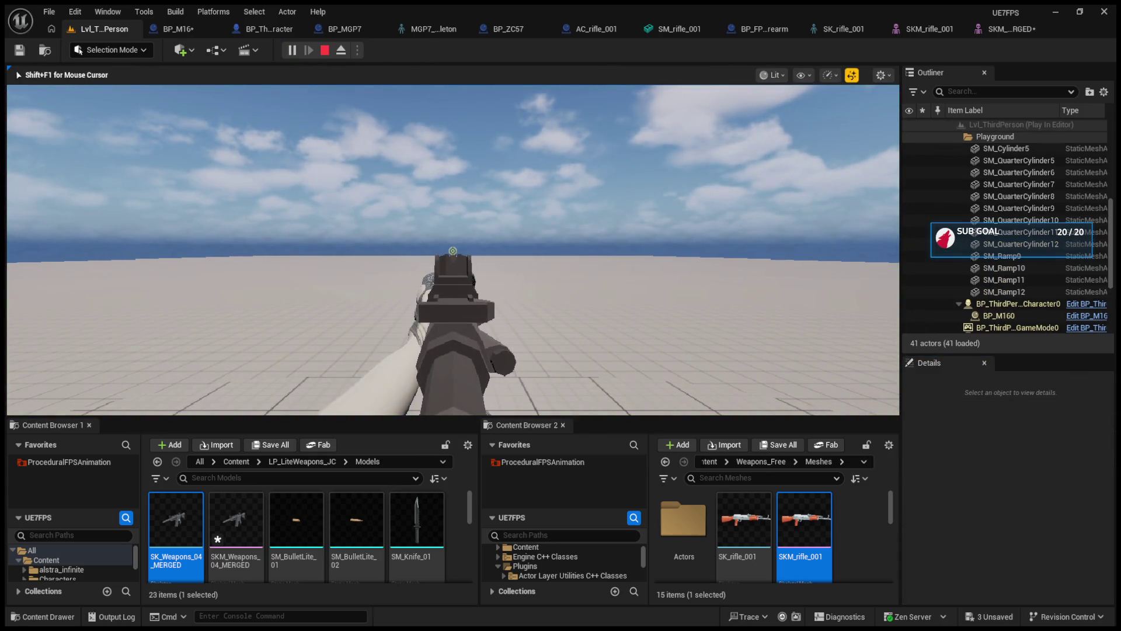
key("F8")
left_click(475, 325)
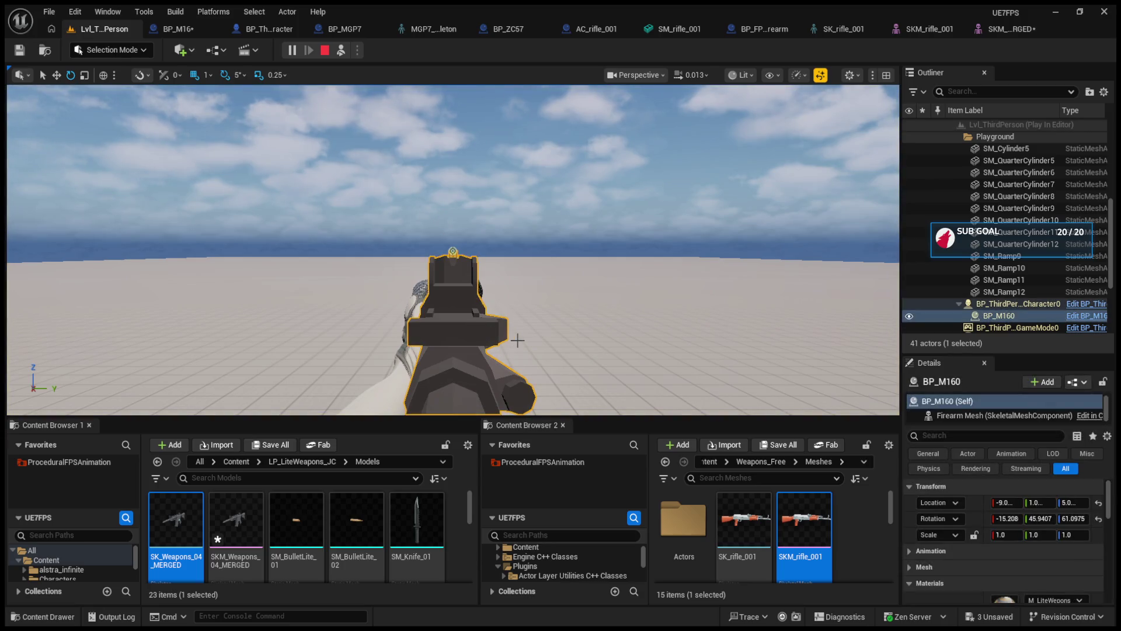
left_click(341, 49)
Eject again, reselect BP_M160 and rotate it further, then check the hold in game.
key("F8")
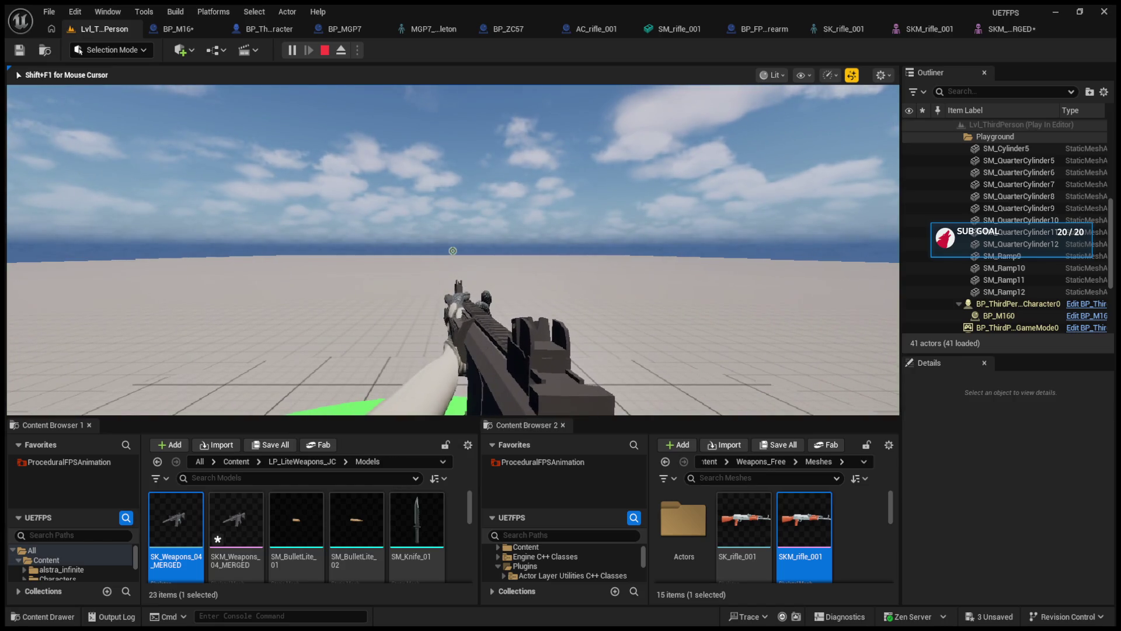
left_click(999, 315)
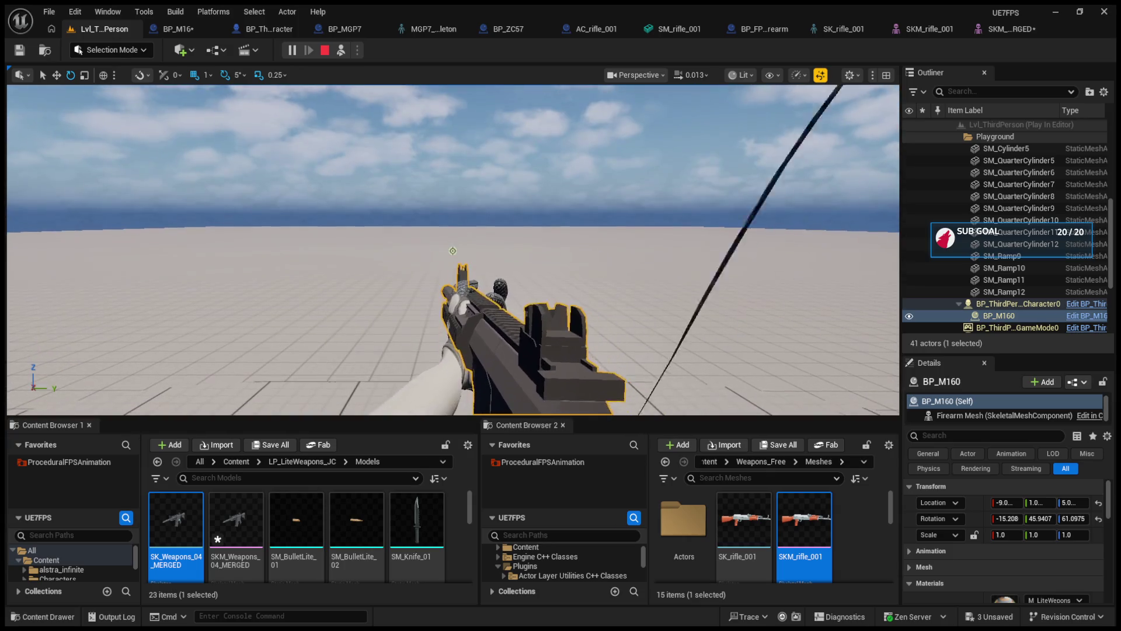
scroll(453, 250, "down", 10)
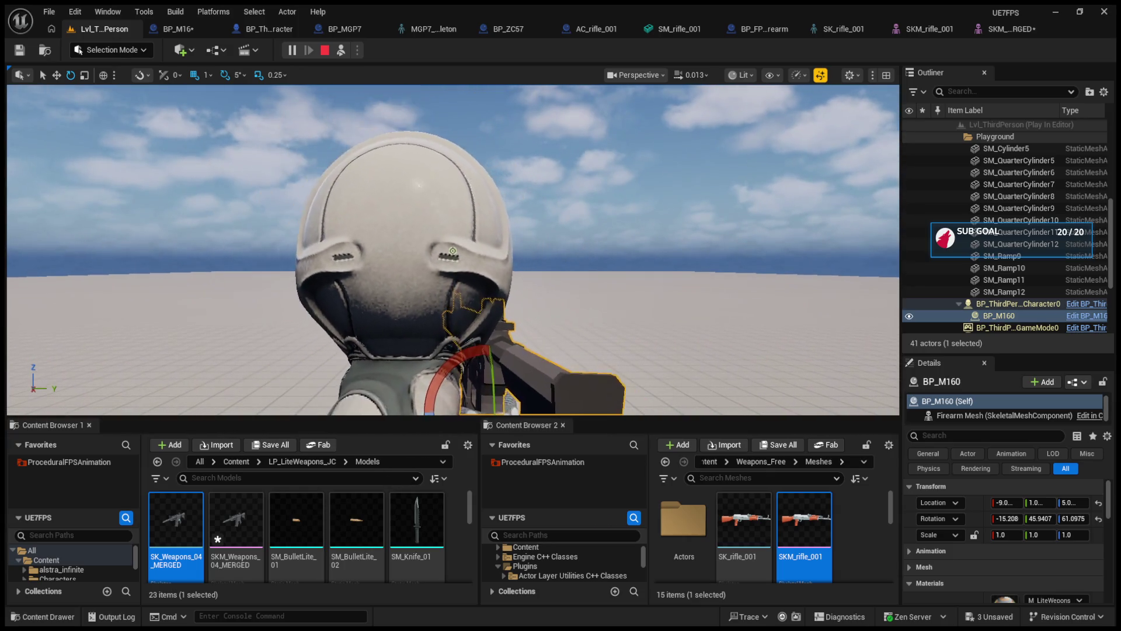
left_click_drag(432, 388, 456, 395)
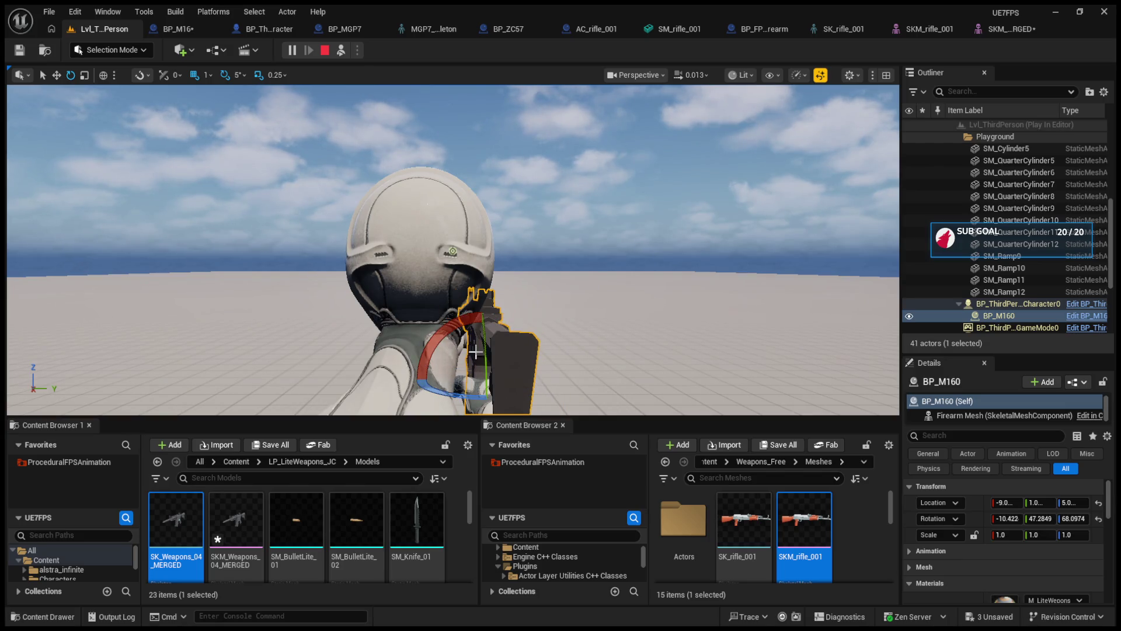
key("F8")
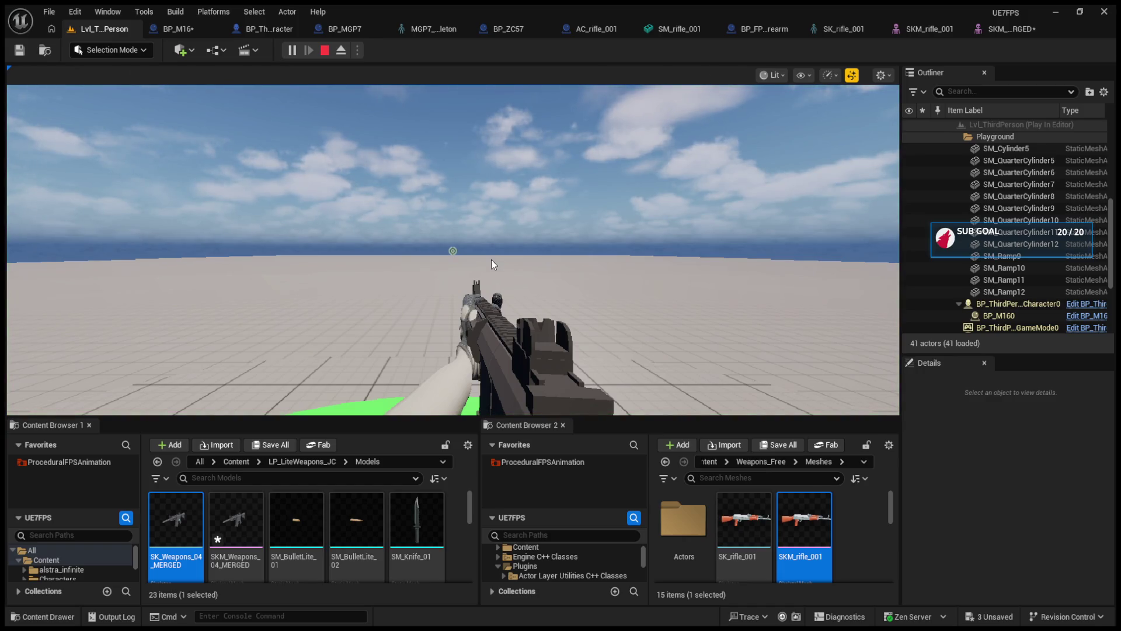
Nudge BP_M160's rotation to about -13.4, 47.2, 67.9 and verify the hold in game.
key("F8")
scroll(564, 279, "down", 10)
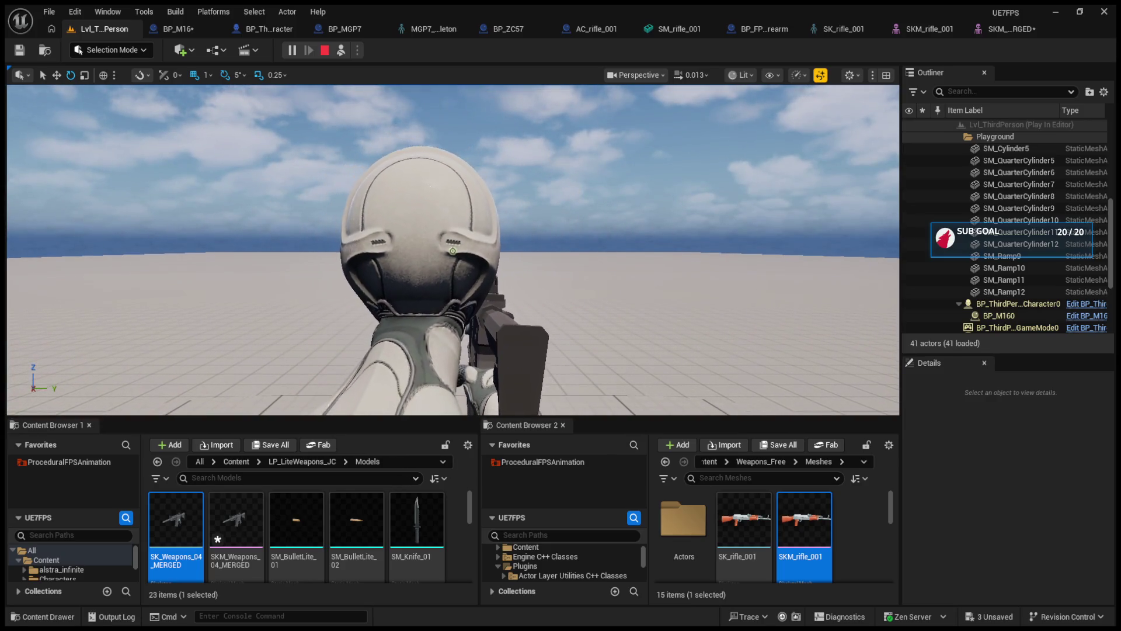
left_click(529, 327)
mouse_move(501, 332)
left_mouse_down()
mouse_move(497, 351)
mouse_move(501, 332)
left_mouse_up()
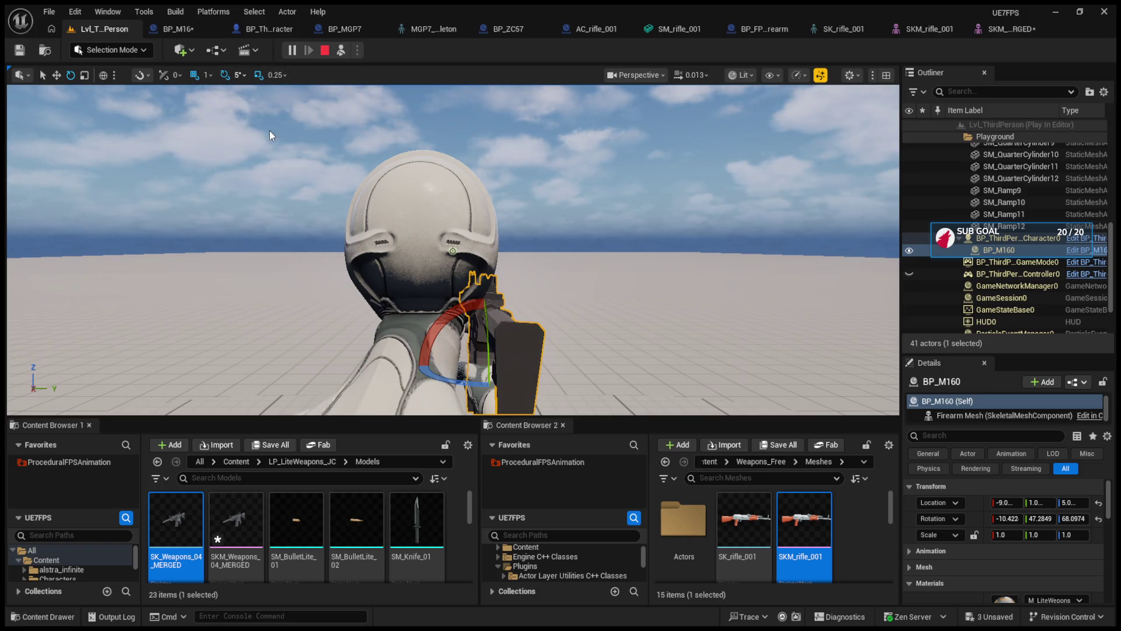
left_click_drag(485, 332, 491, 362)
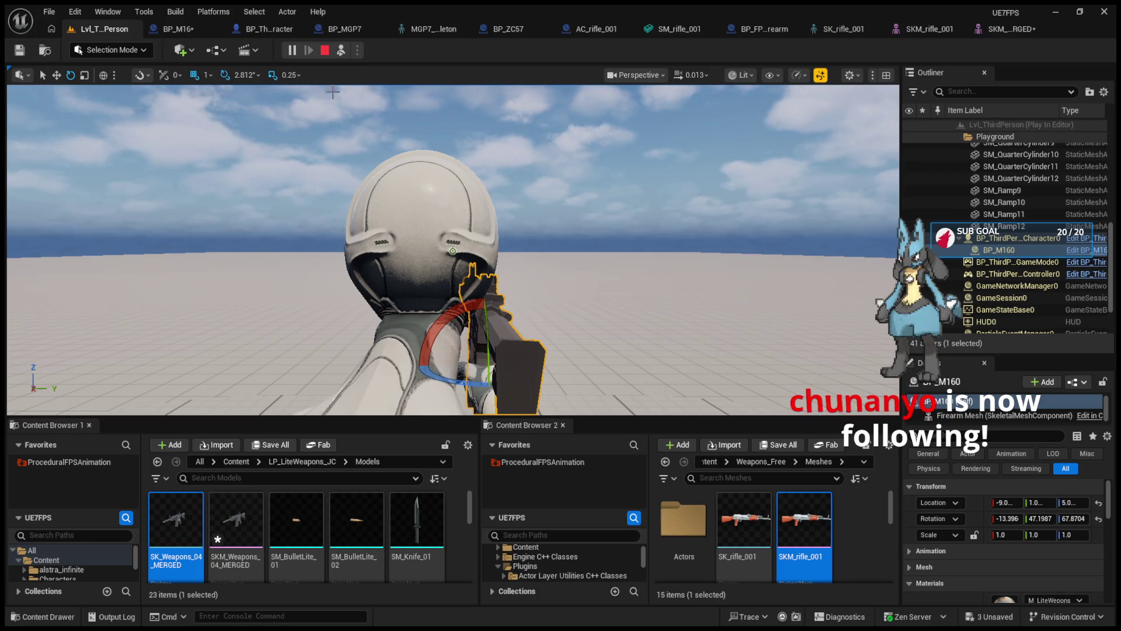
key("F8")
left_click(416, 186)
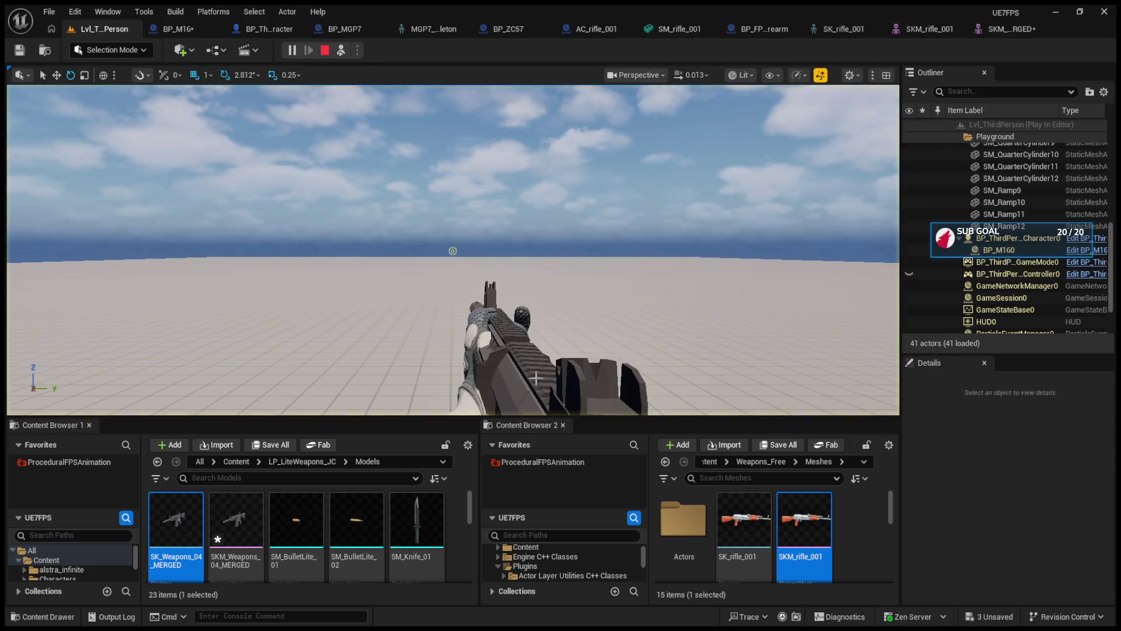
key("F8")
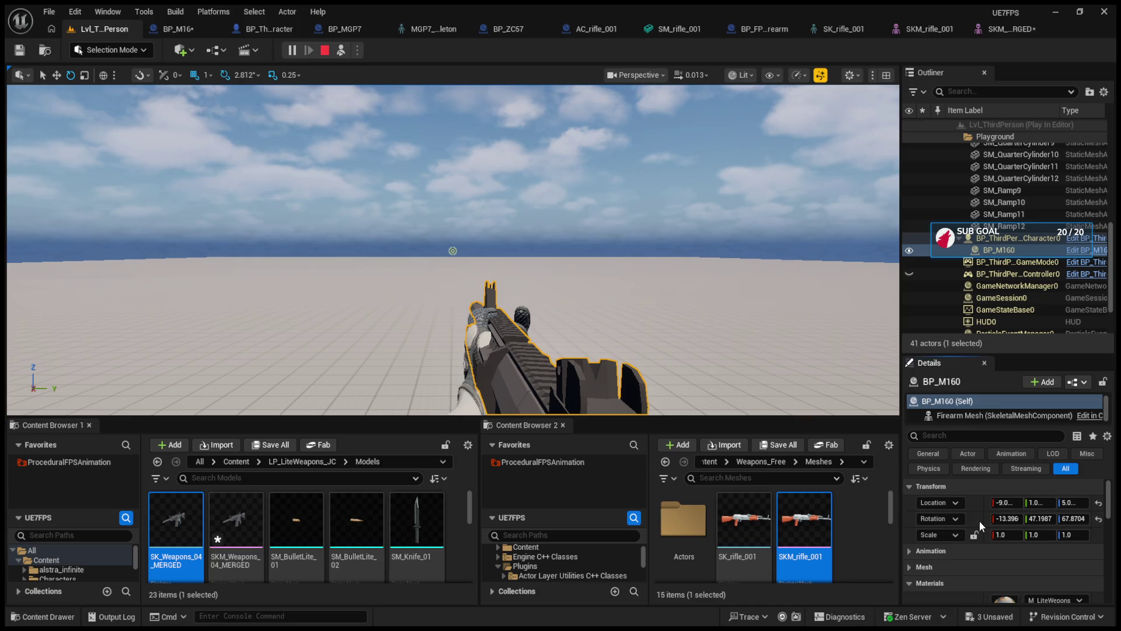
left_click(178, 28)
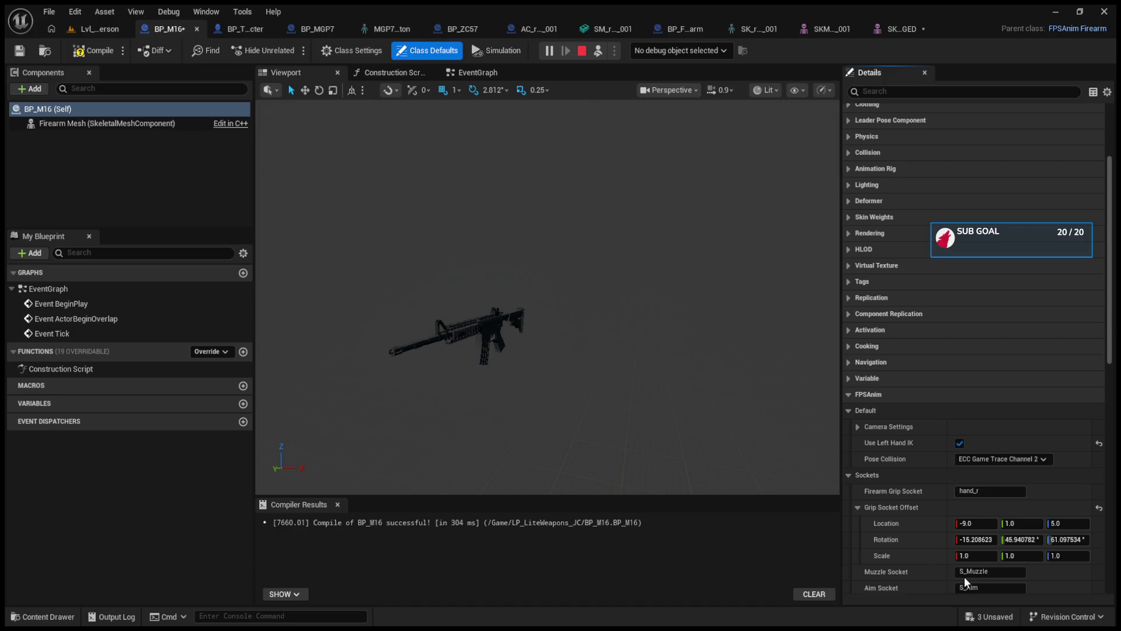
Compile BP_M16 and return to the Lvl_ThirdPerson level tab.
left_click(80, 53)
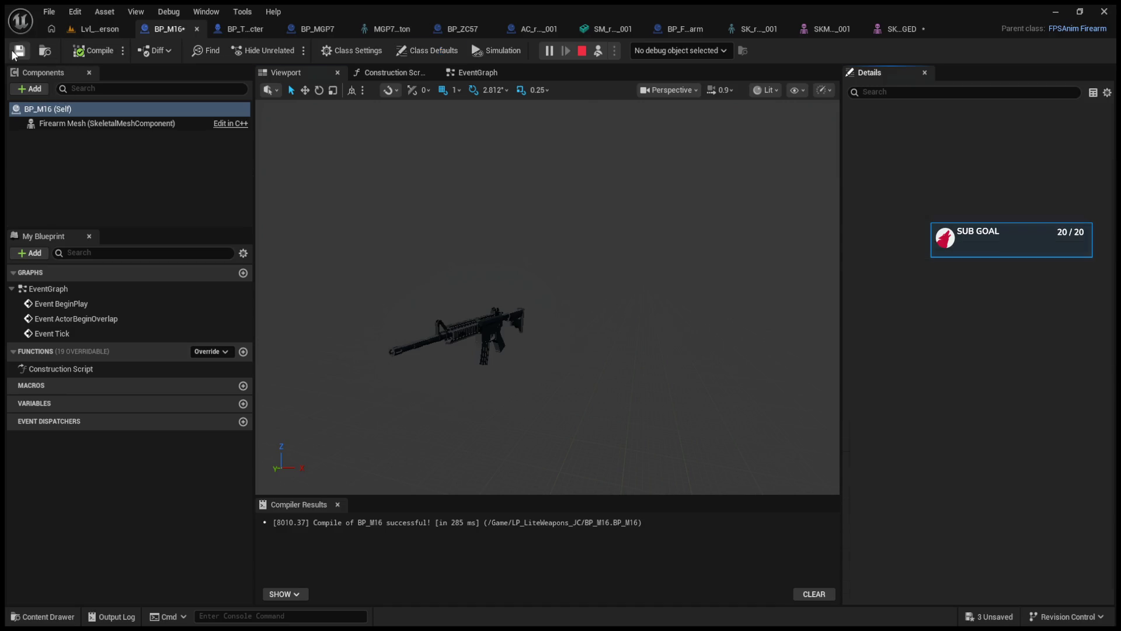
left_click(103, 29)
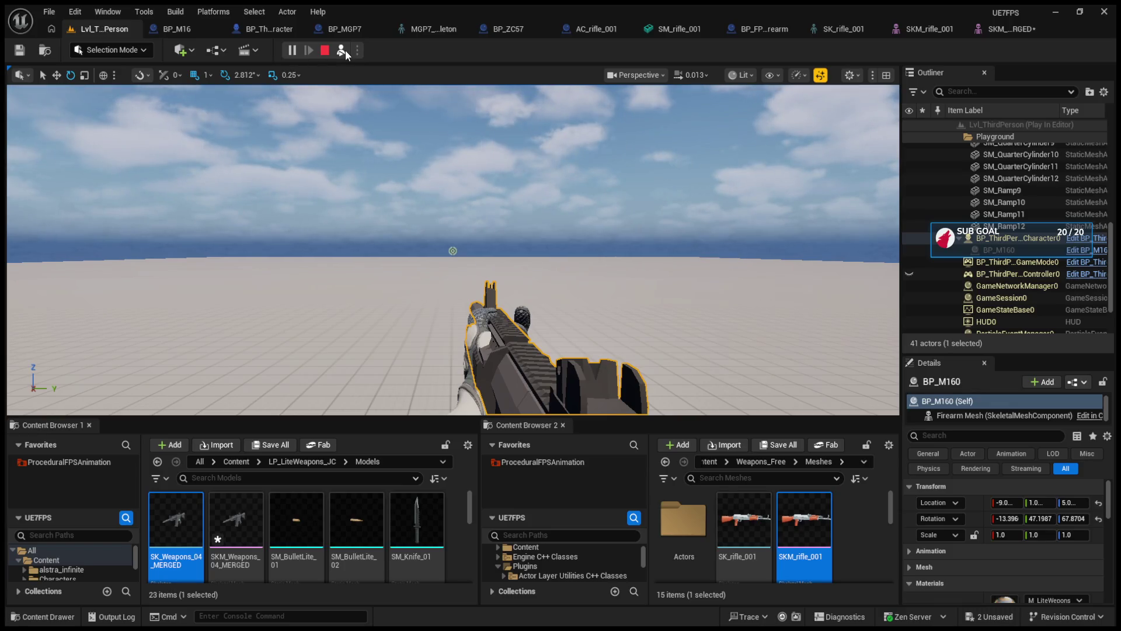
Run and stop four short play tests of the M16, then give the content browsers more room.
left_click(325, 51)
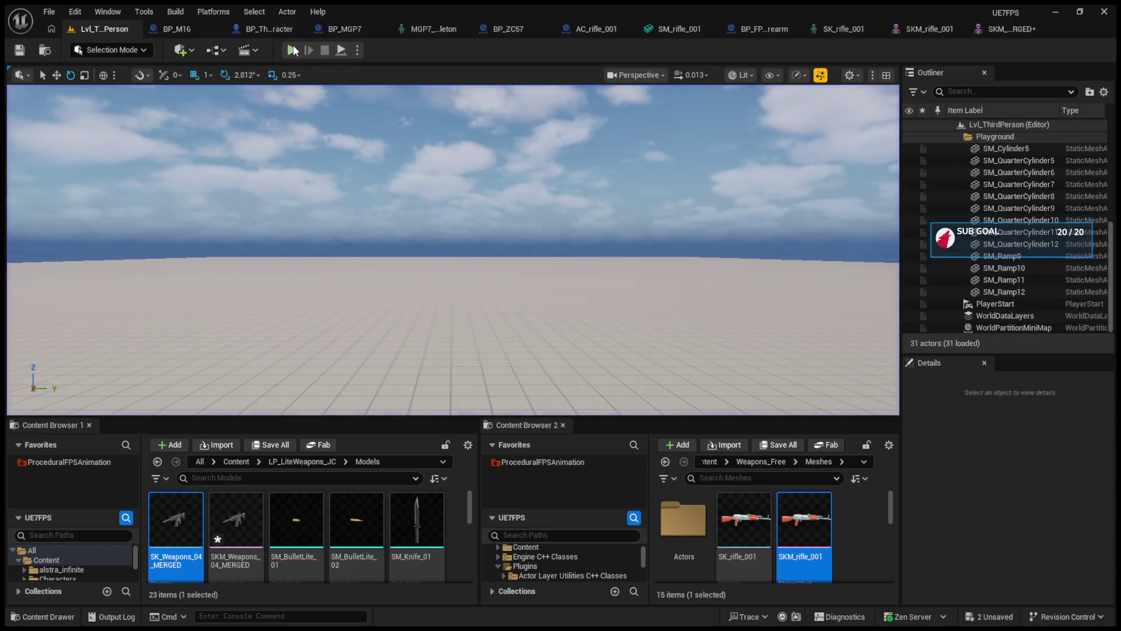
left_click(293, 51)
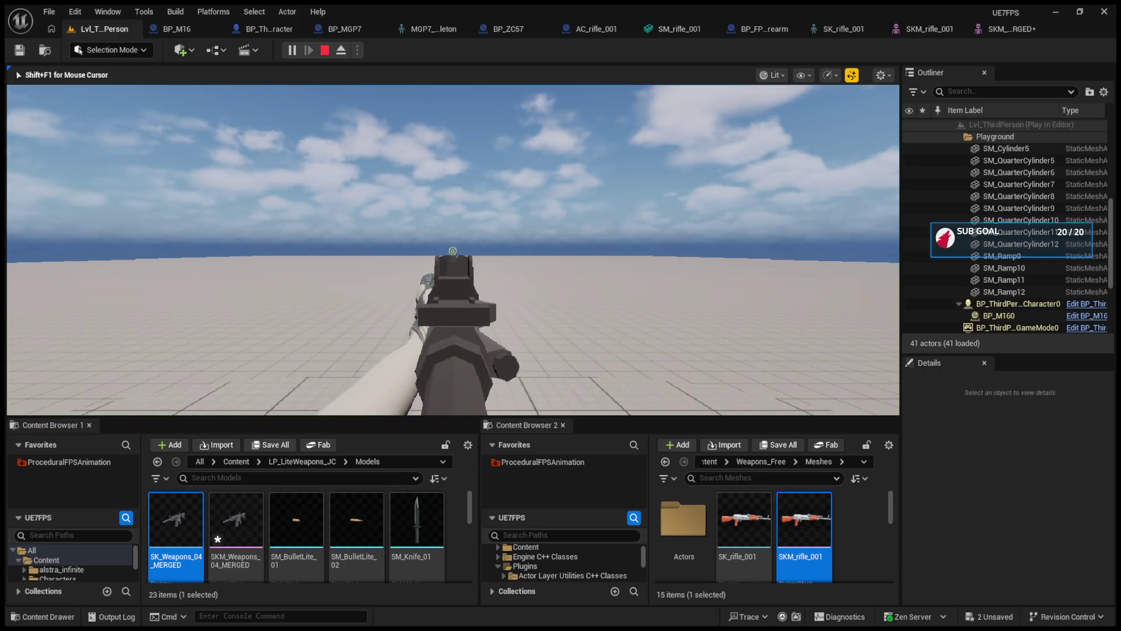
key("Escape")
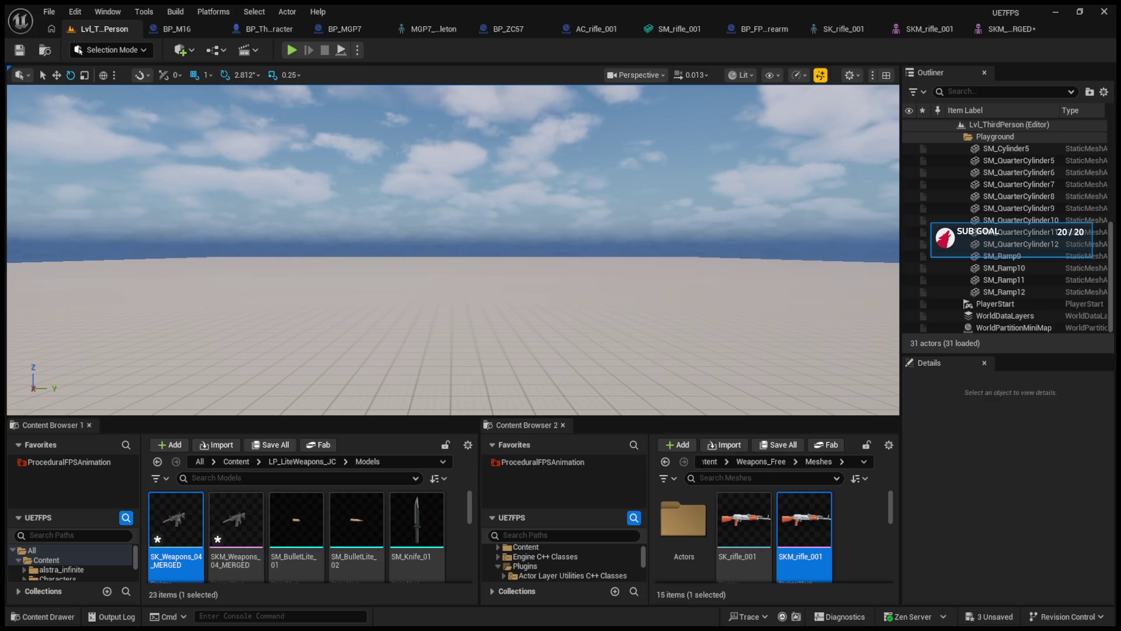
left_click(291, 51)
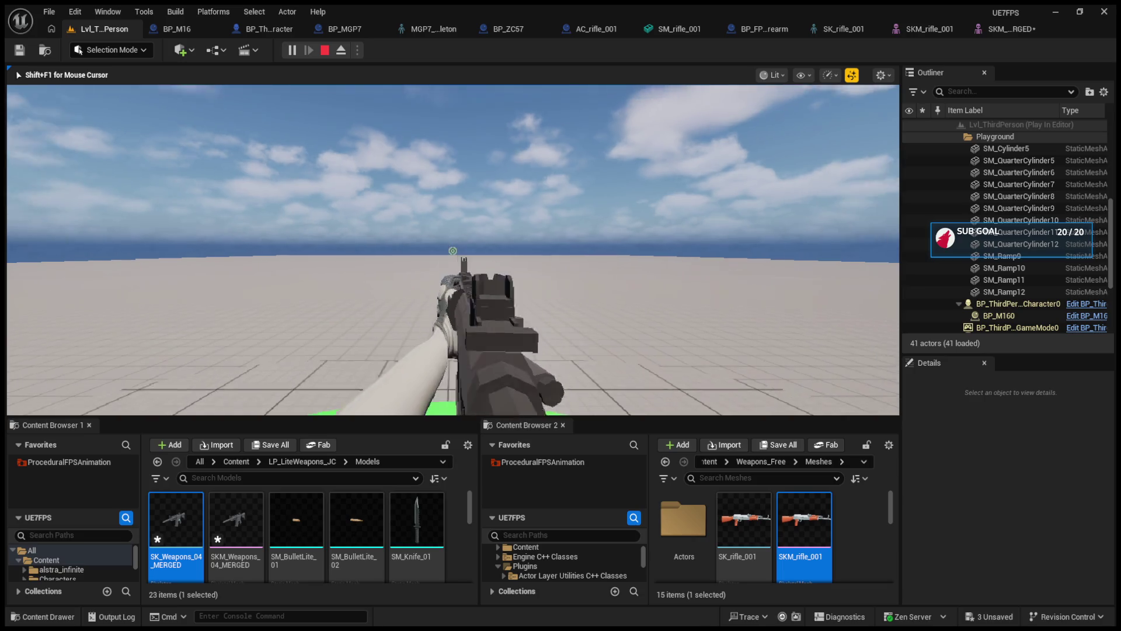
key("Escape")
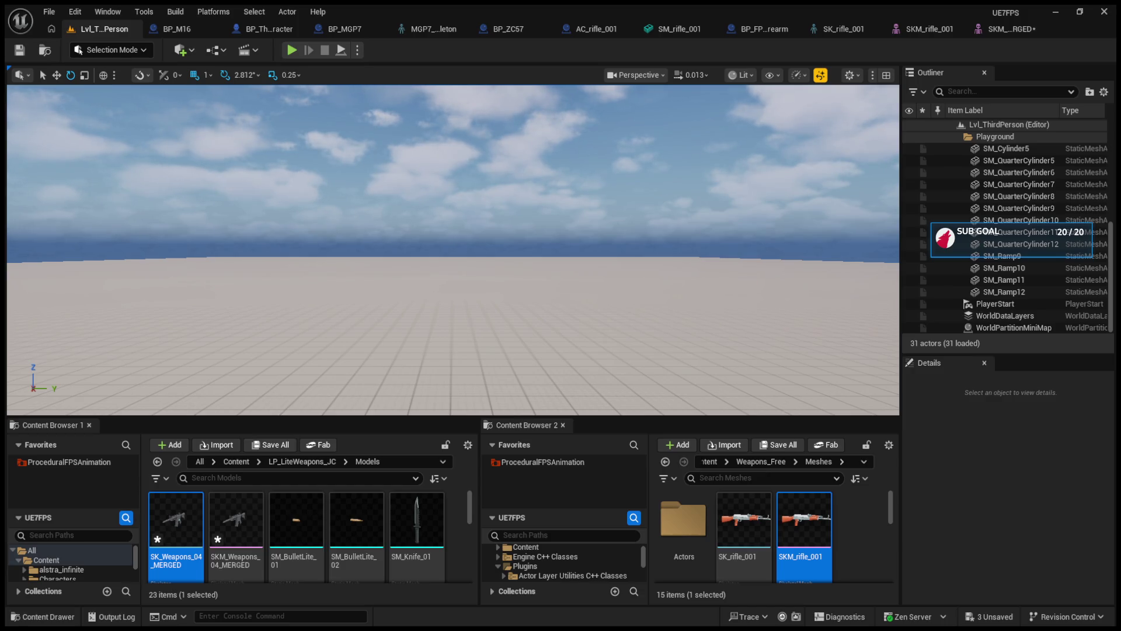
left_click(292, 51)
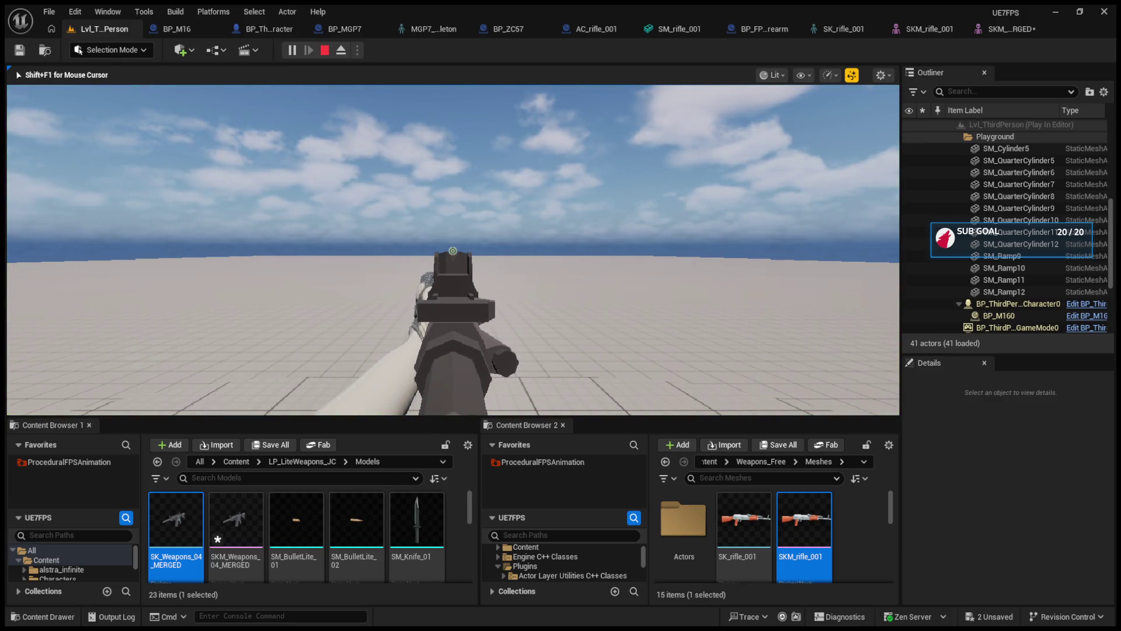
key("Escape")
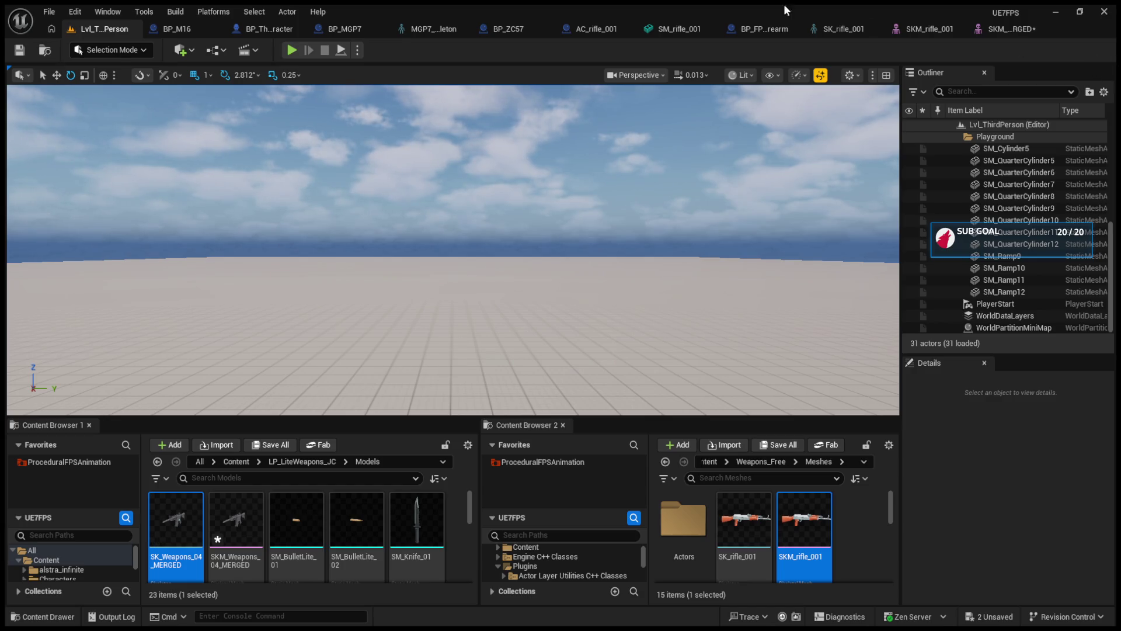
left_click(291, 50)
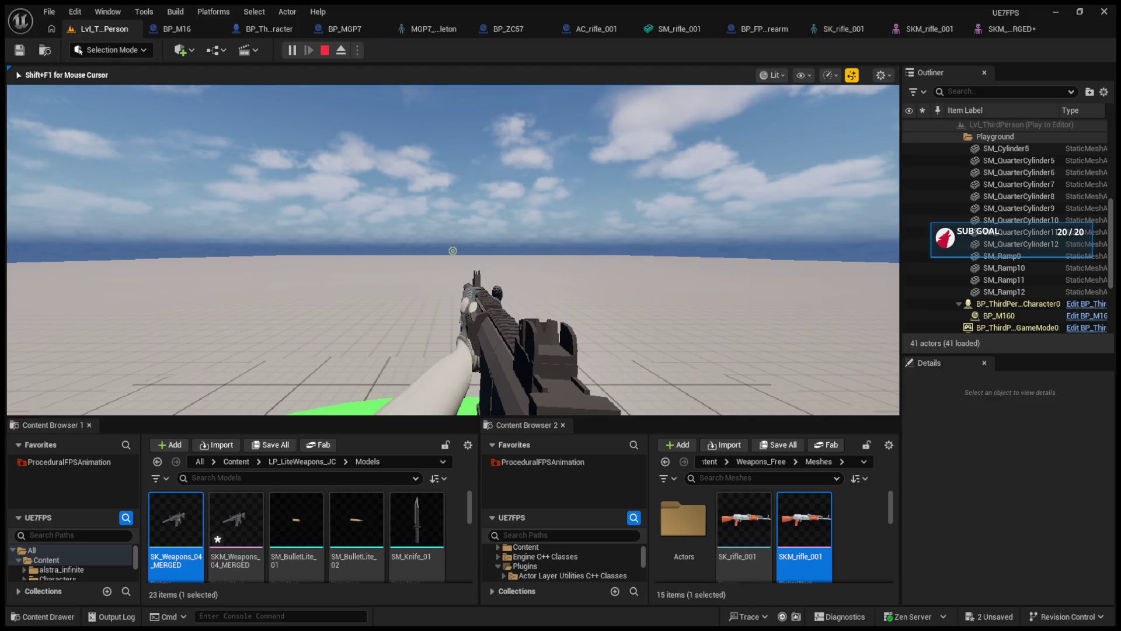
key("Escape")
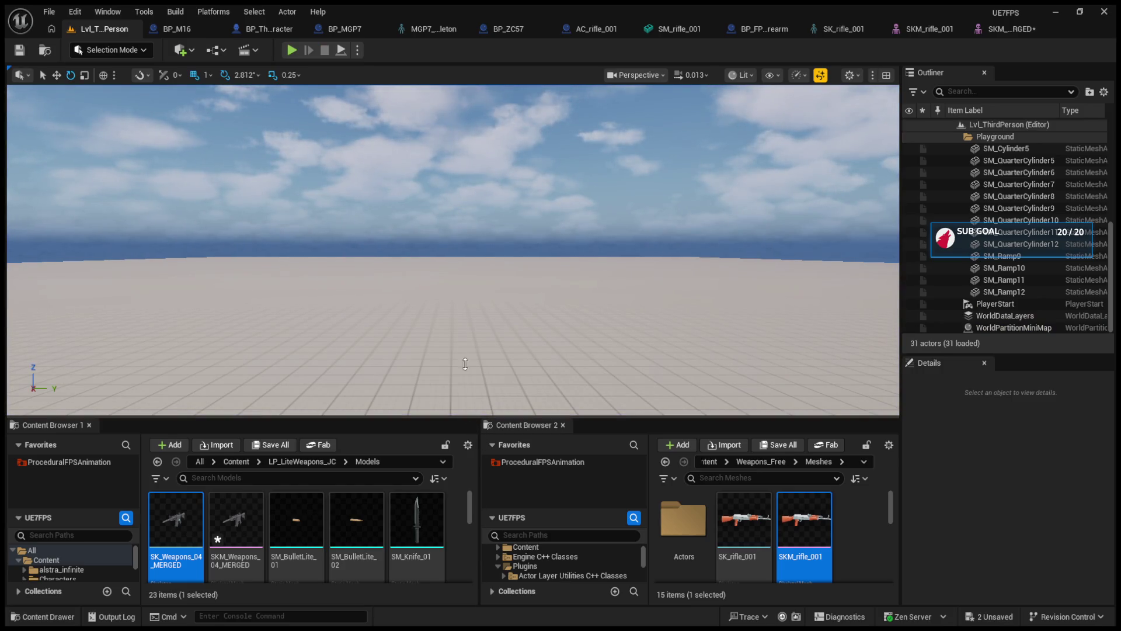
left_click_drag(466, 372, 466, 298)
Browse the project folders down to alstra_infinite/PolyPack-Starter/Shooter-Essentials.
left_click(27, 492)
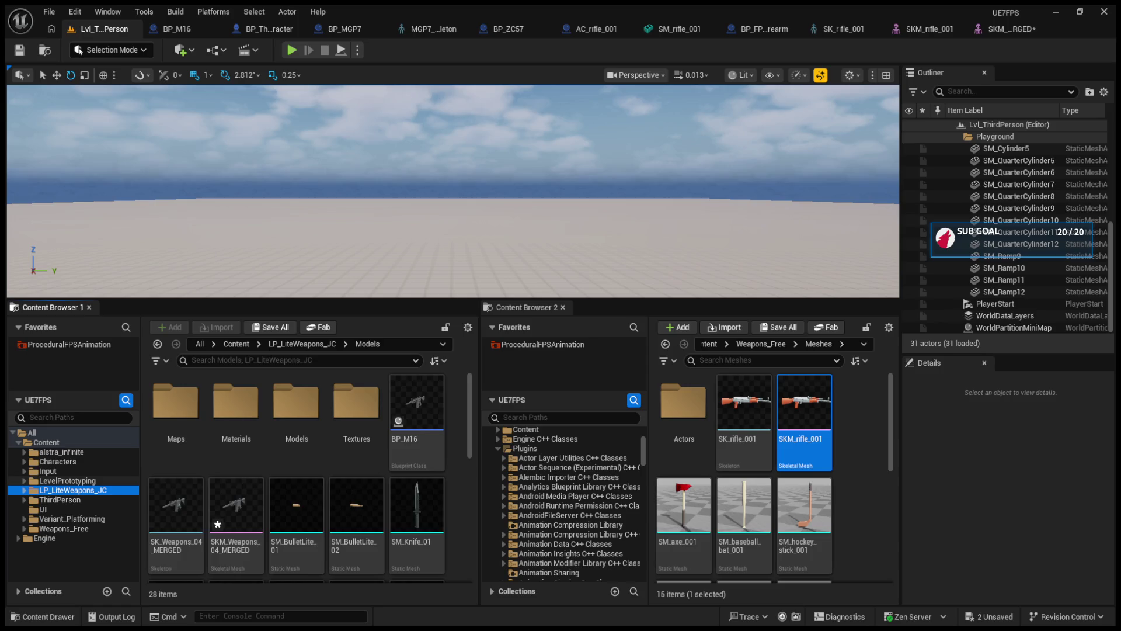
left_click(64, 470)
left_click(64, 459)
left_click(62, 467)
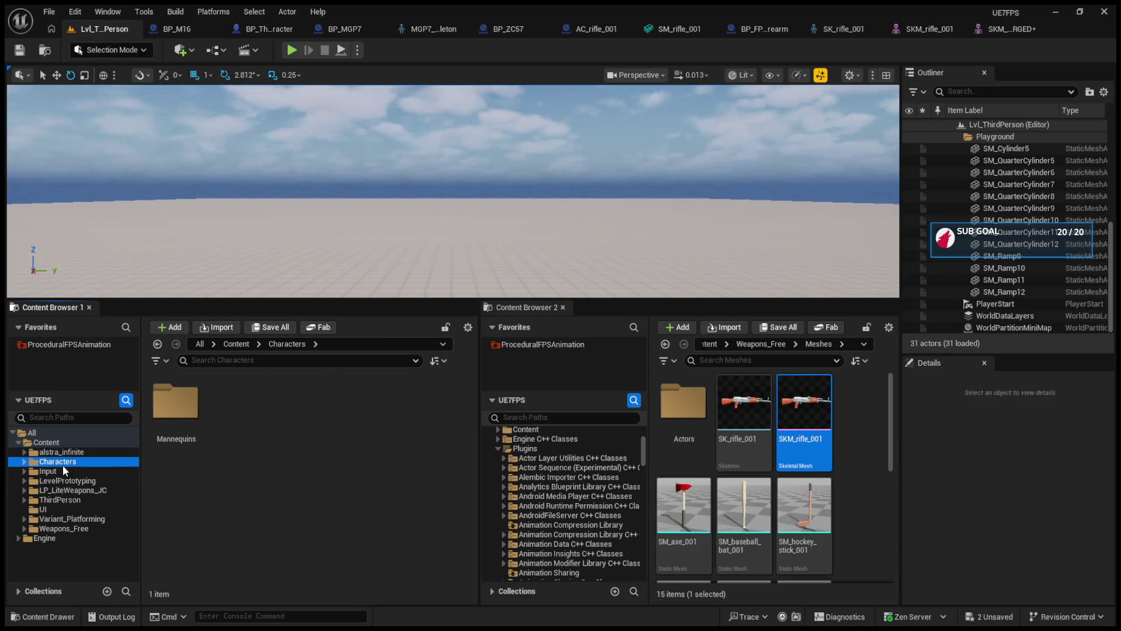
left_click(55, 481)
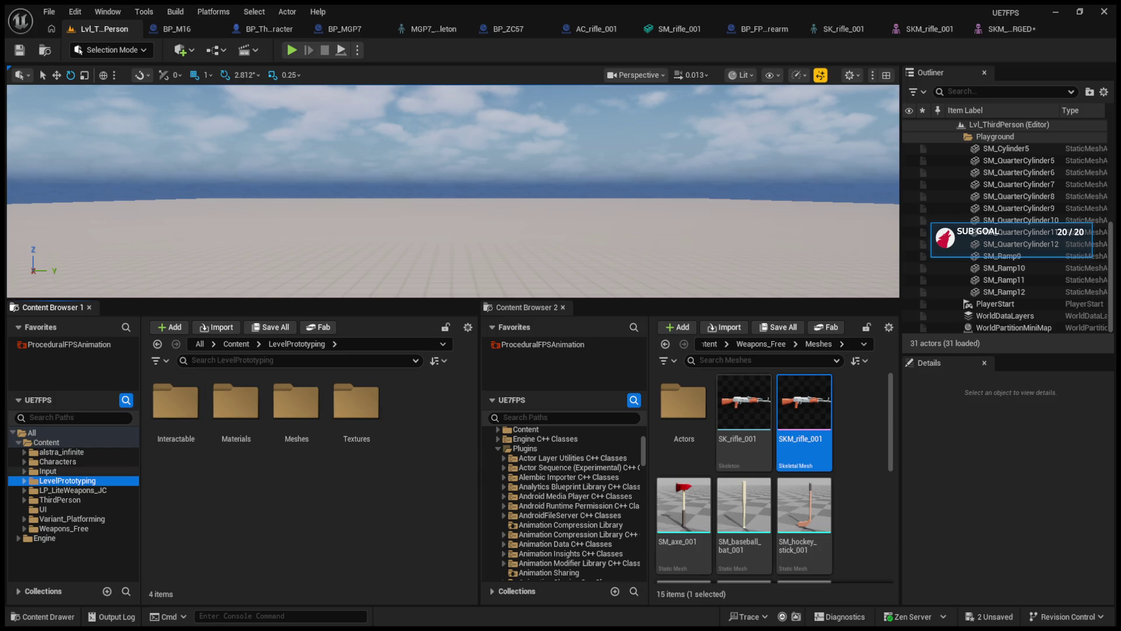
left_click(62, 452)
double_click(161, 424)
double_click(163, 421)
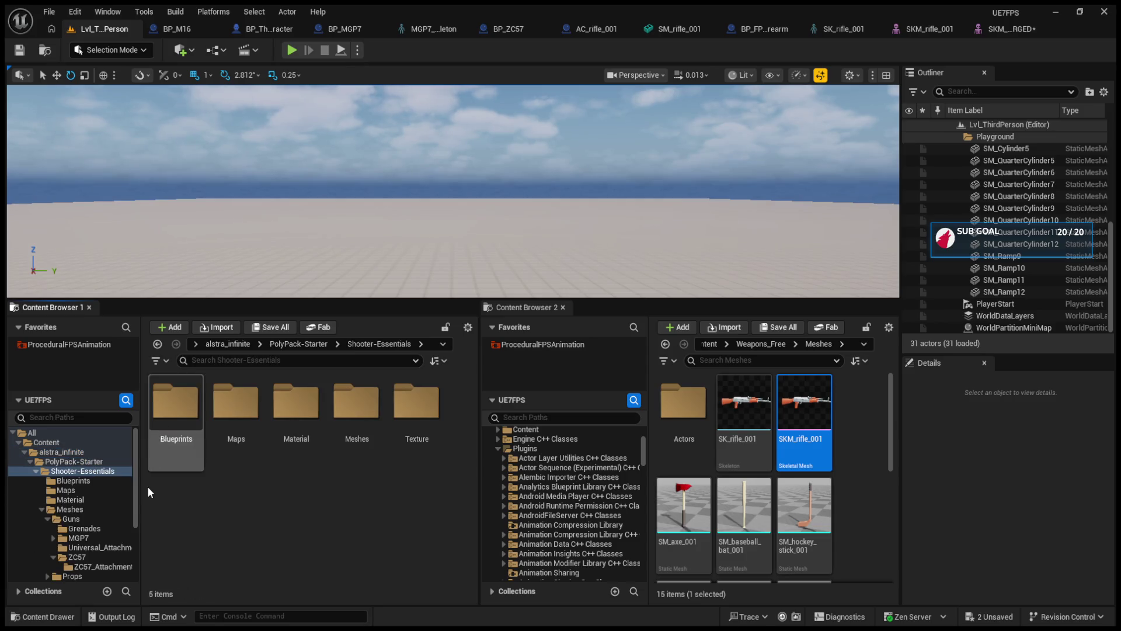
double_click(175, 419)
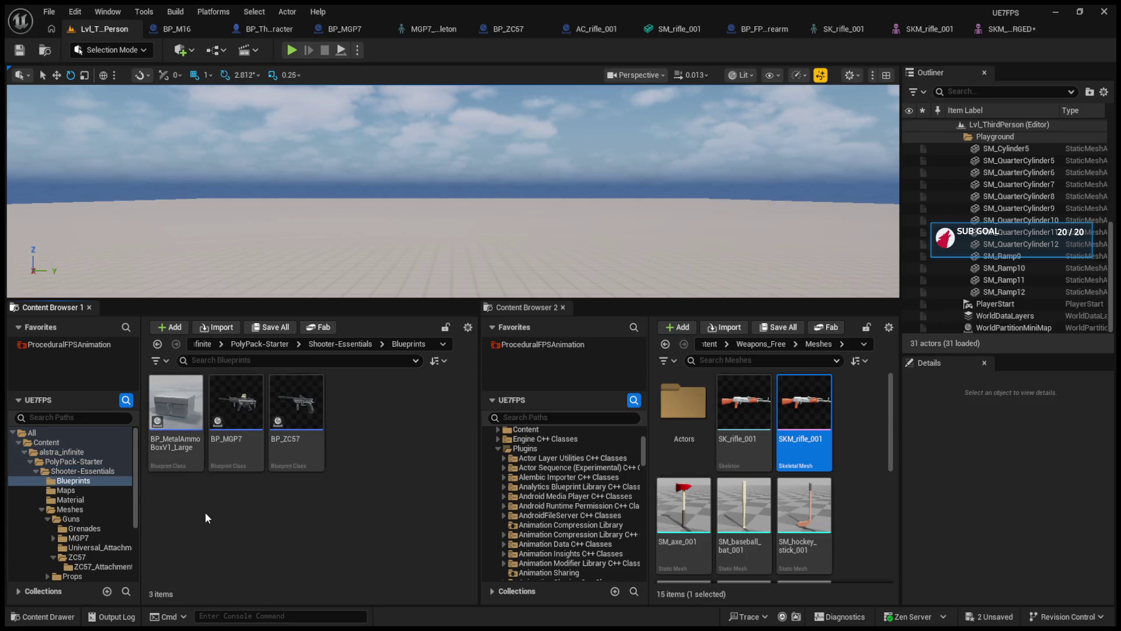
left_click(158, 344)
Go into Meshes > Guns > MGP7 and open SK_MGP7_Rigged for editing.
double_click(350, 442)
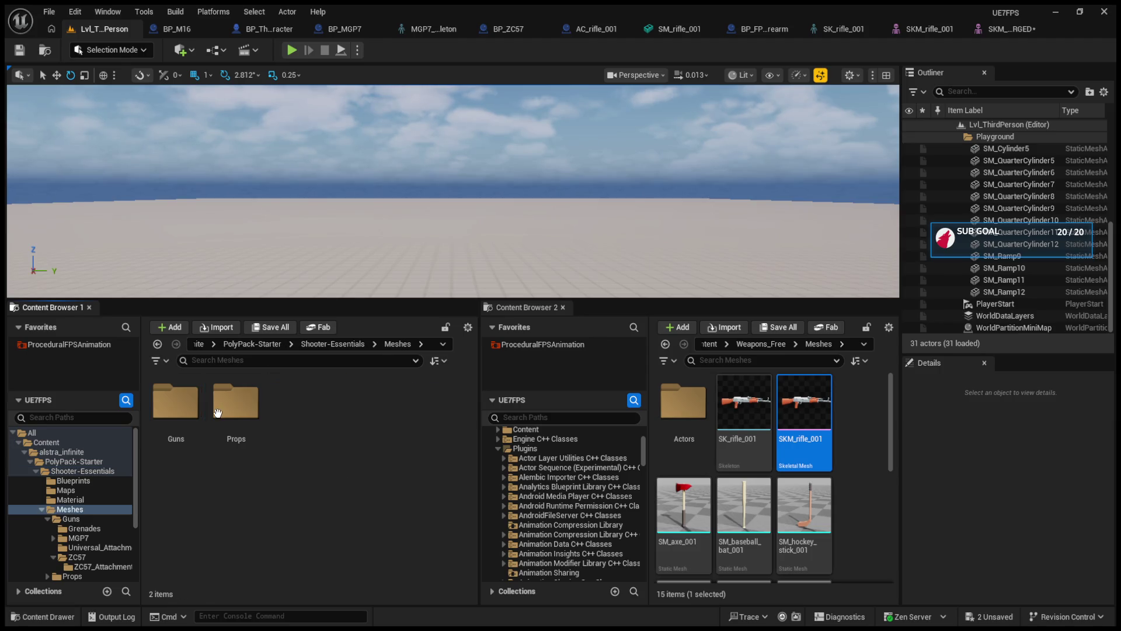
double_click(175, 415)
double_click(245, 450)
left_click(286, 449)
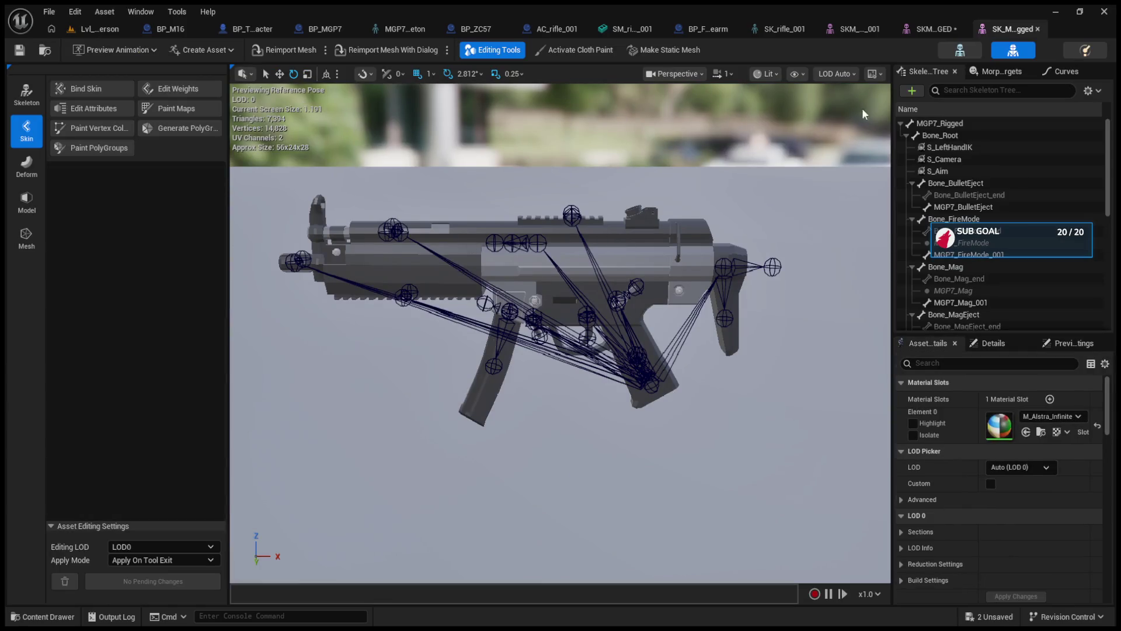
left_click(960, 50)
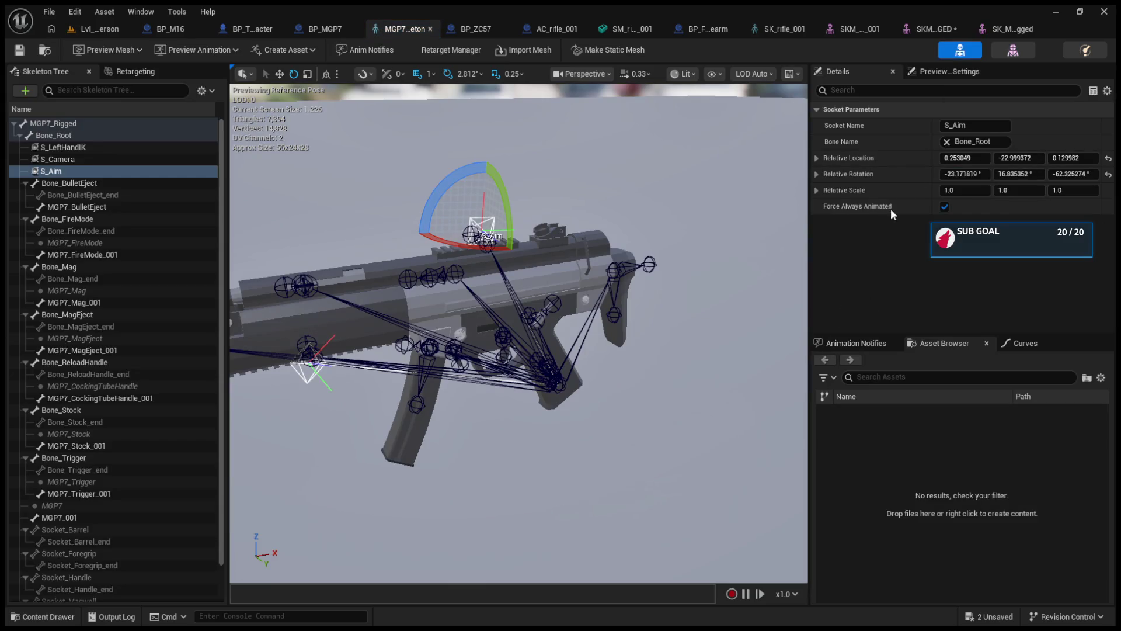
Compare the AK rifle, merged and MGP7 mesh tabs, then open the MGP7 skeleton with S_Aim.
left_click(861, 25)
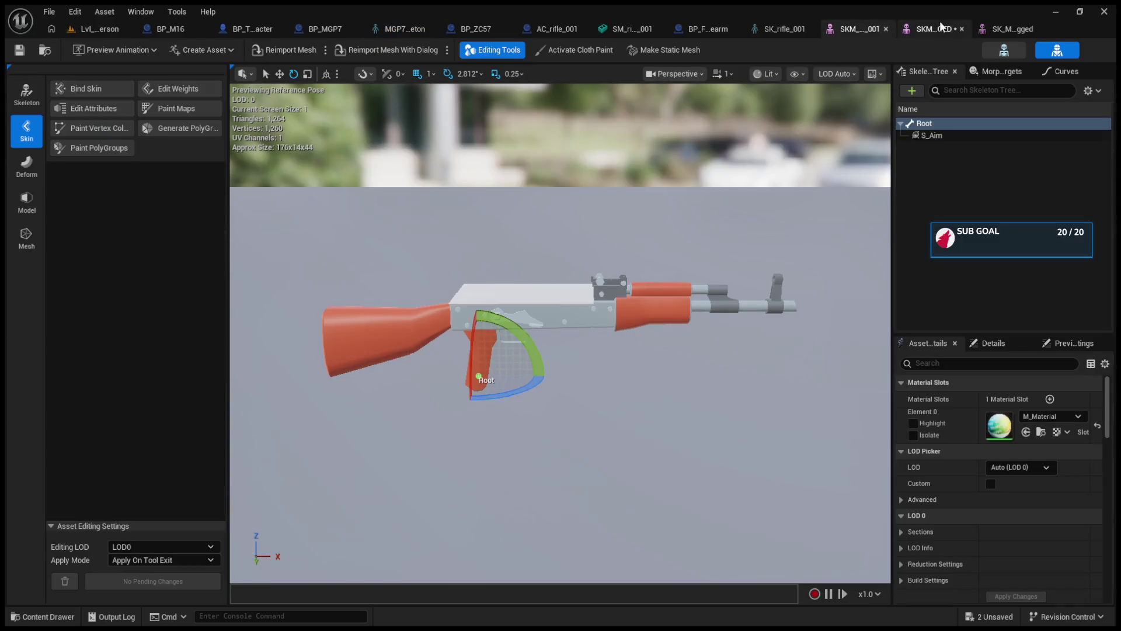
left_click(1004, 28)
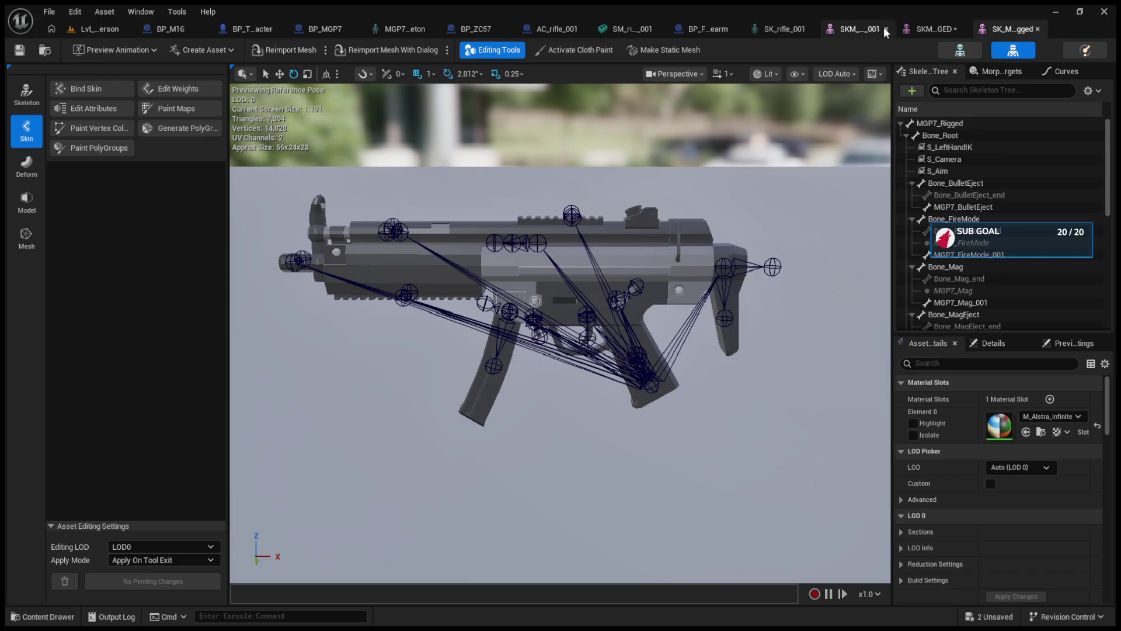
left_click(941, 29)
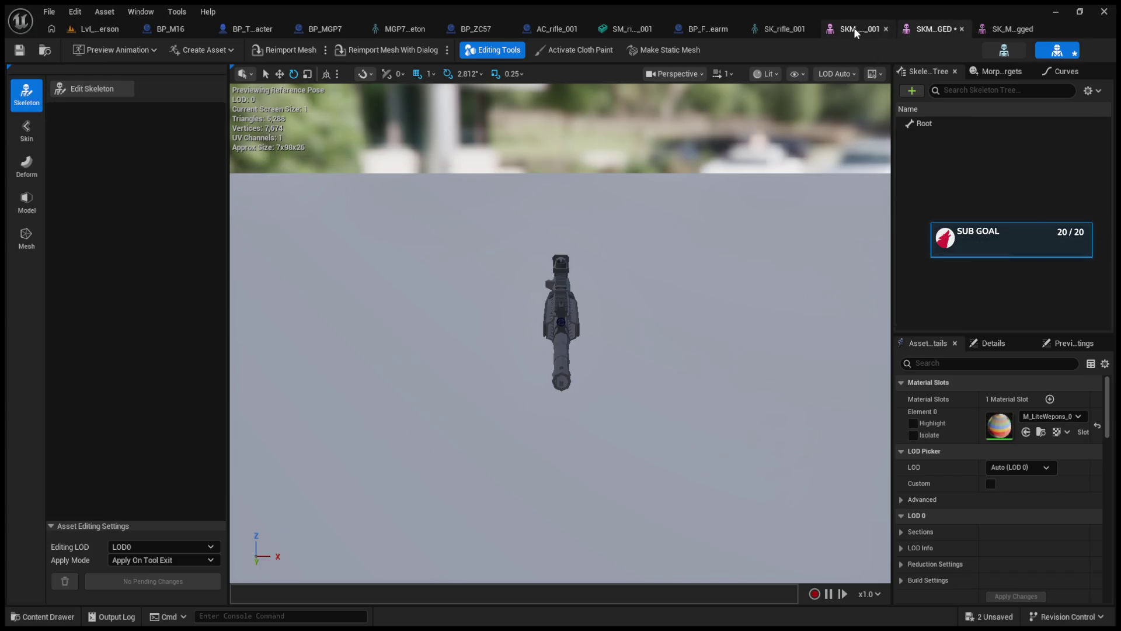
left_click(785, 29)
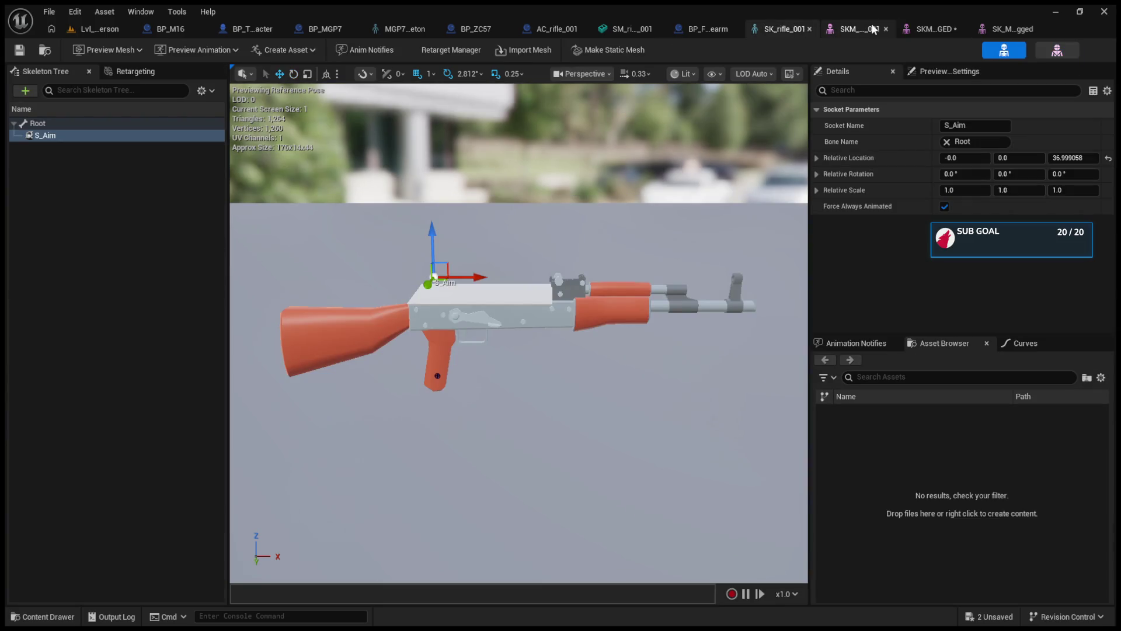
left_click(1009, 28)
left_click(960, 50)
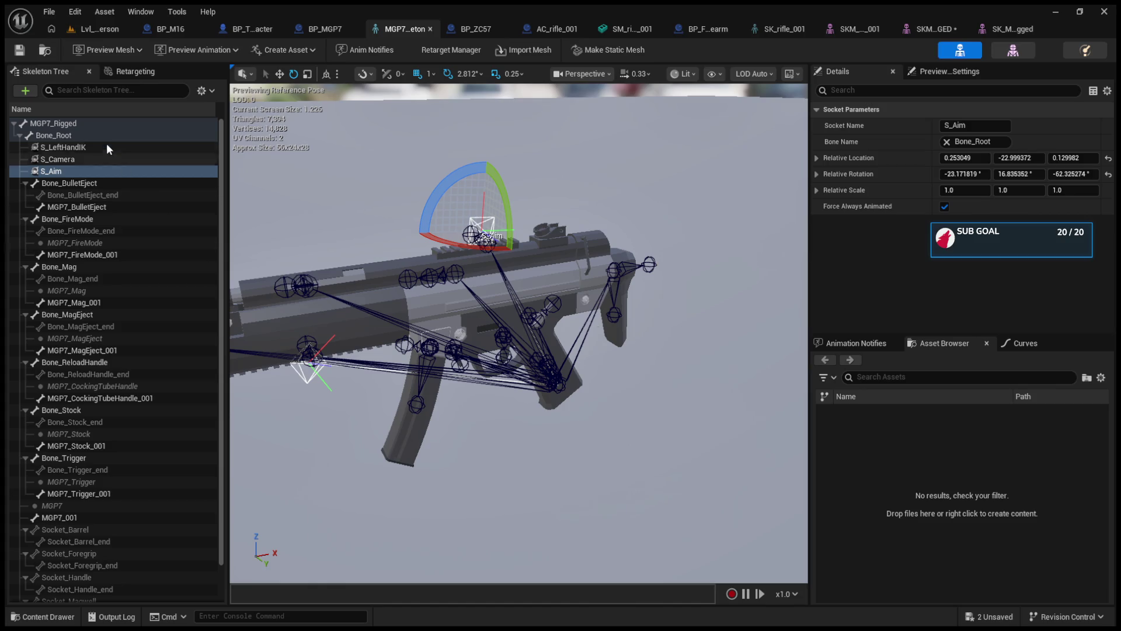
Inspect the MGP7 skeleton's sockets and delete the S_Camera socket.
left_click(97, 125)
left_click(97, 135)
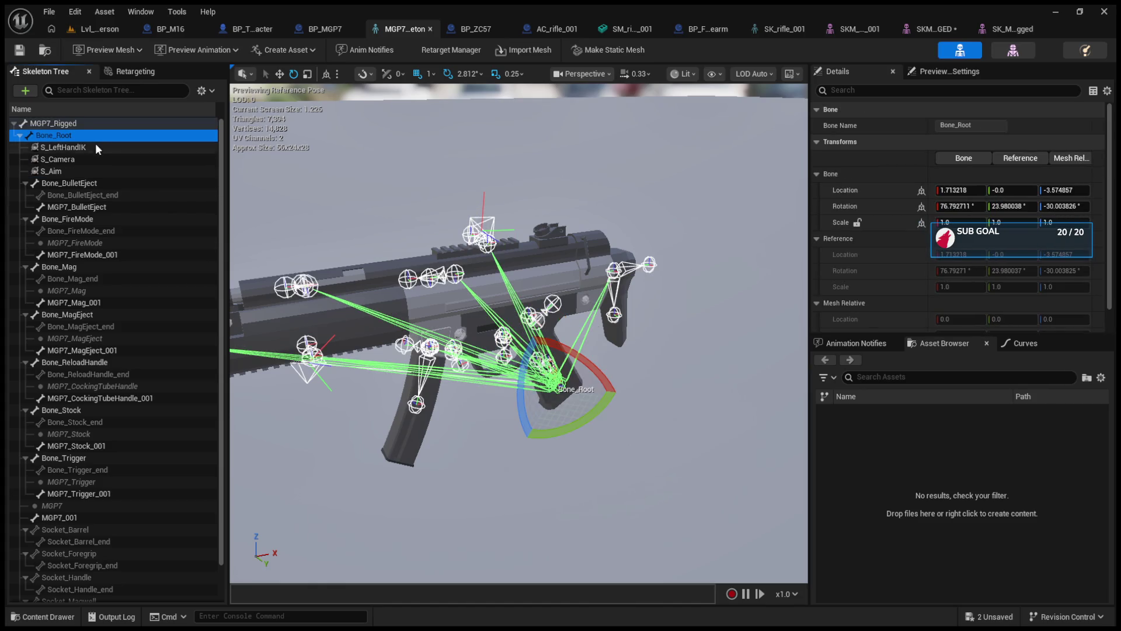
left_click(93, 147)
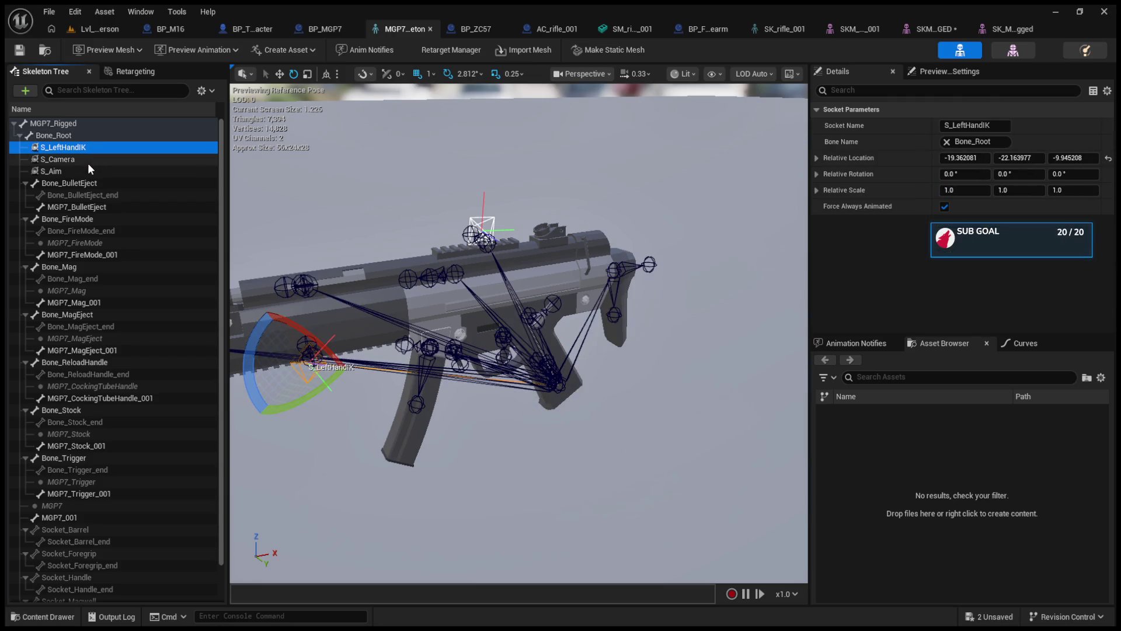
left_click(88, 163)
left_click(80, 171)
left_click(86, 163)
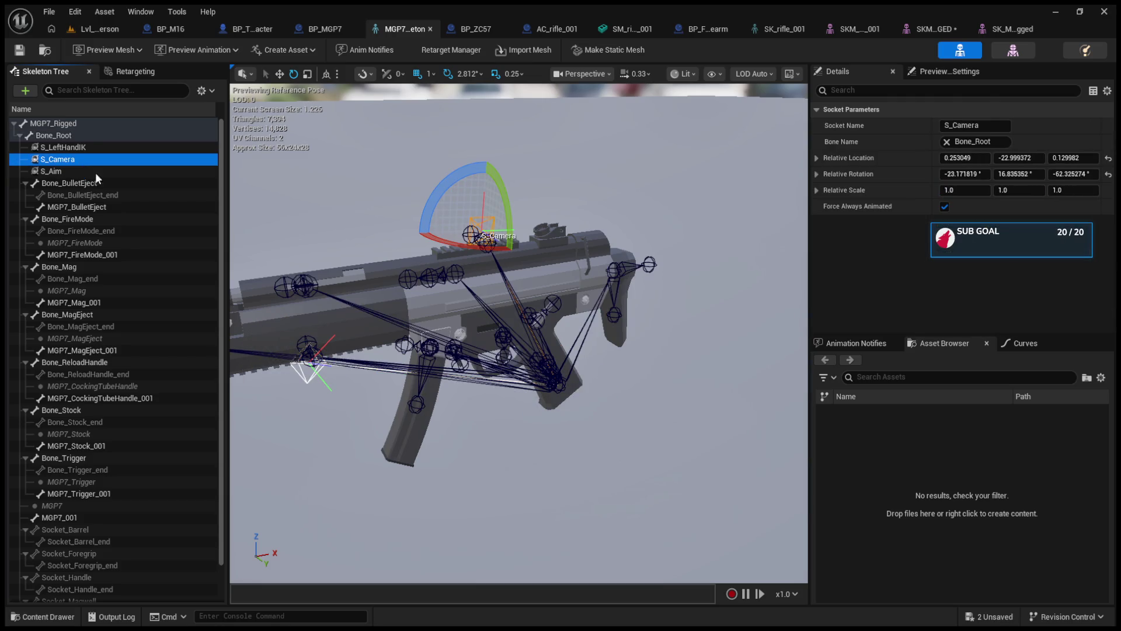
key("Delete")
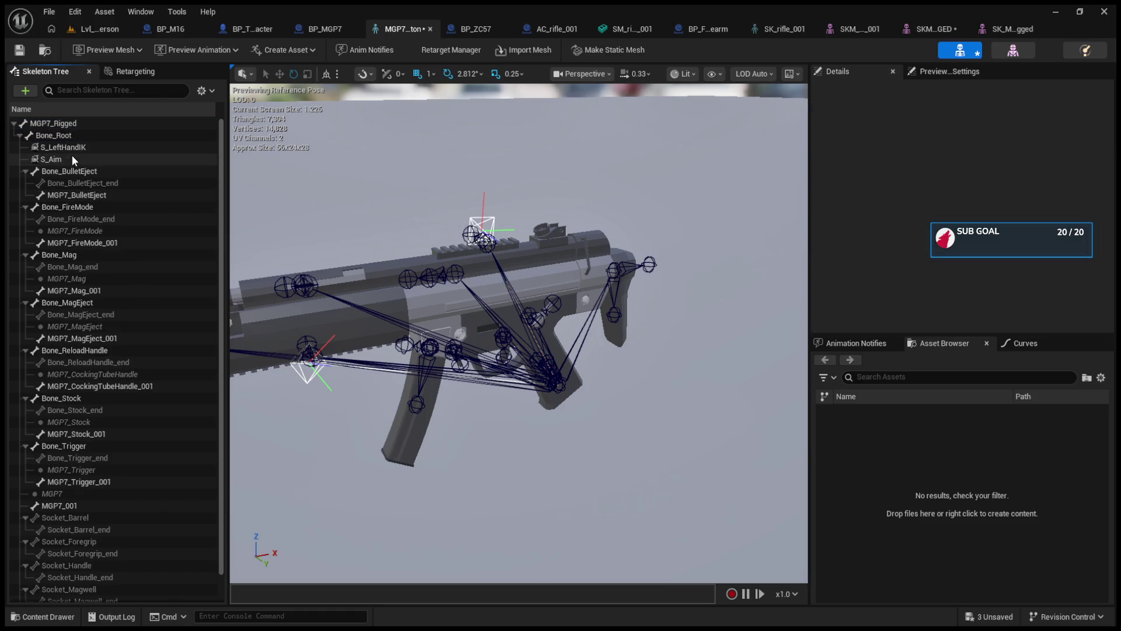
Reparent S_Aim directly under MGP7_Rigged and raise it along its up axis.
left_click(71, 158)
left_click_drag(60, 124, 60, 124)
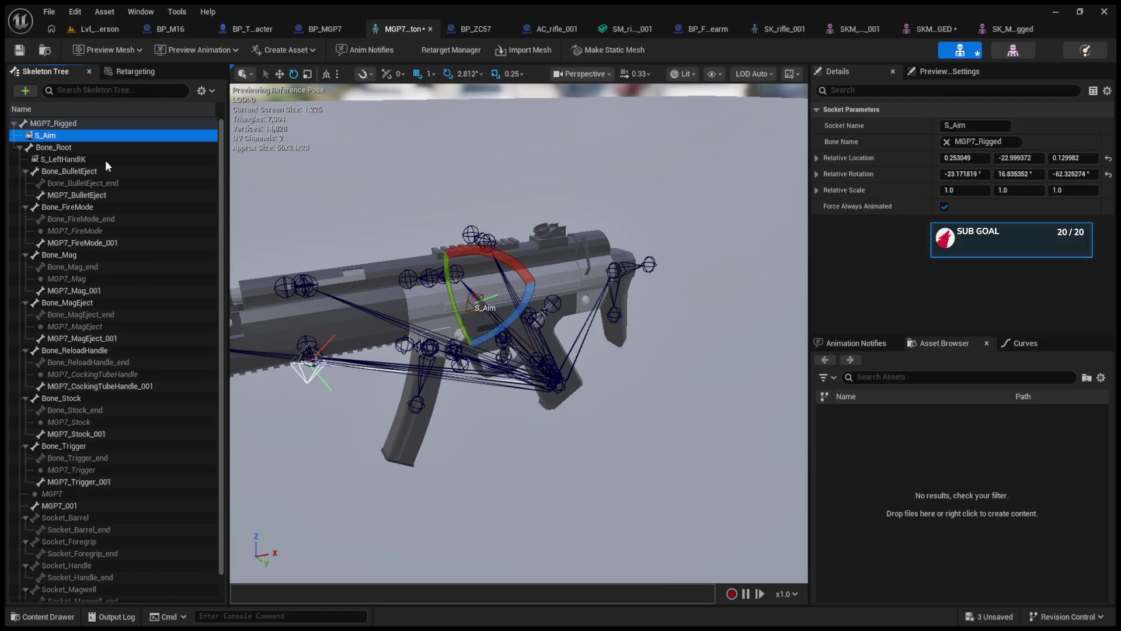
key("w")
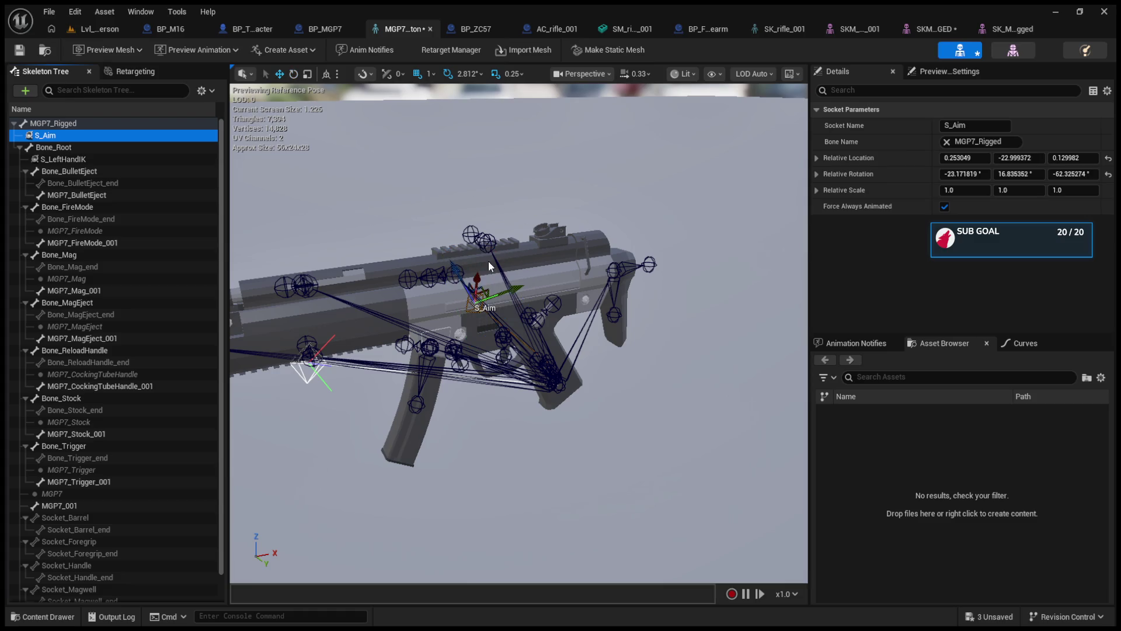
mouse_move(462, 263)
left_mouse_down()
mouse_move(428, 225)
mouse_move(479, 230)
left_mouse_up()
key("f")
Set the S_Aim socket's relative location to 0, 0, 0.
left_click(969, 160)
type("0")
key("Return")
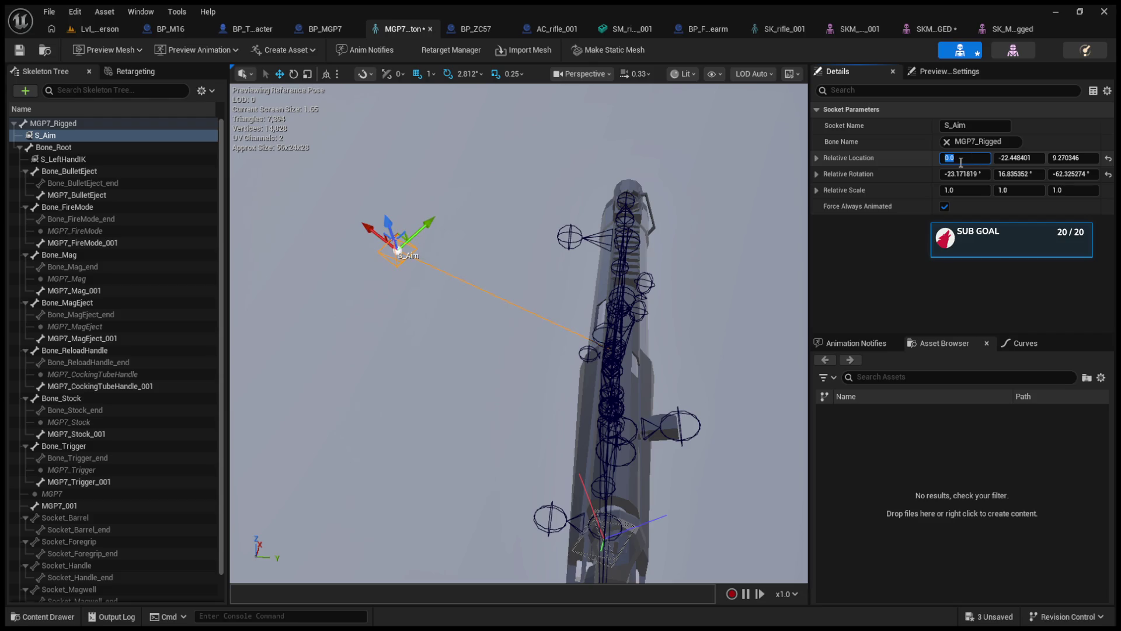
left_click(1037, 157)
type("0")
key("Return")
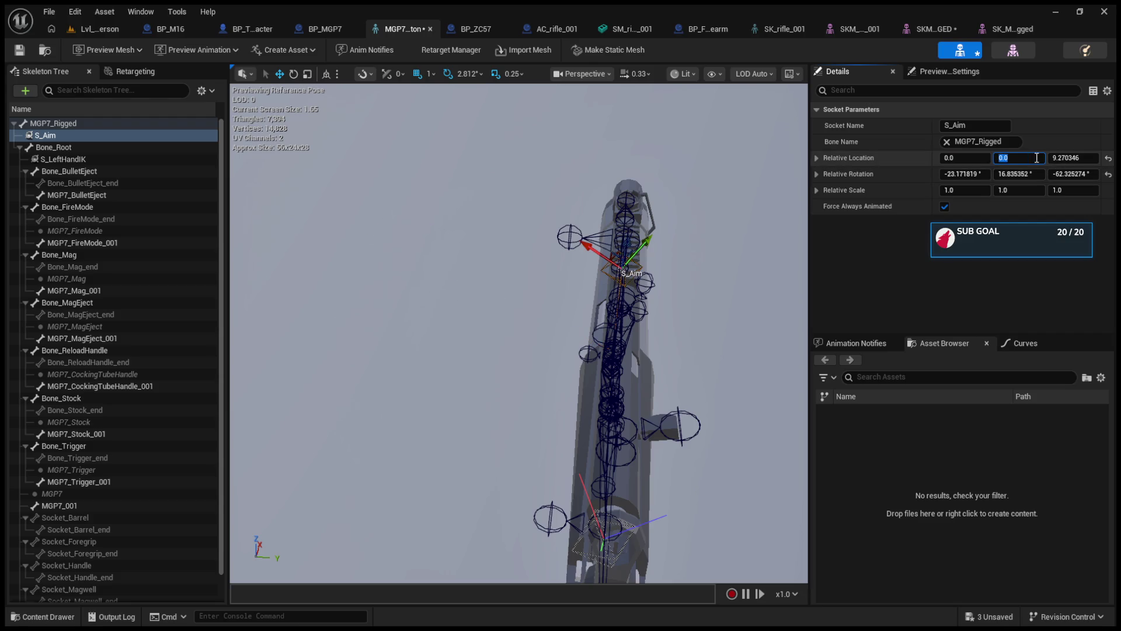
left_click(1078, 159)
type("0")
key("Return")
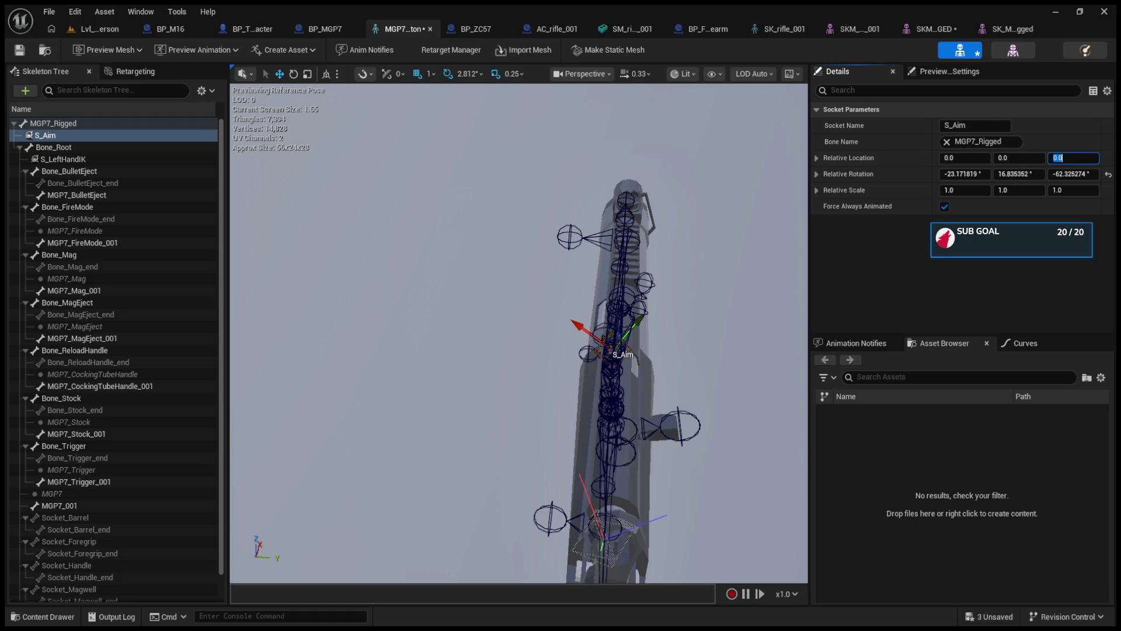
Raise S_Aim to the top of the gun, about -9.03, 1.01, 16.82, and save the skeleton.
mouse_move(519, 333)
left_mouse_down()
mouse_move(444, 327)
mouse_move(733, 381)
left_mouse_up()
left_click_drag(524, 325, 495, 158)
key("f")
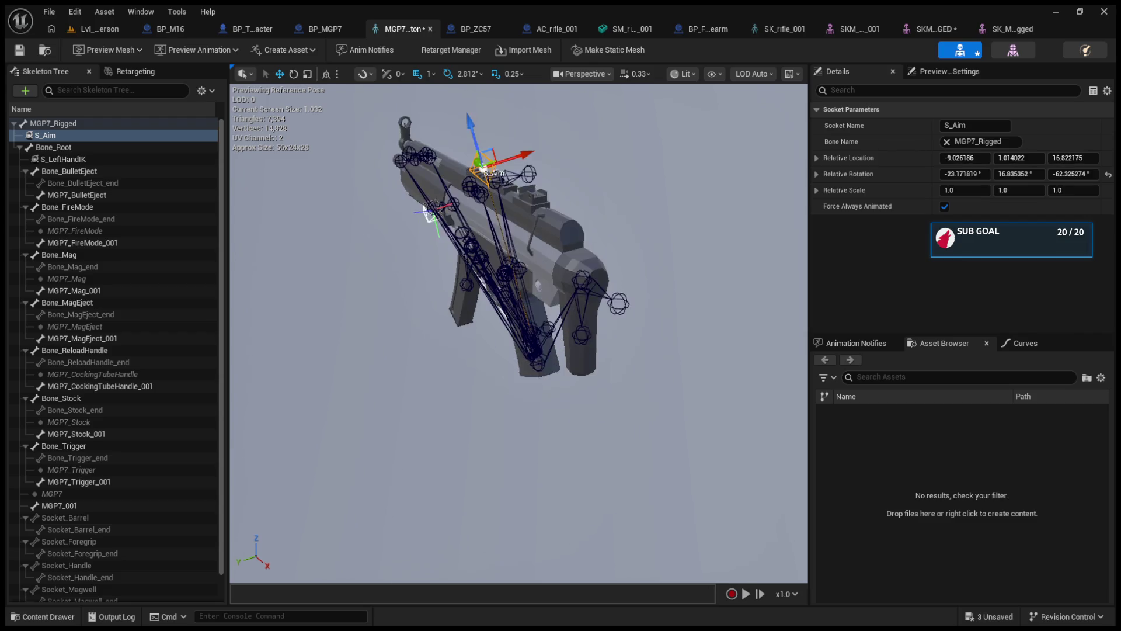
key("e")
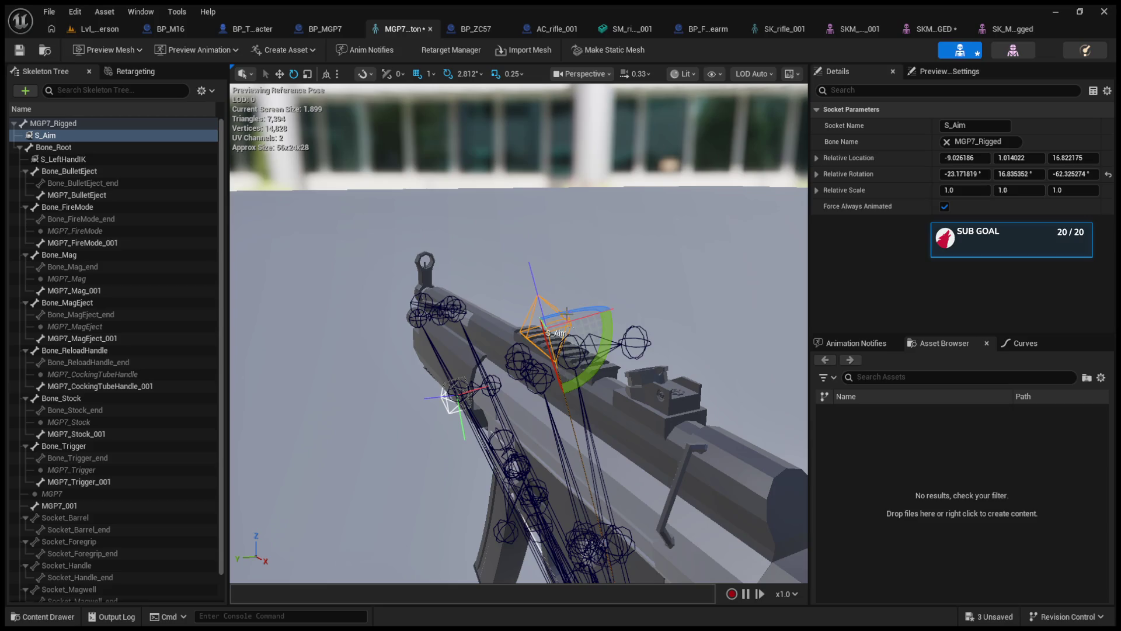
left_click(653, 315)
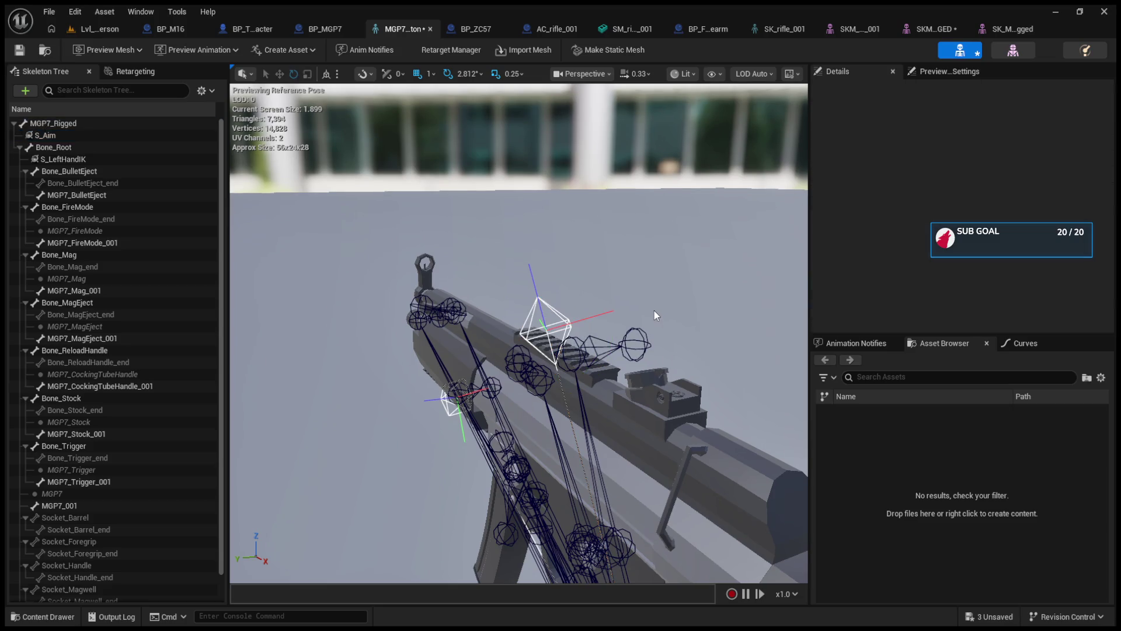
key("f")
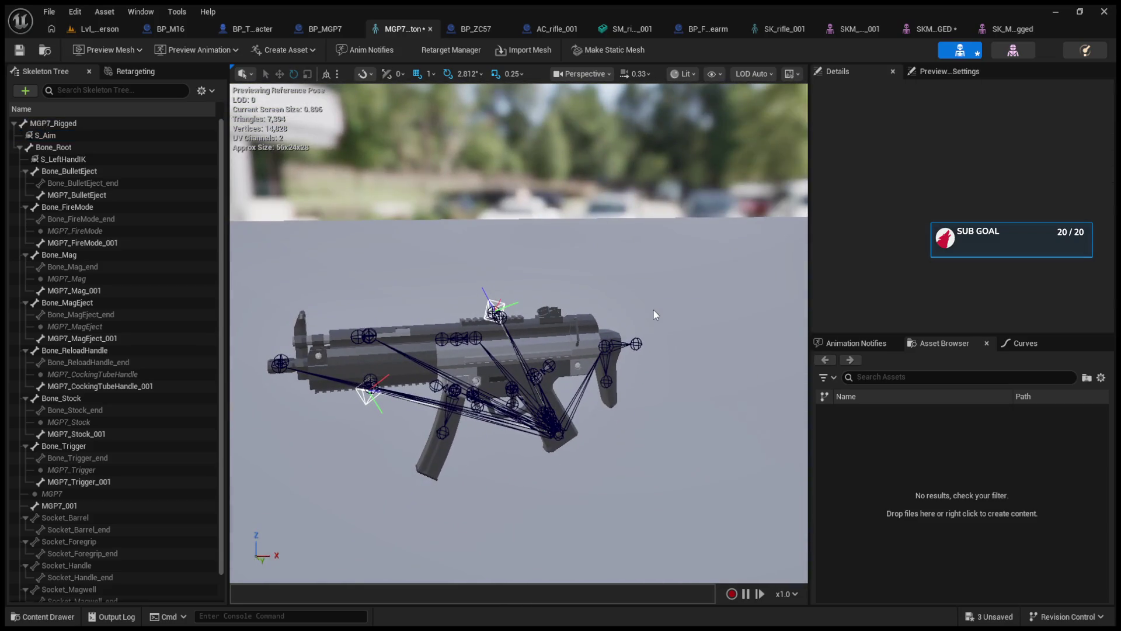
left_click(19, 50)
In BP_M16, set the Skeletal Mesh Asset to SK_MGP7_Rigged.
left_click(179, 35)
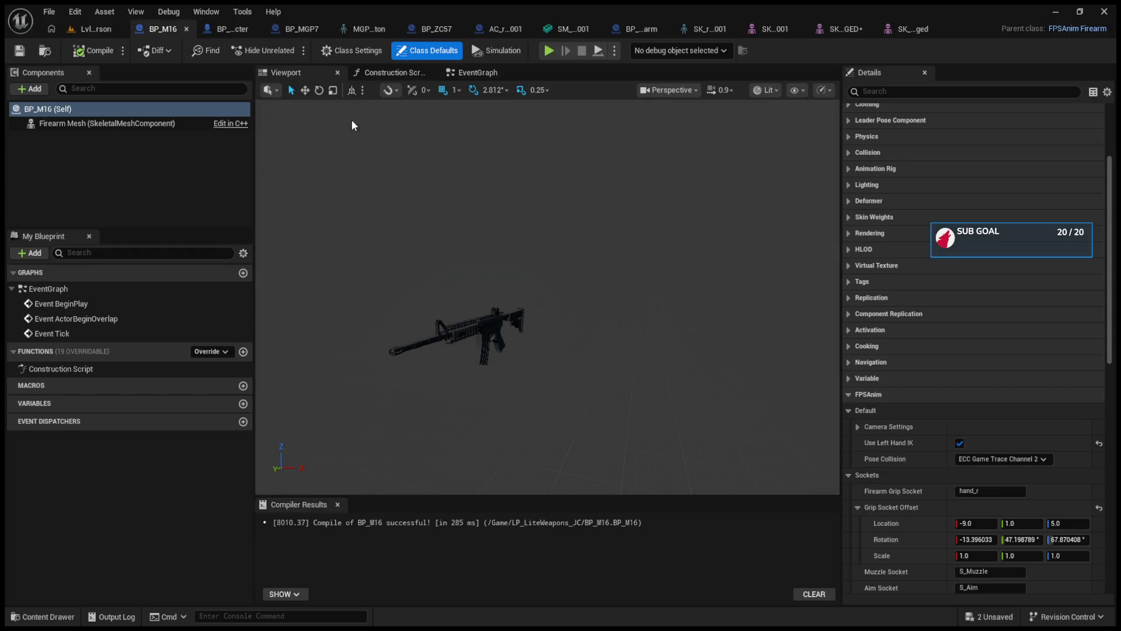
left_click(71, 113)
scroll(850, 393, "up", 3)
scroll(850, 190, "up", 2)
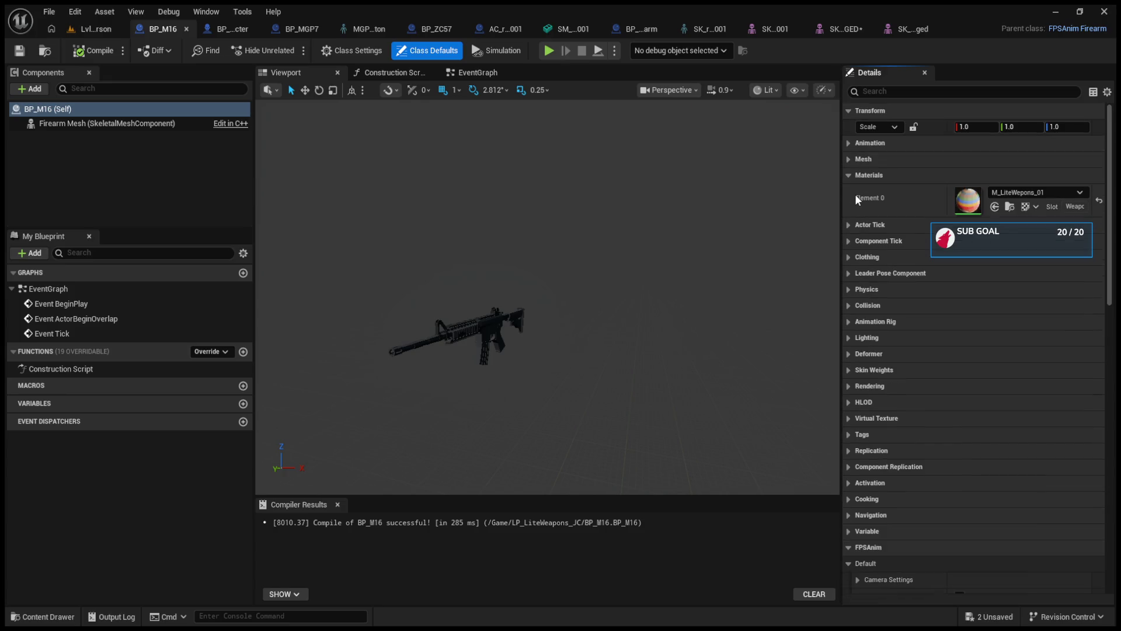
left_click(849, 160)
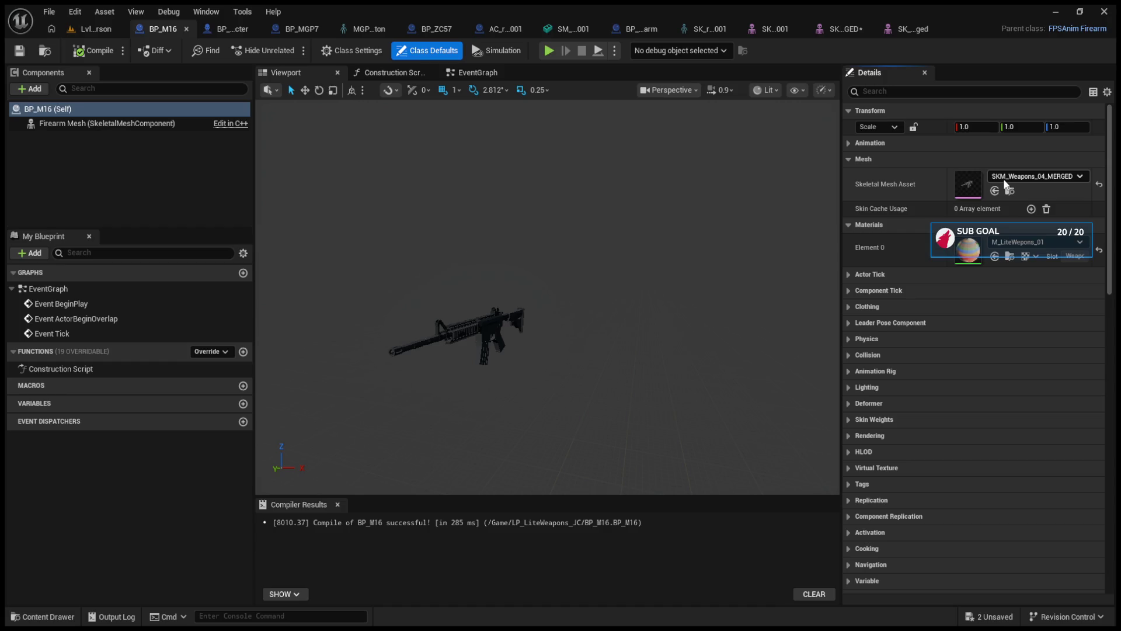
left_click(994, 190)
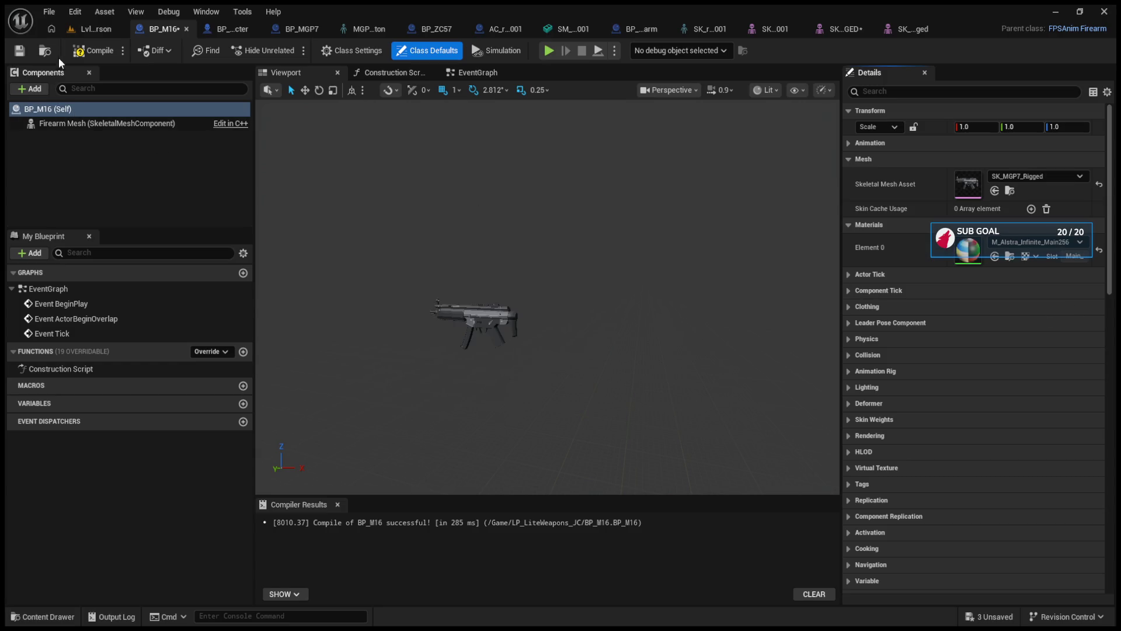
Play-test with the MGP7 mesh, then undo back to SKM_Weapons_04_MERGED.
left_click(89, 30)
left_click(285, 50)
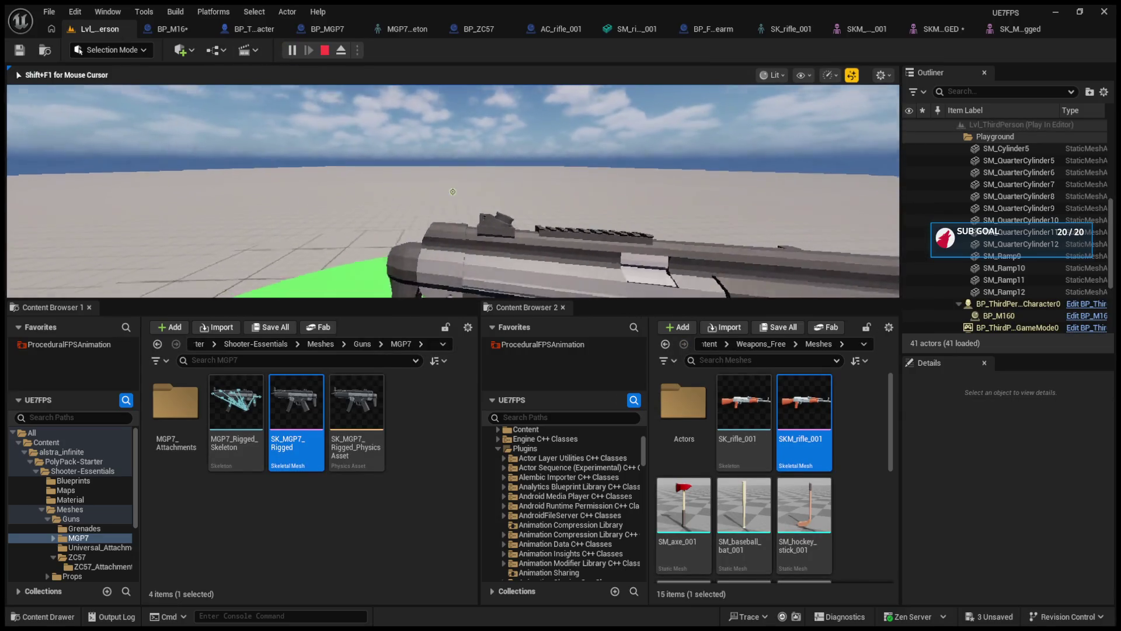
key("Escape")
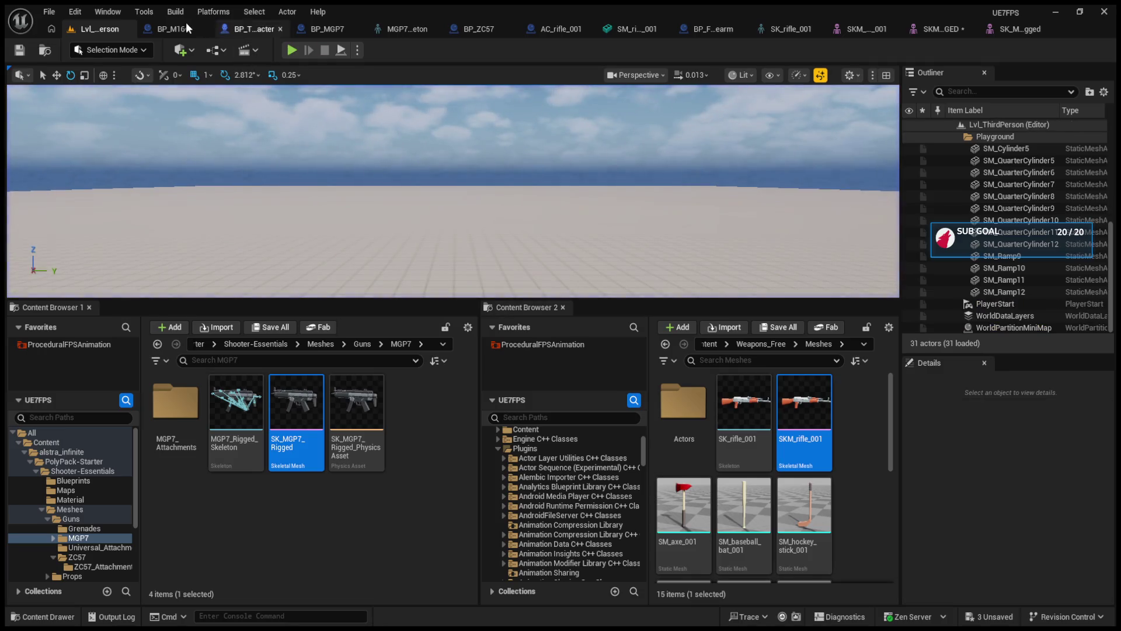
left_click(169, 28)
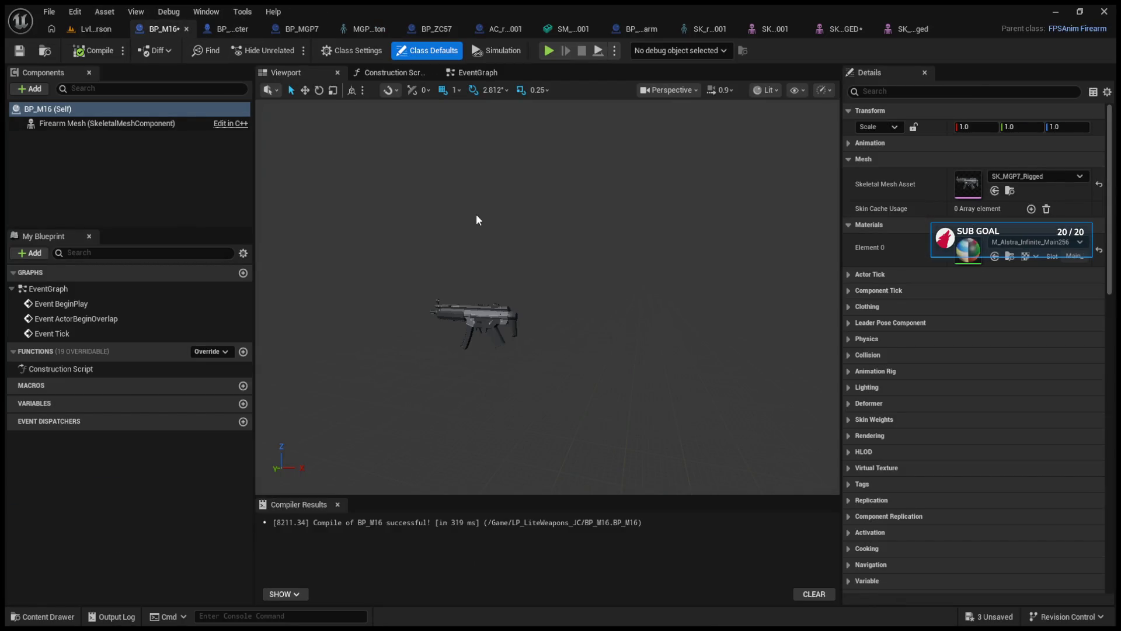
key("ctrl+z")
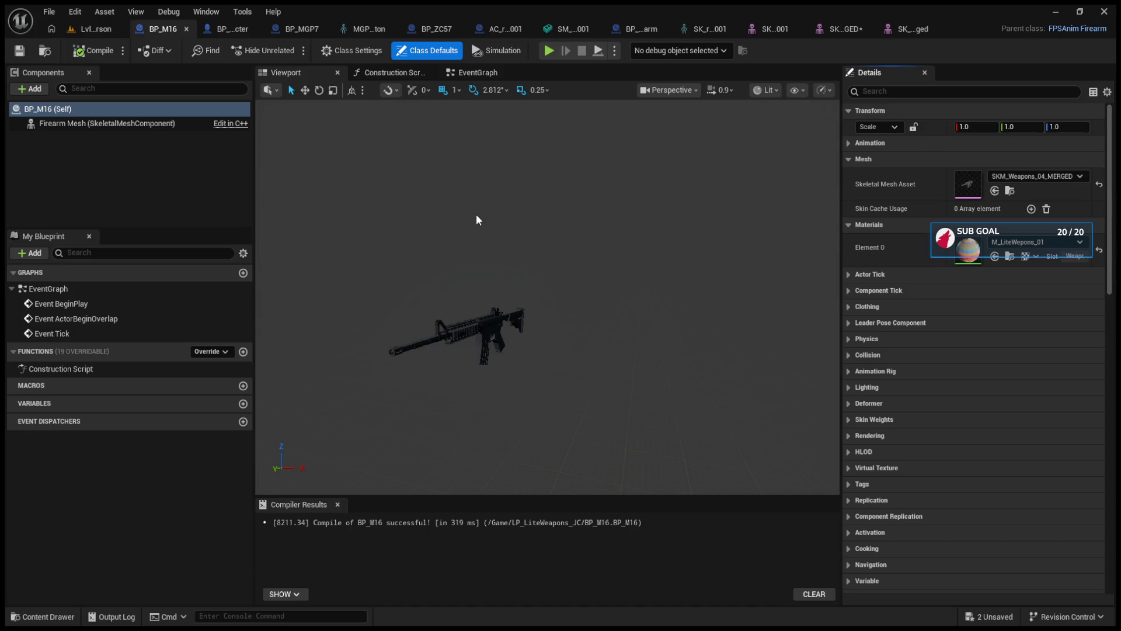
Return to the level and browse the alstra_infinite folder in the Content Browser.
left_click(72, 26)
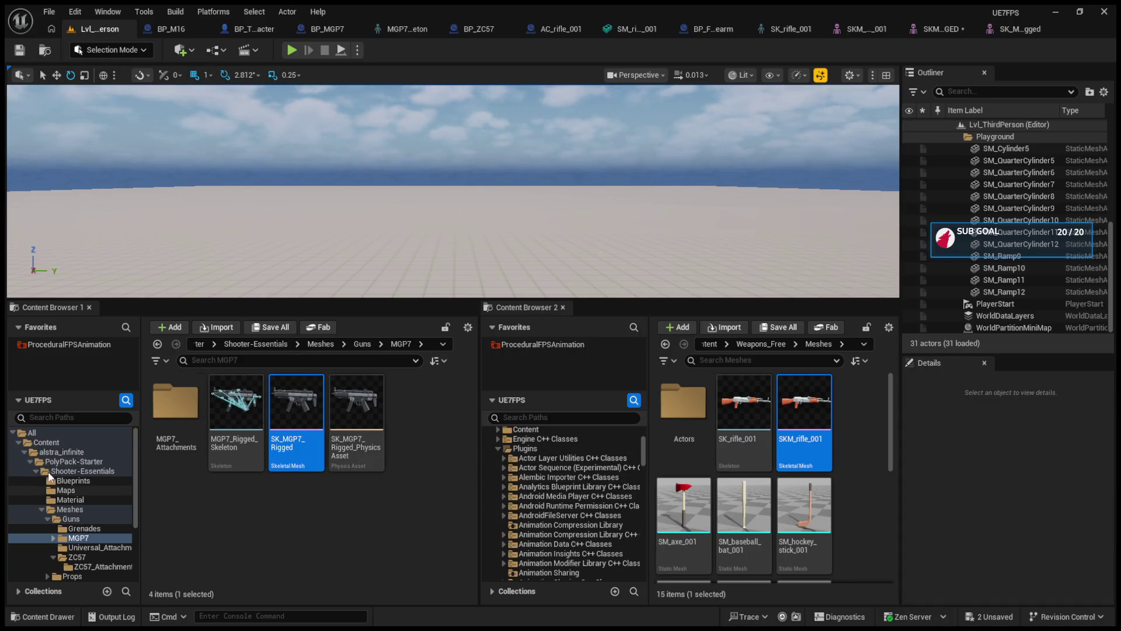
left_click(21, 453)
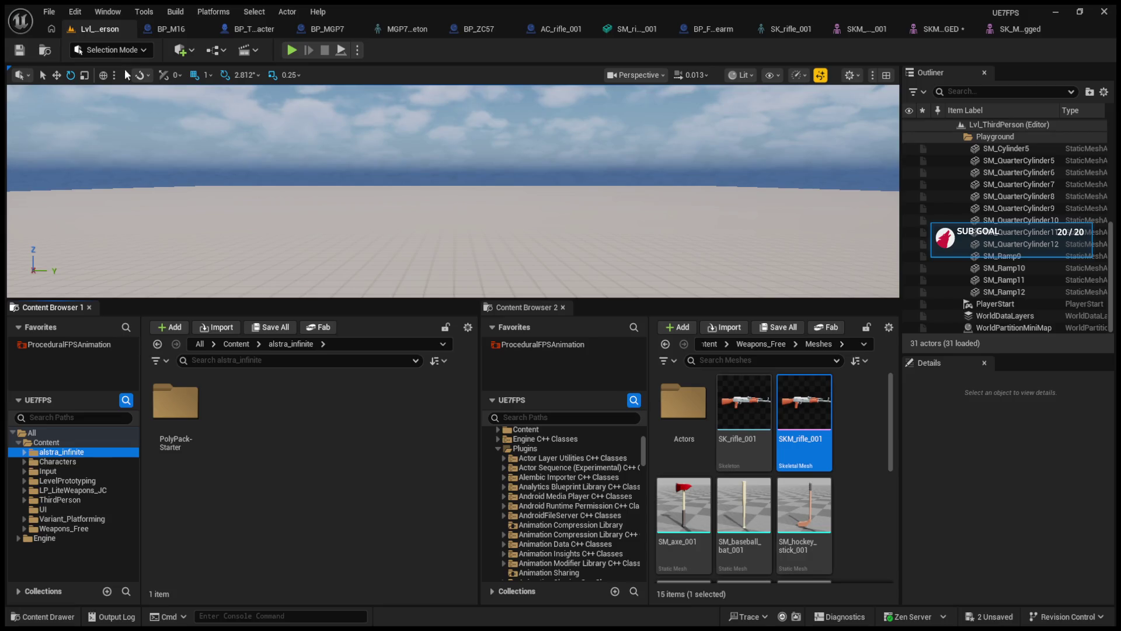
left_click(164, 28)
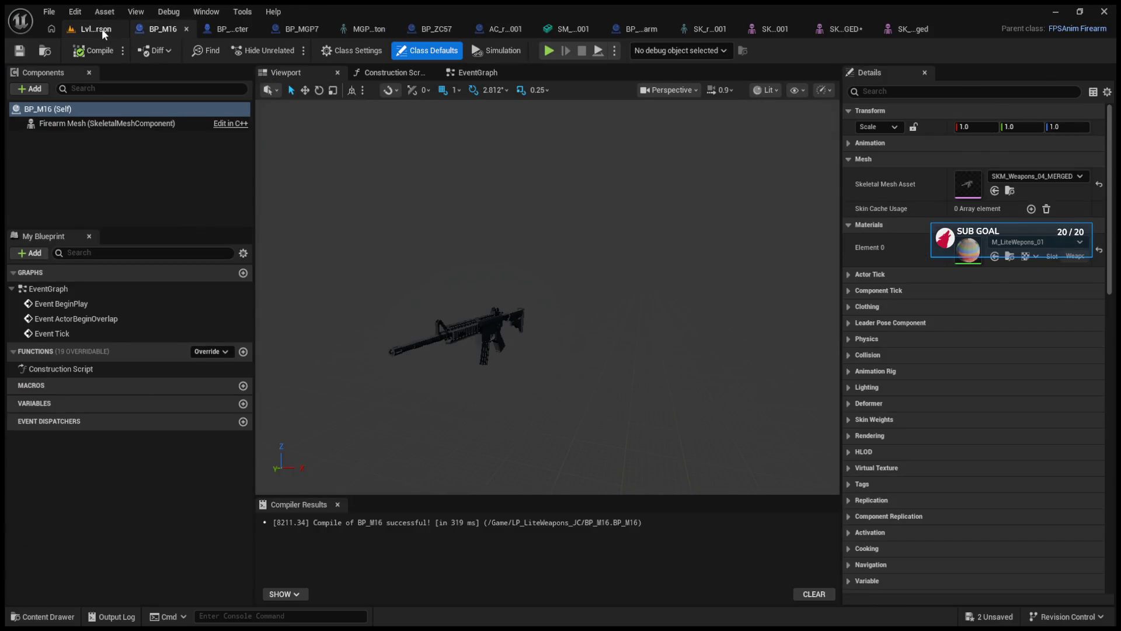
left_click(102, 29)
scroll(492, 479, "up", 3)
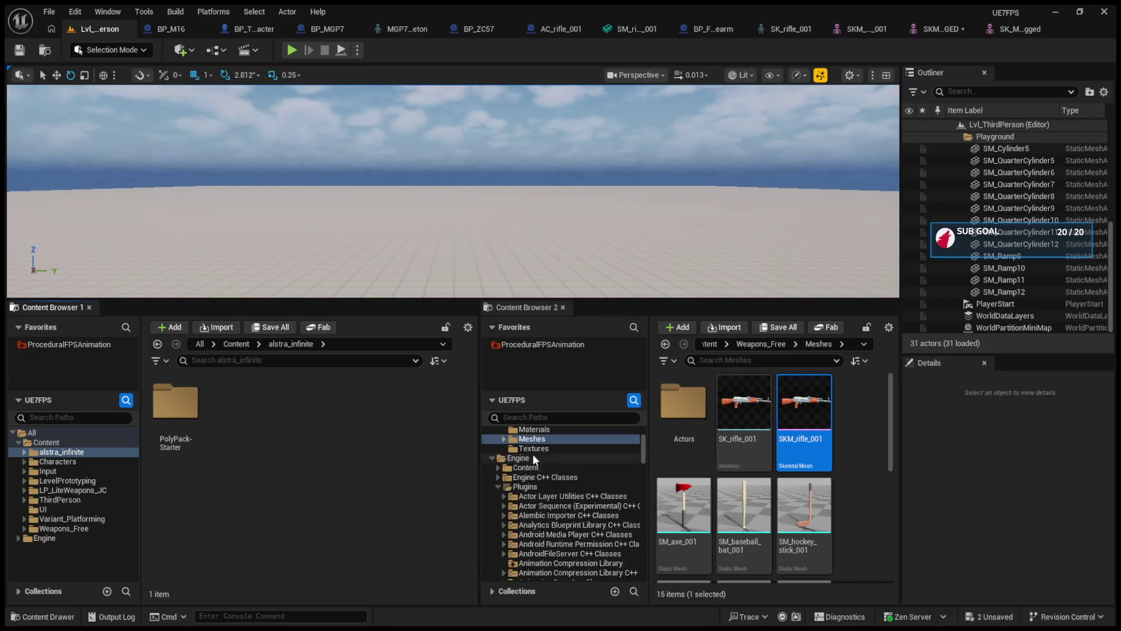
Browse Weapons_Free, ThirdPerson and LP_LiteWeapons_JC to locate BP_M16, then bring up BP_ThirdPersonCharacter.
left_click(492, 479)
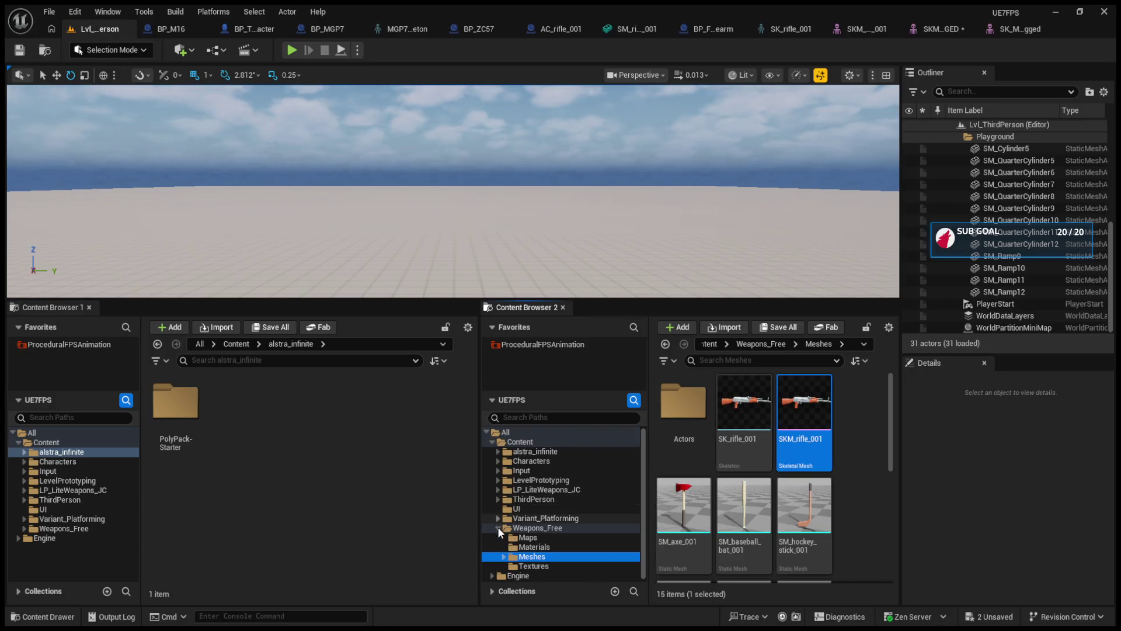
double_click(525, 527)
scroll(835, 506, "down", 10)
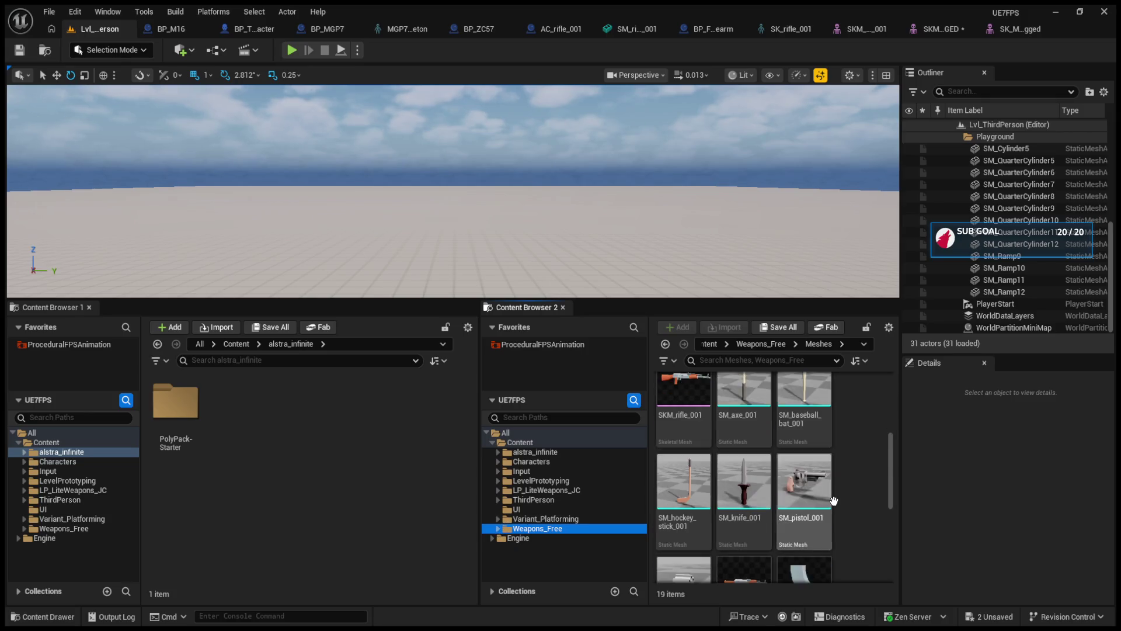
left_click(528, 519)
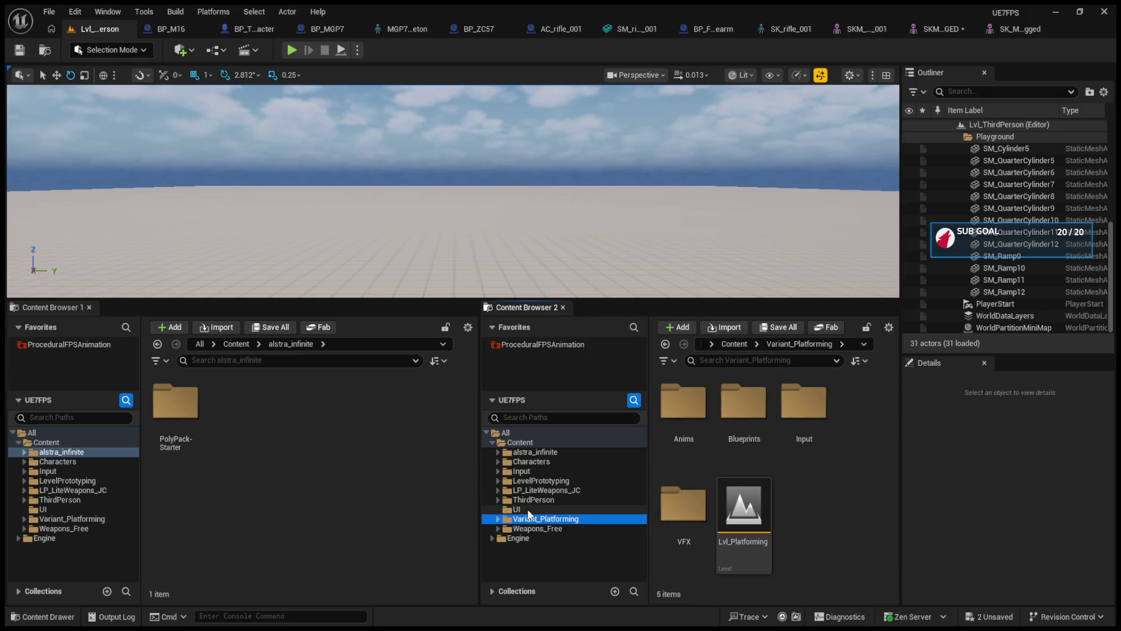
left_click(528, 499)
left_click(527, 490)
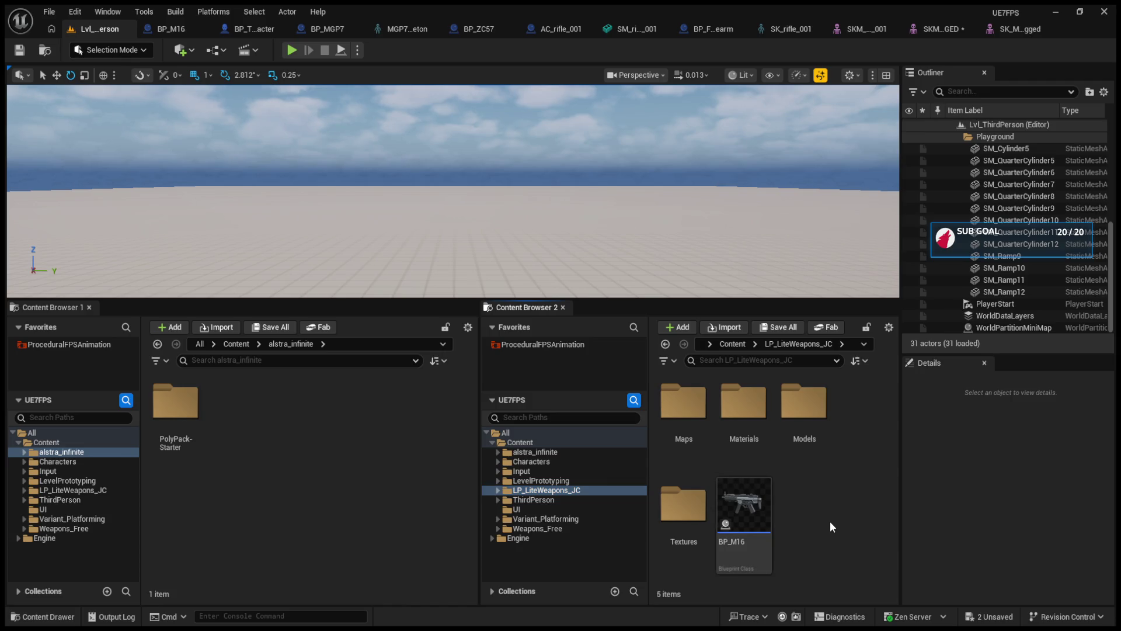
left_click(235, 31)
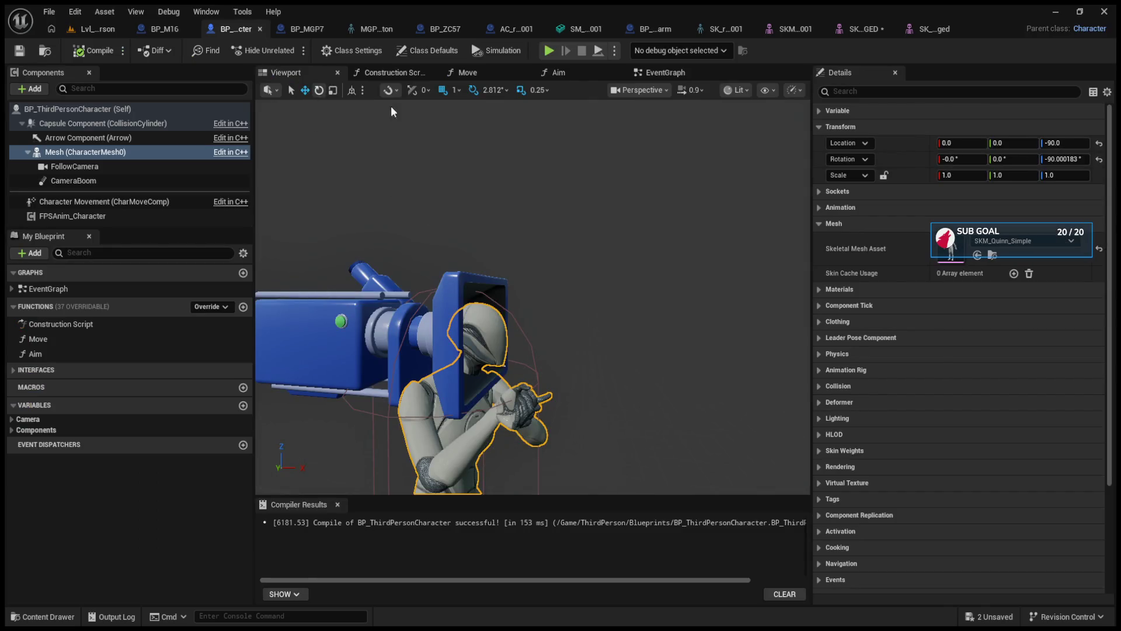
Confirm the EventGraph's SpawnActor node spawns BP_MGP7, then play-test the level briefly.
left_click(664, 72)
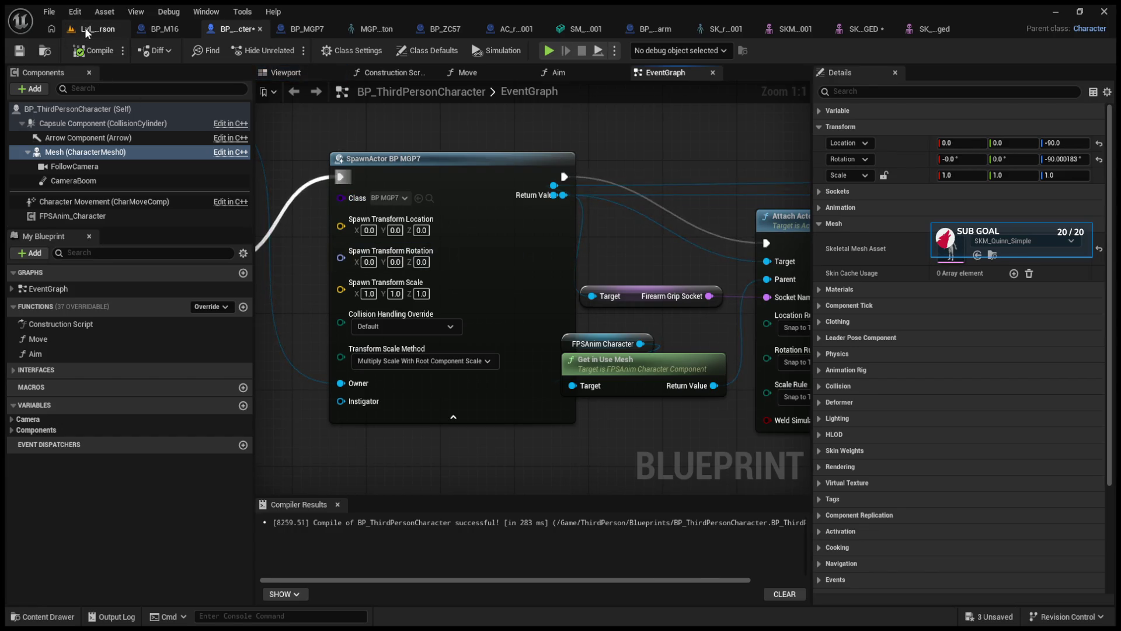
left_click(85, 27)
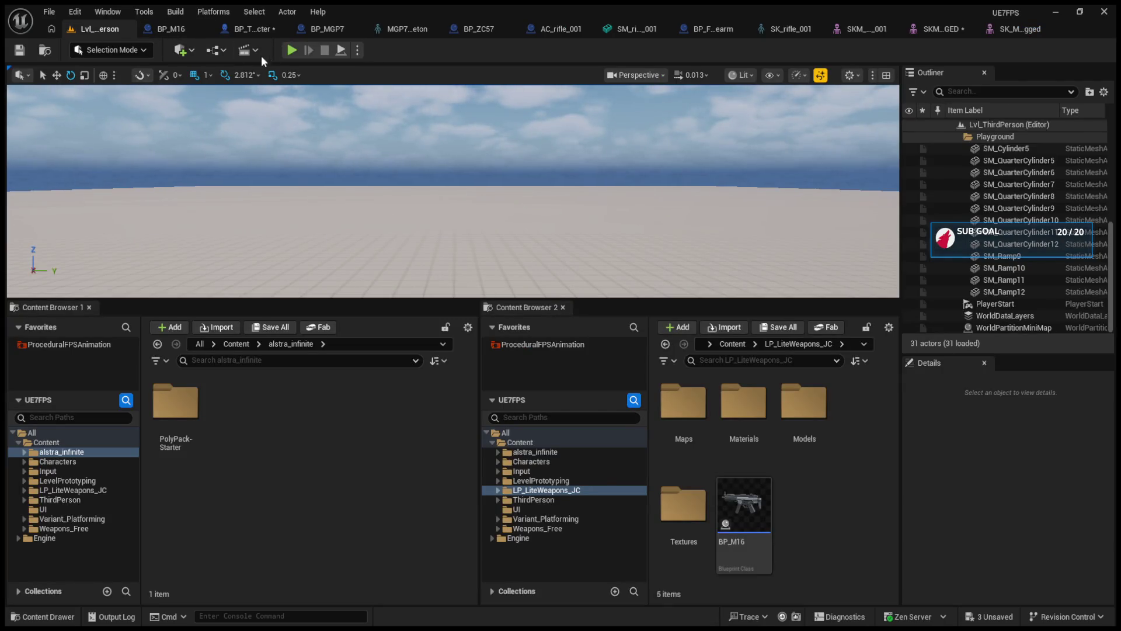
left_click(290, 50)
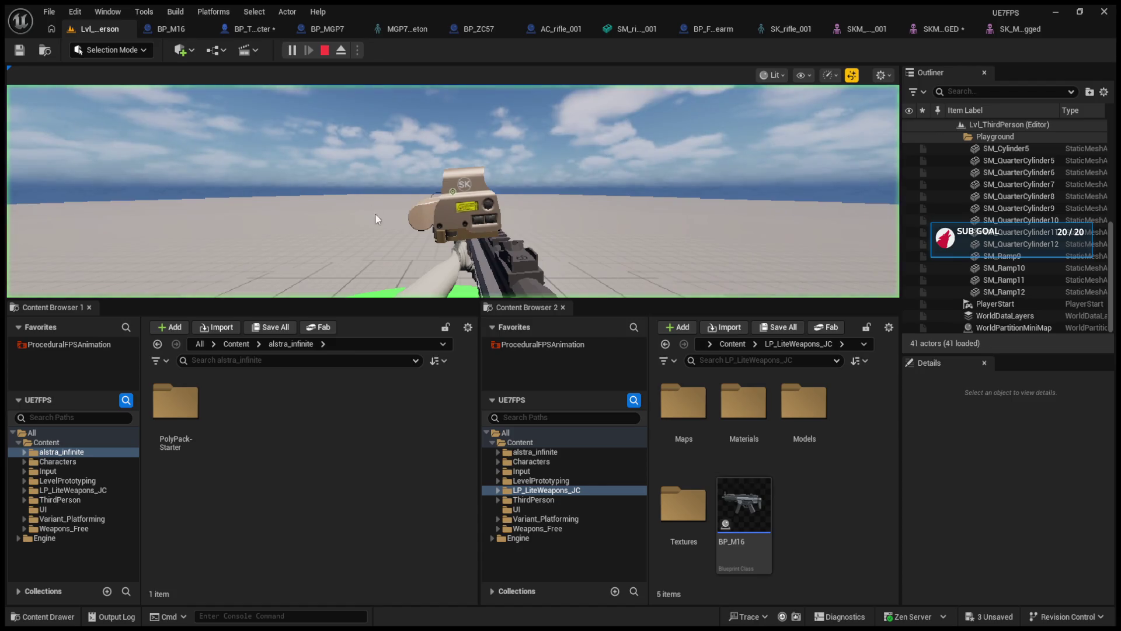
left_click_drag(423, 299, 423, 488)
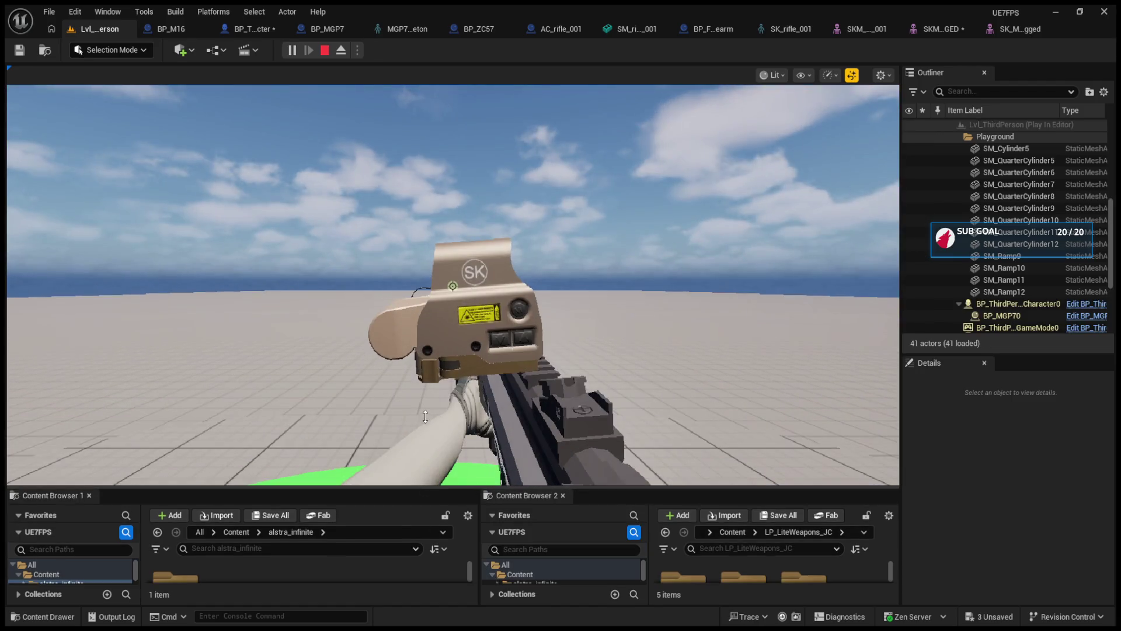
left_click(423, 456)
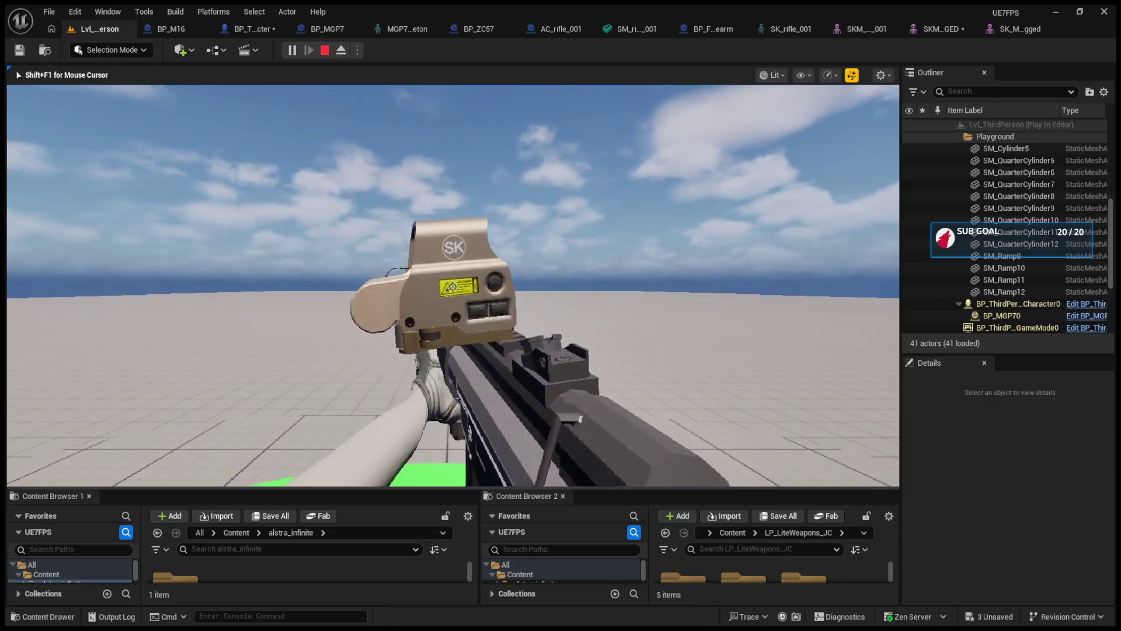
key("Escape")
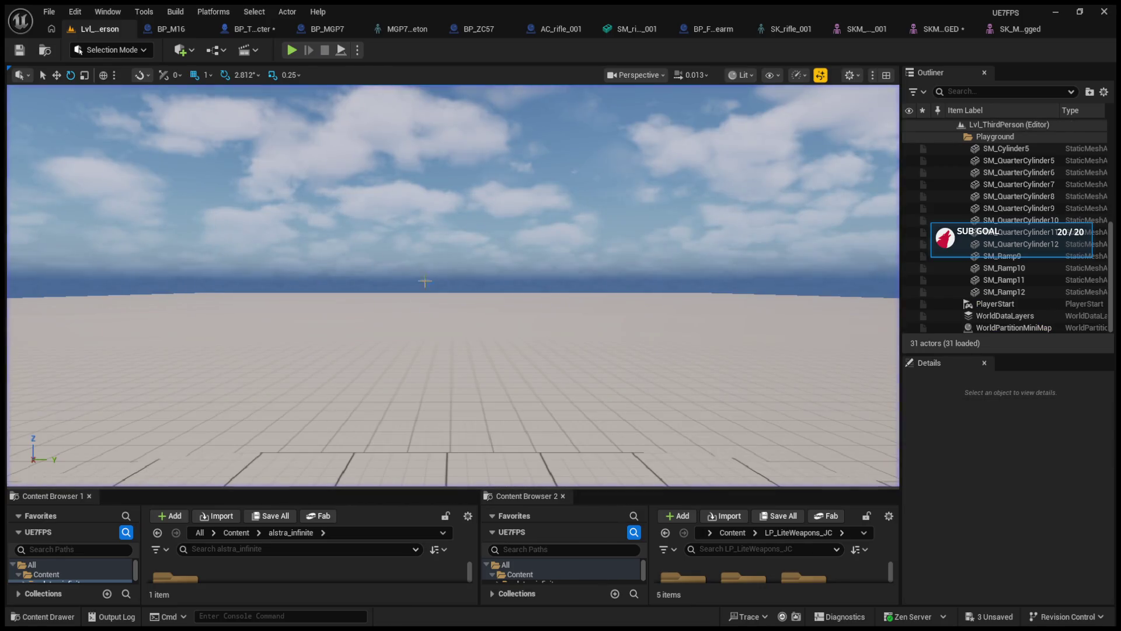
left_click(352, 28)
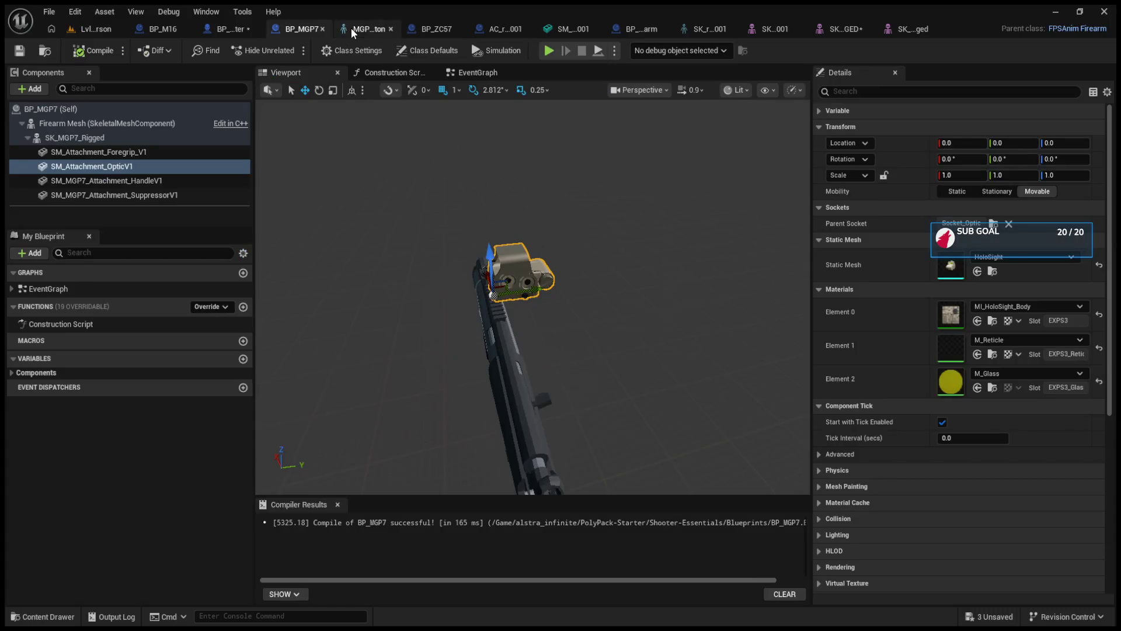
Delete SM_Attachment_OpticV1 from BP_MGP7 and glance at the character's weapon-spawning graph.
key("Delete")
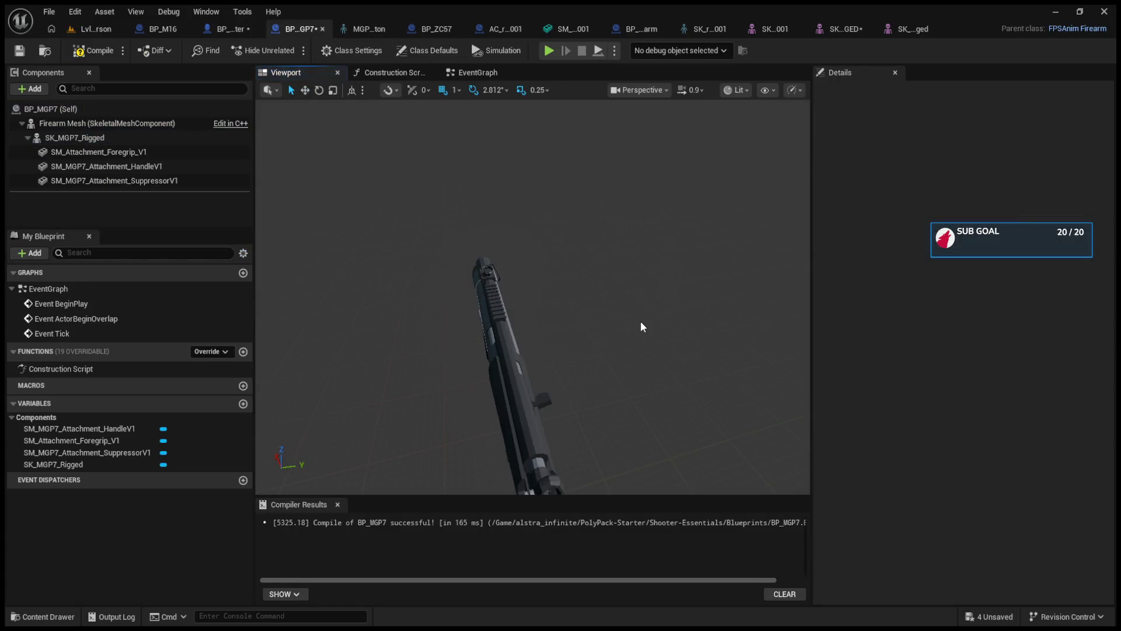
left_click(234, 29)
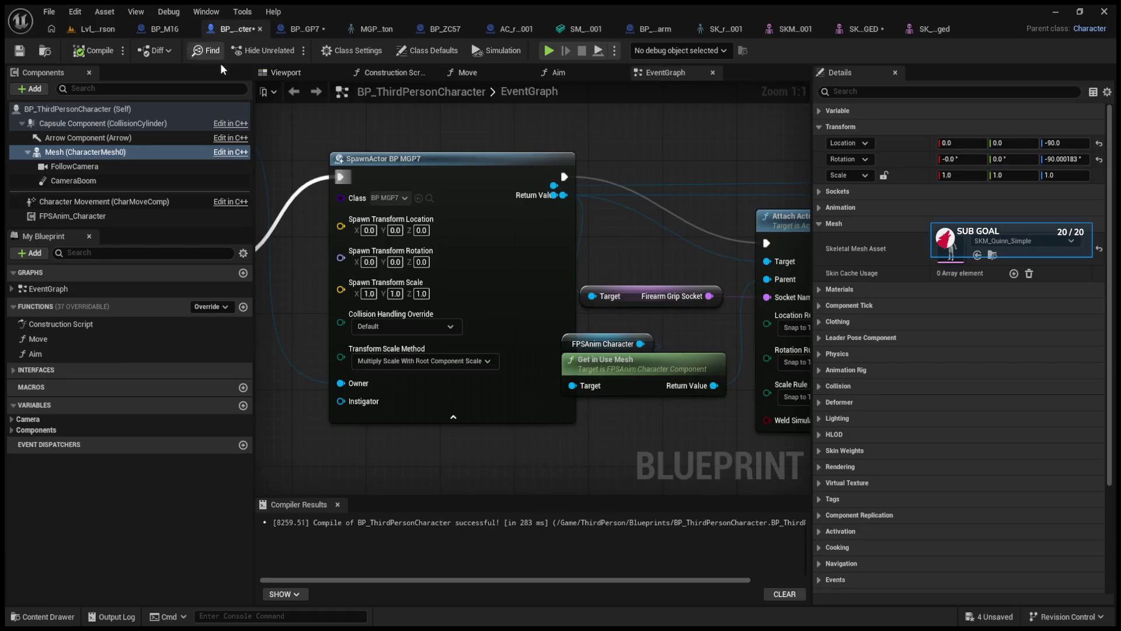
left_click(306, 34)
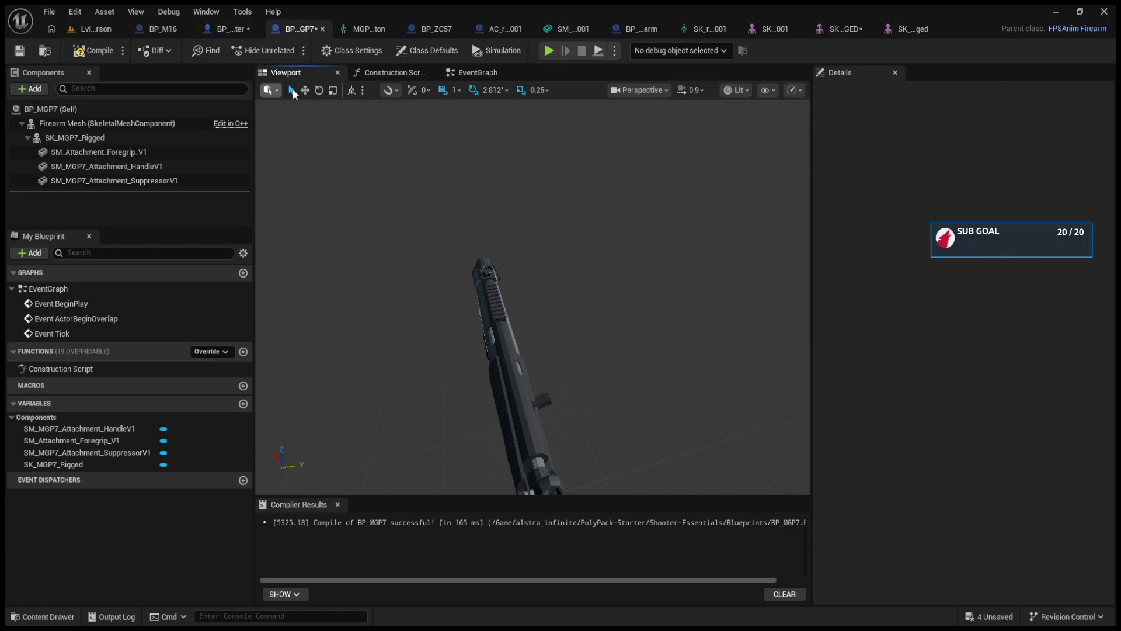
left_click(477, 73)
left_click(127, 112)
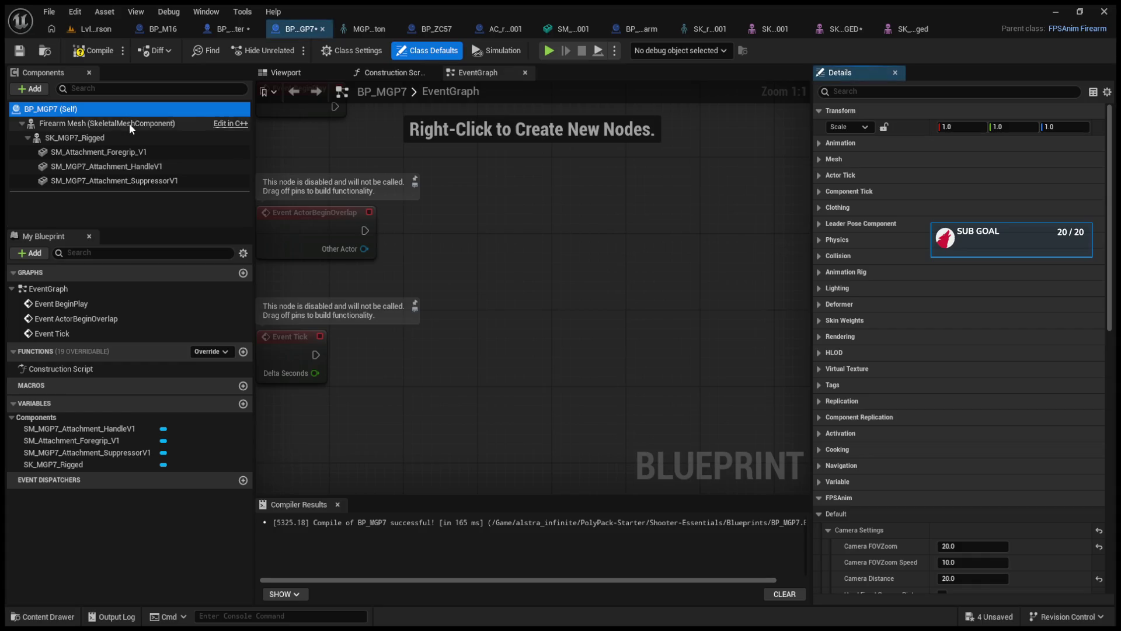
Inspect the Firearm Mesh and its child SK_MGP7_Rigged component in BP_MGP7.
left_click(129, 124)
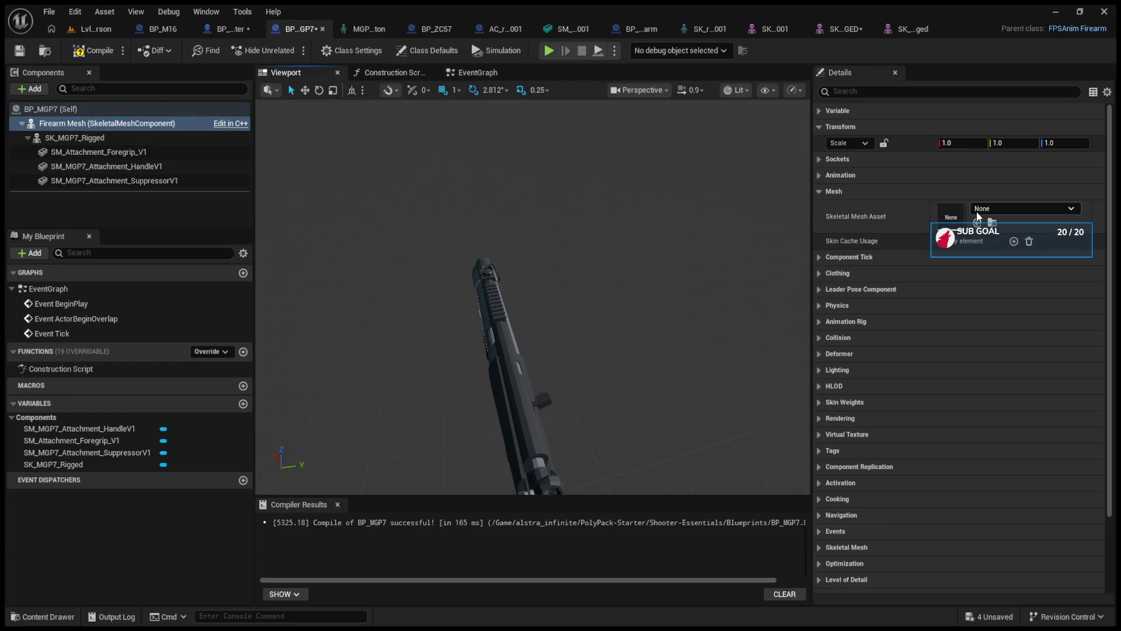
left_click(87, 139)
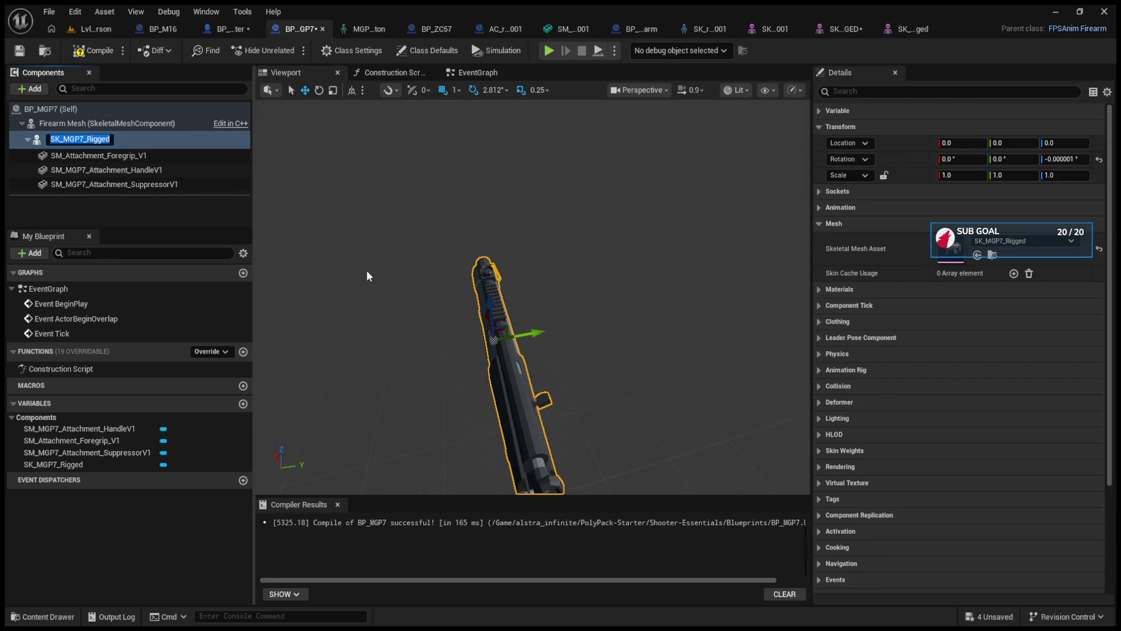
left_click(286, 227)
left_click(129, 138)
left_click(125, 124)
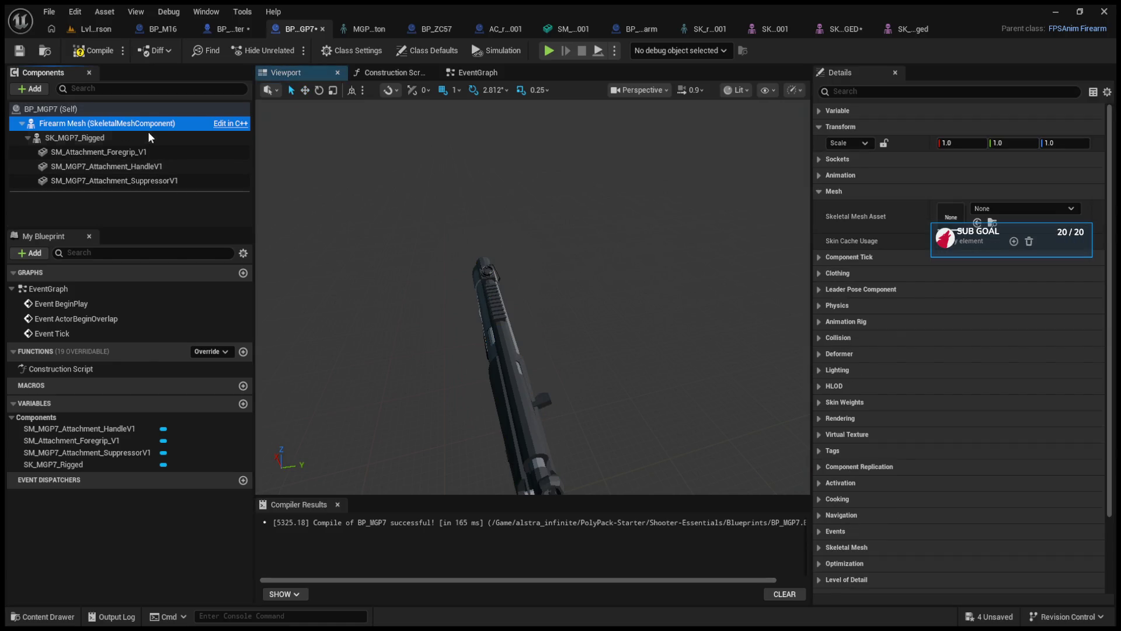
left_click(100, 139)
left_click(99, 126)
left_click(103, 139)
left_click(100, 128)
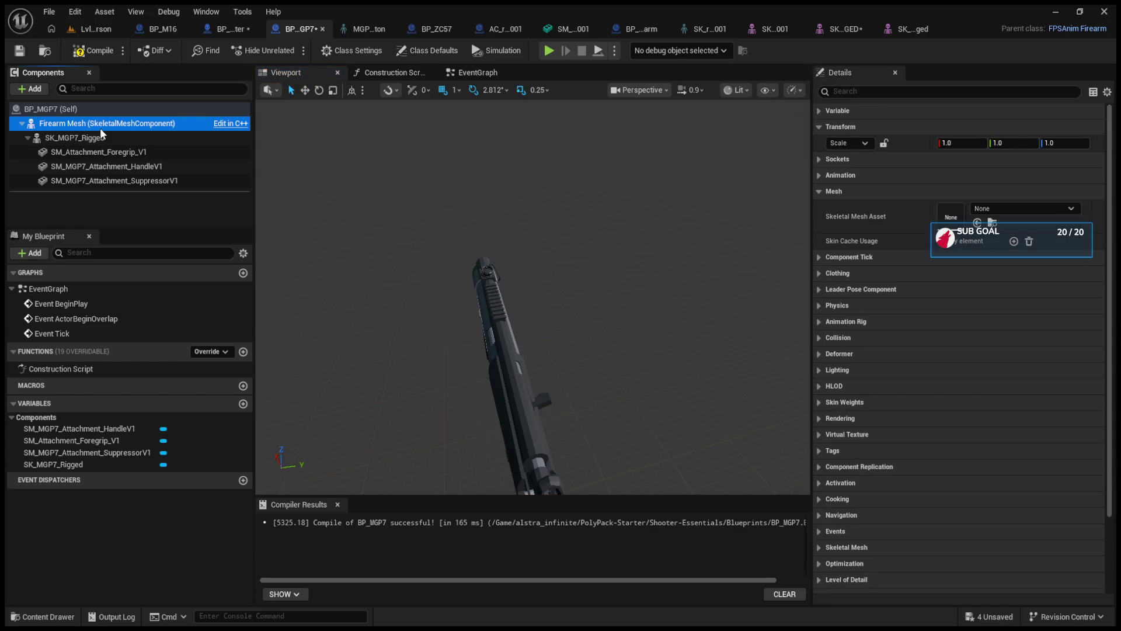
Review the BP_ThirdPersonCharacter and BP_M16 blueprints, then return to the Lvl_ThirdPerson level.
left_click(156, 31)
left_click(242, 29)
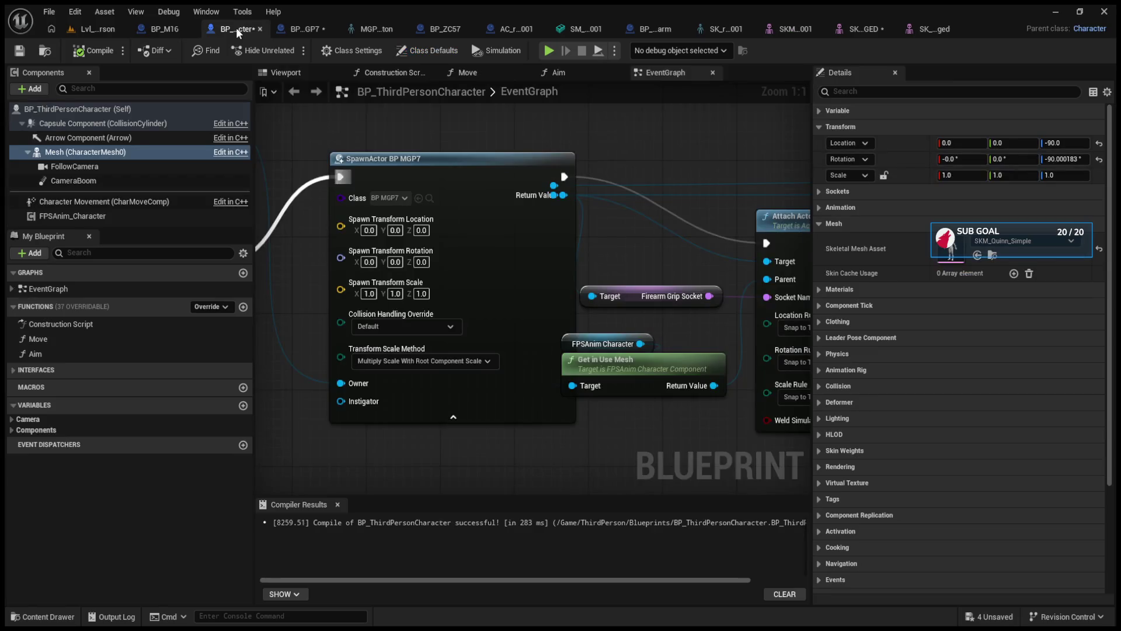
left_click(324, 29)
left_click(157, 27)
left_click(164, 29)
left_click(106, 30)
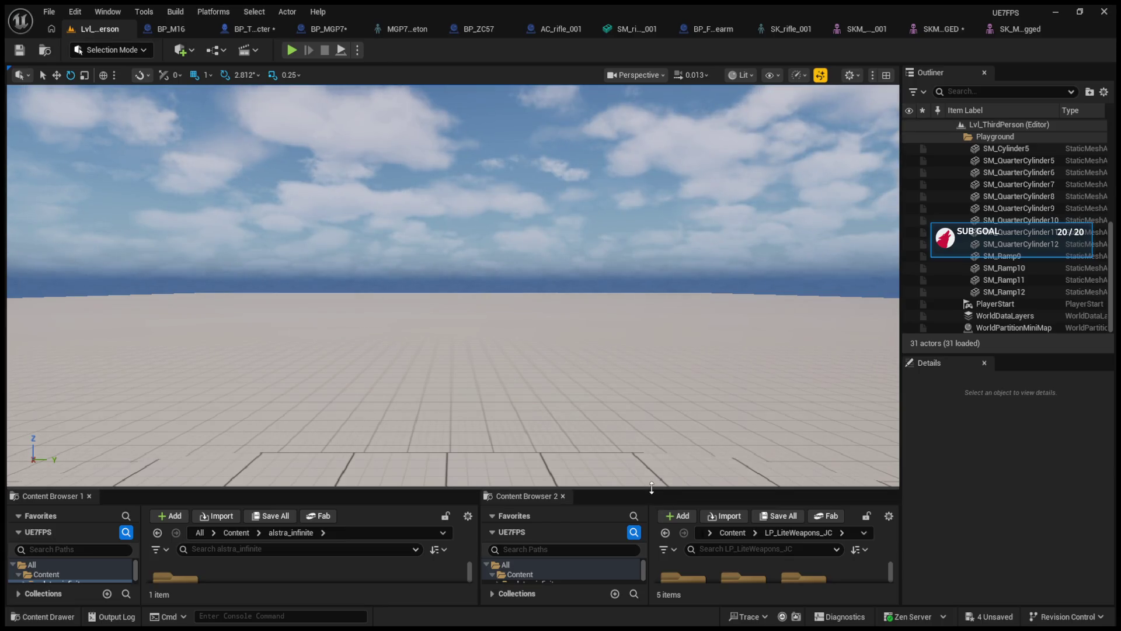
Create a BP_MP7 blueprint beside BP_M16 by duplicating it.
left_click_drag(652, 487, 652, 246)
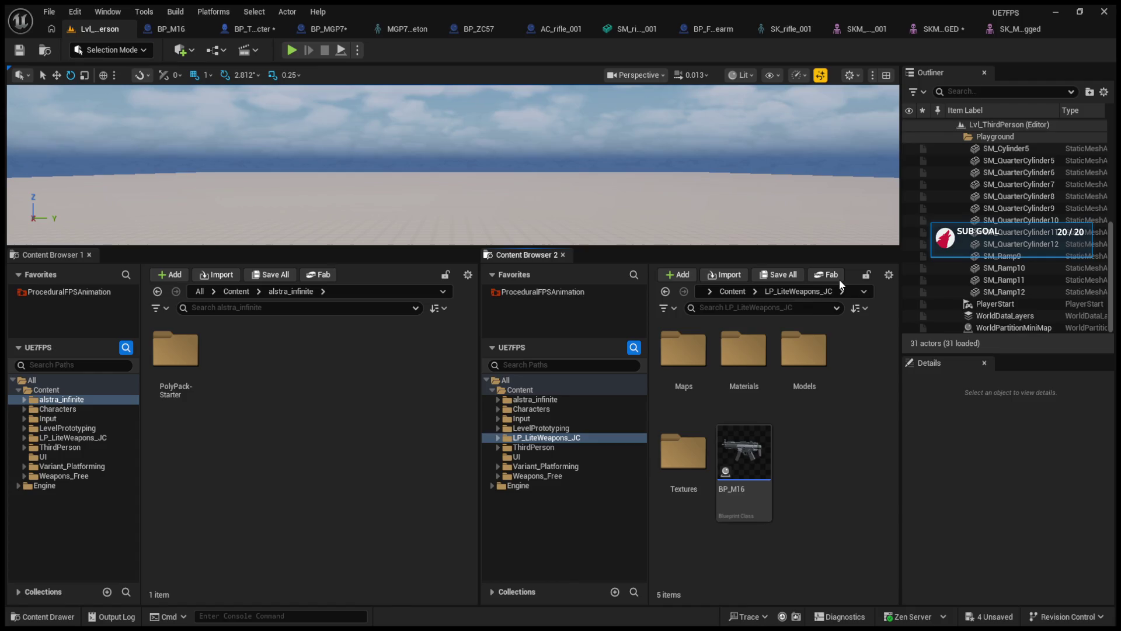
key("ctrl+d")
type("BP_MP7")
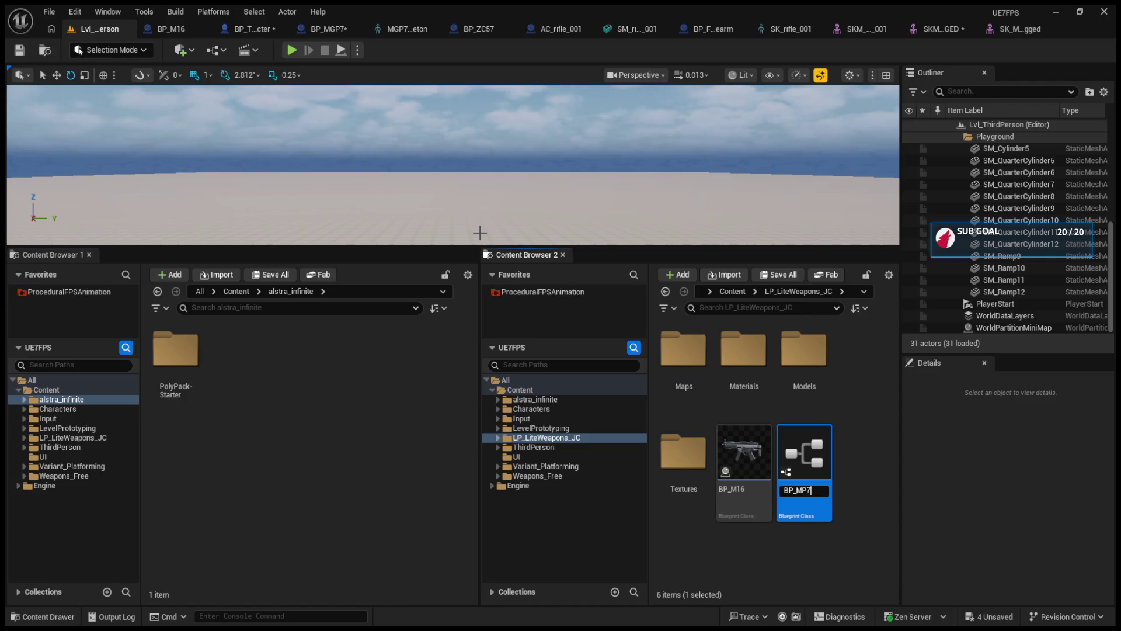
key("Return")
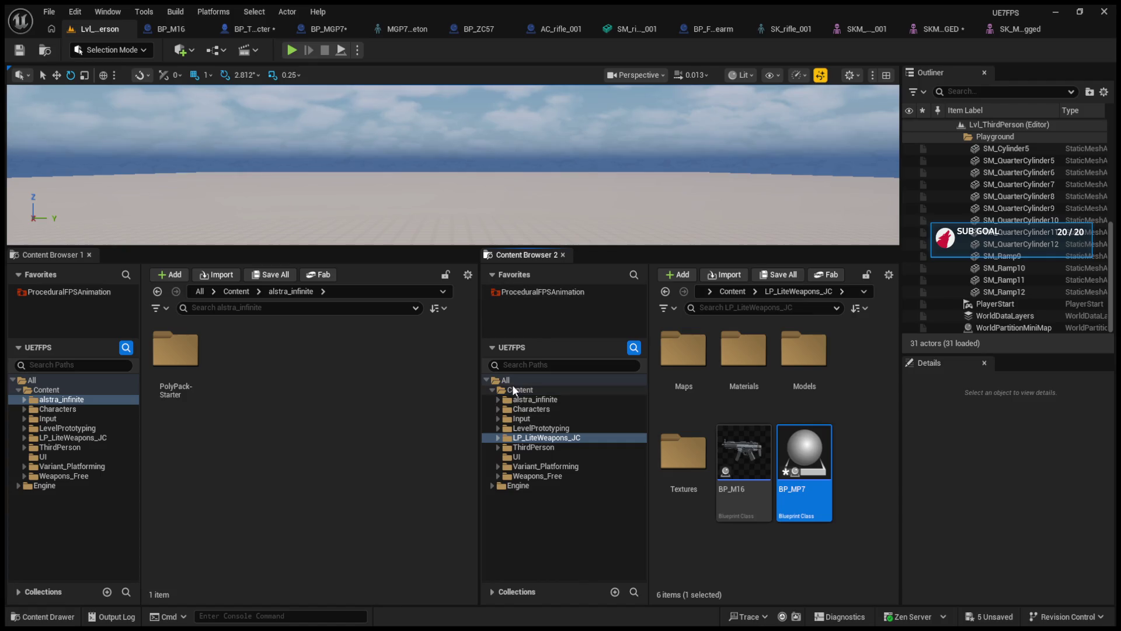
Create a new folder named BP_Weapons in the Content folder.
left_click(520, 390)
scroll(700, 461, "down", 1)
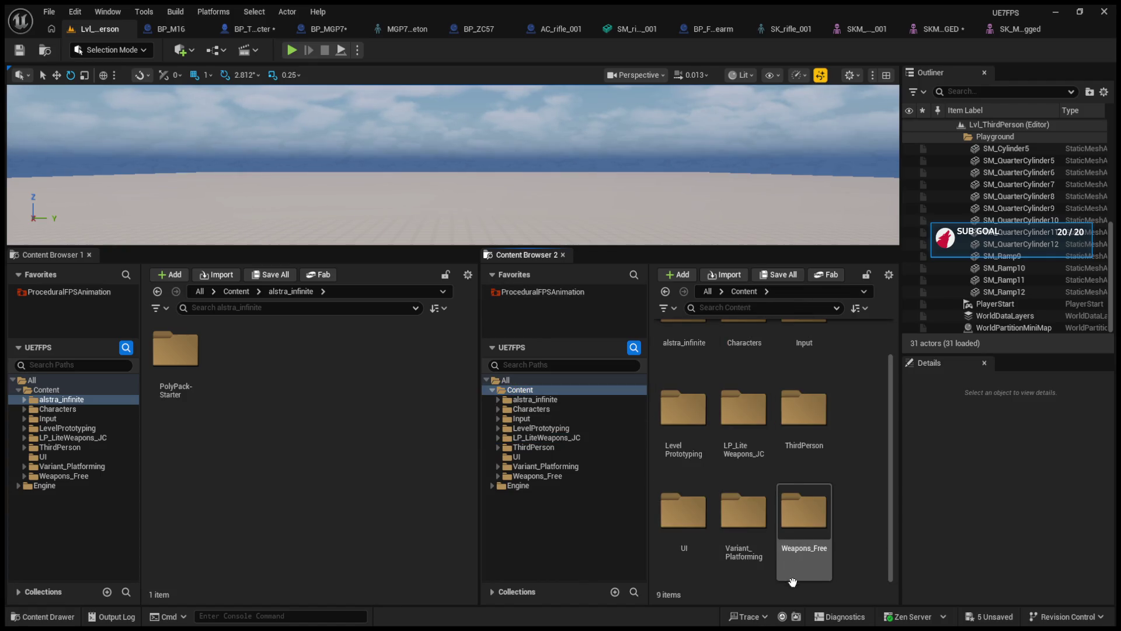
left_click(817, 575)
left_click(746, 578)
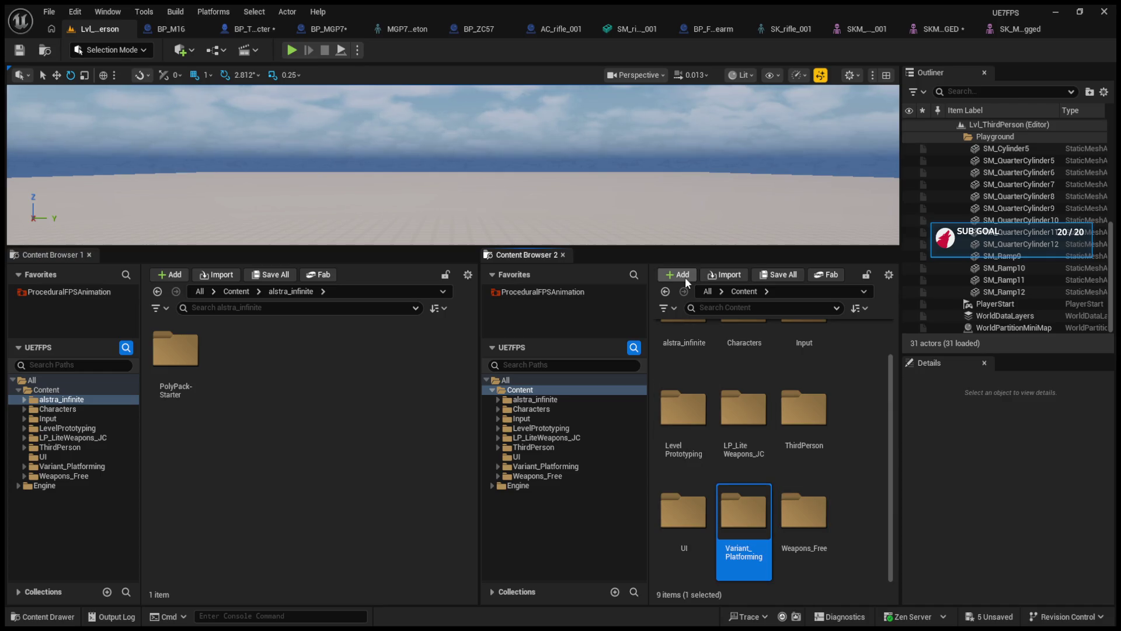
key("ctrl+shift+n")
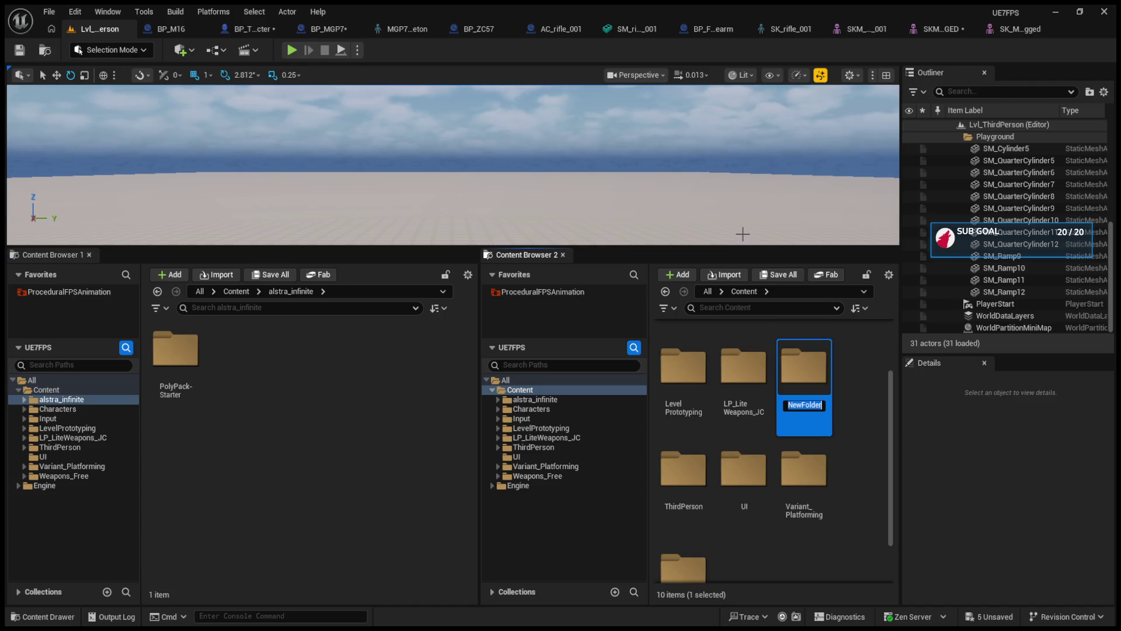
key("BackSpace")
type("b")
key("BackSpace")
type("bp")
key("BackSpace")
key("BackSpace")
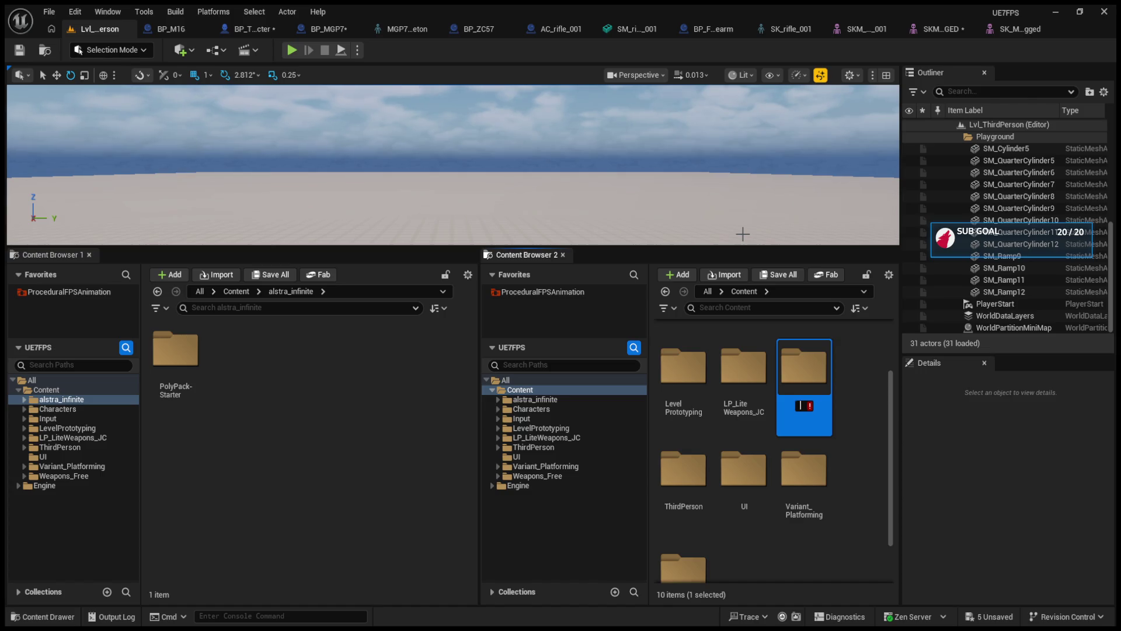
type("BP")
type("_Weapons")
key("Return")
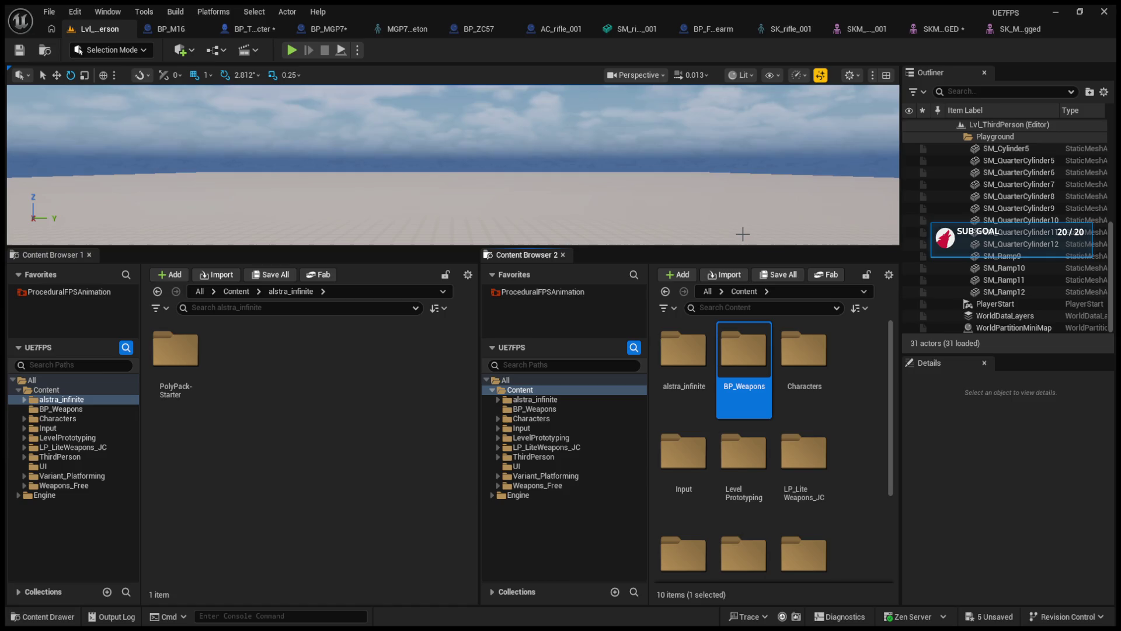
Rename the BP_Weapons folder to BP_Gun.
left_click(744, 357)
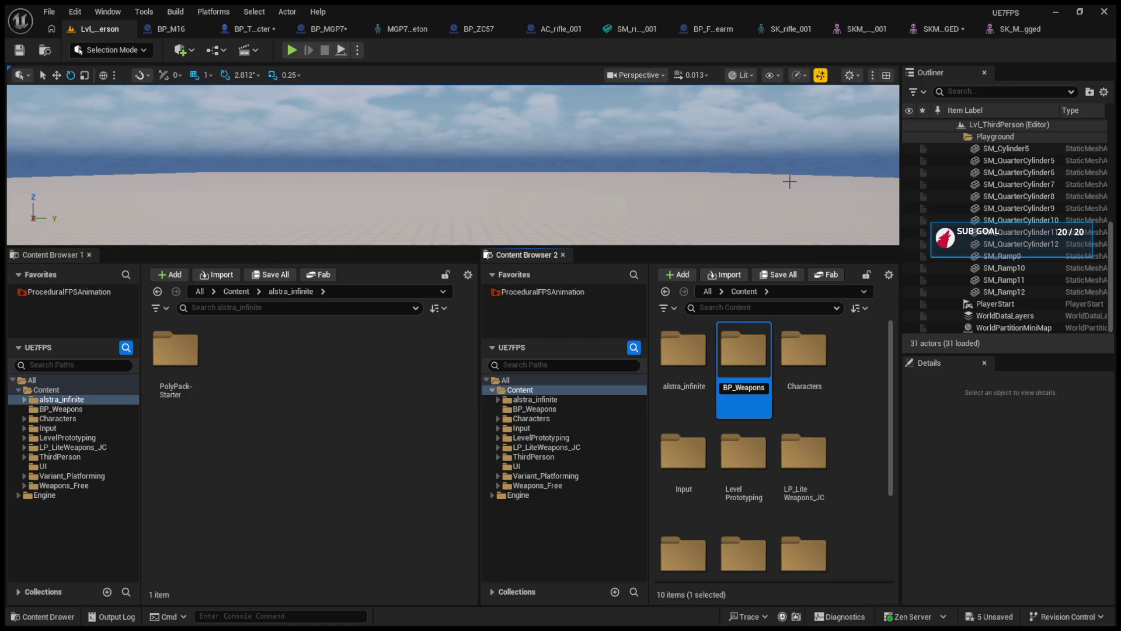
key("BackSpace")
key("BackSpace")
key("BackSpace")
type("_")
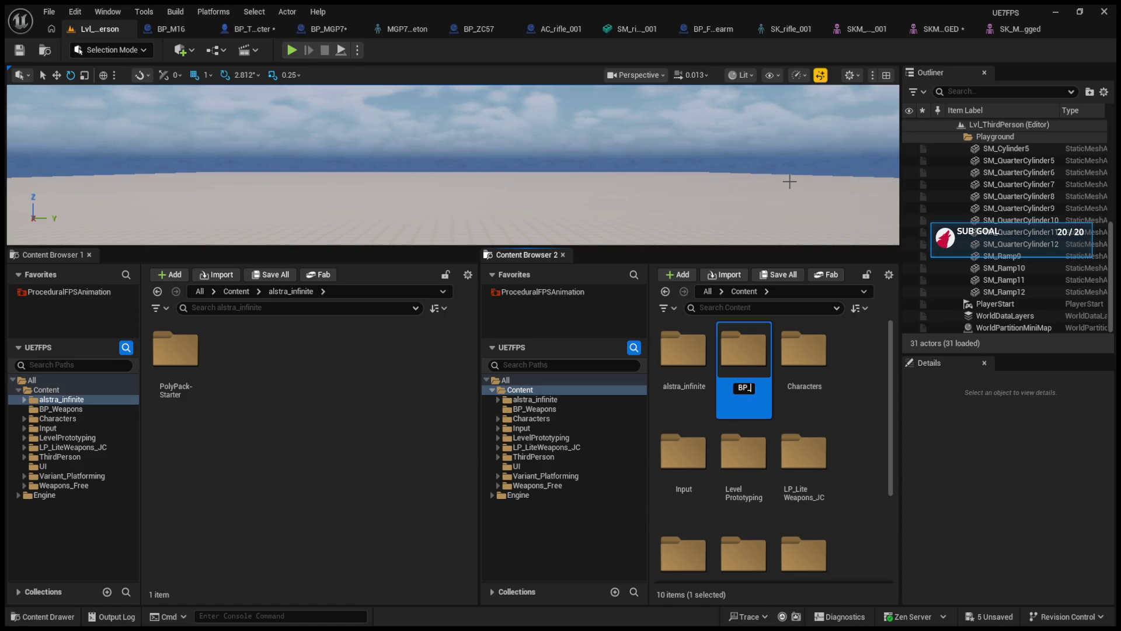
type("Gun")
key("Return")
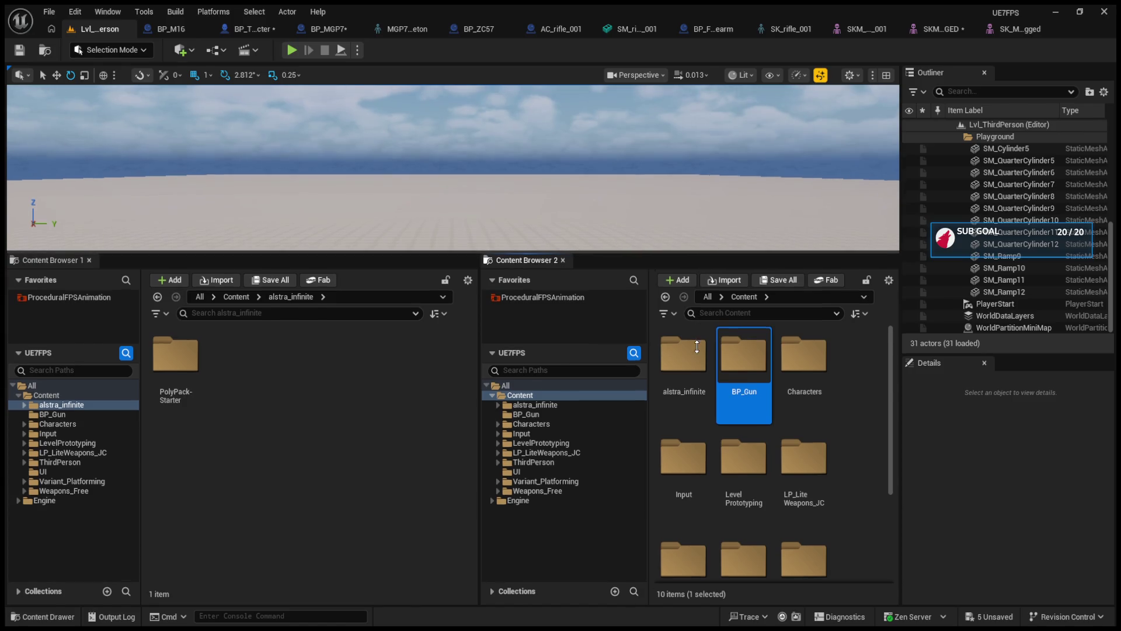
left_click_drag(690, 247, 690, 347)
left_click(179, 33)
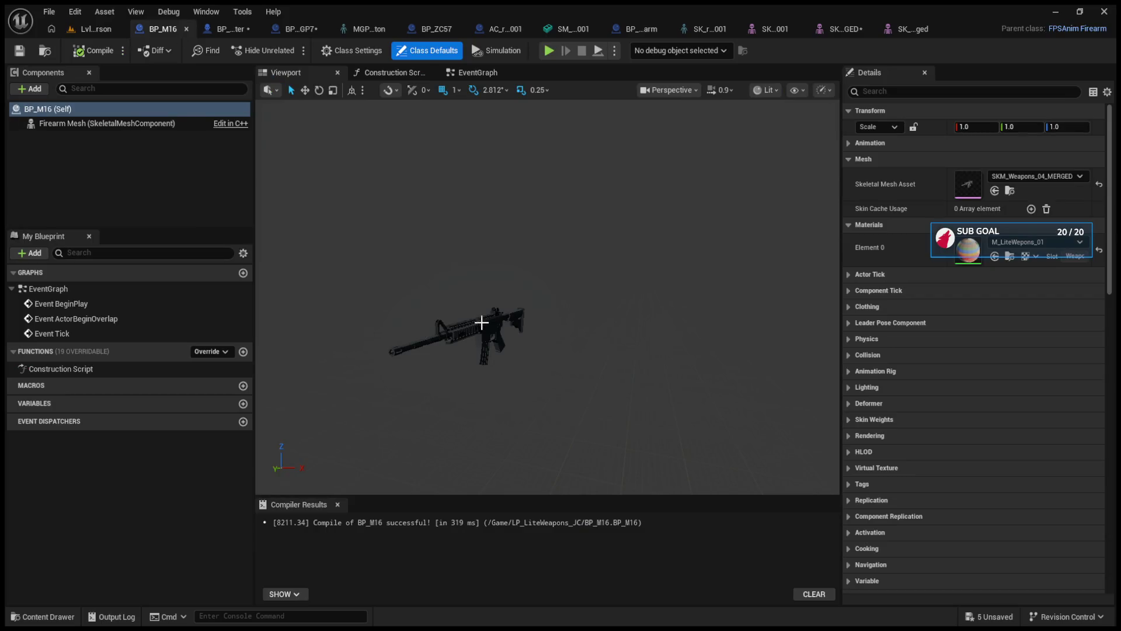
Frame the rifle and review the character, MGP7, AK mesh, skeleton and rigged mesh tabs.
scroll(446, 362, "up", 3)
key("f")
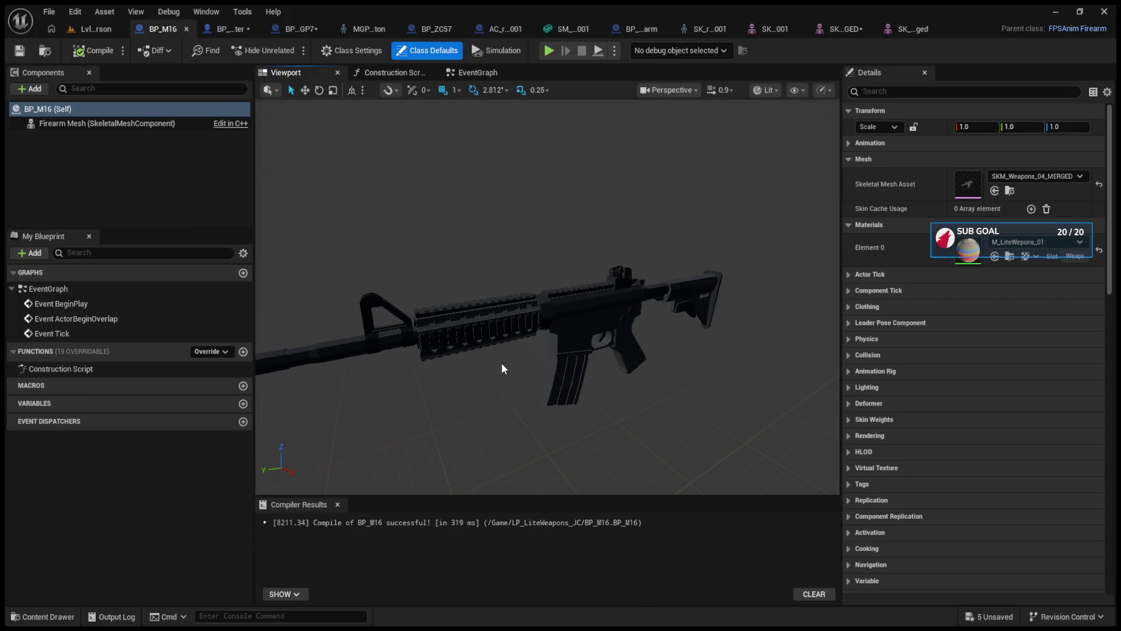
left_click(213, 33)
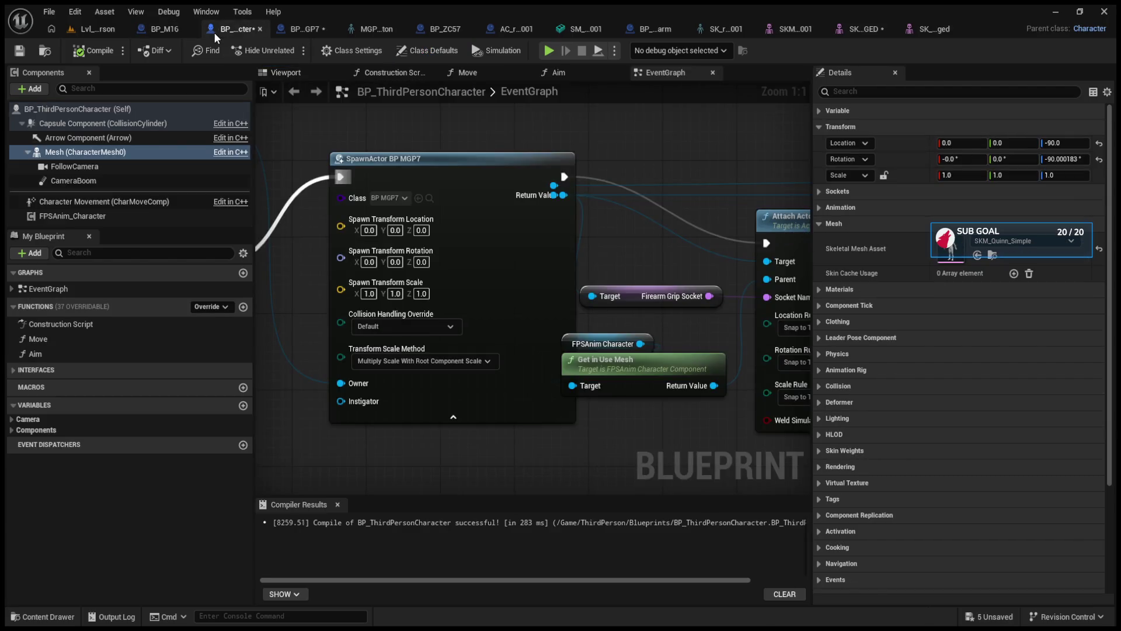
left_click(303, 76)
left_click(278, 27)
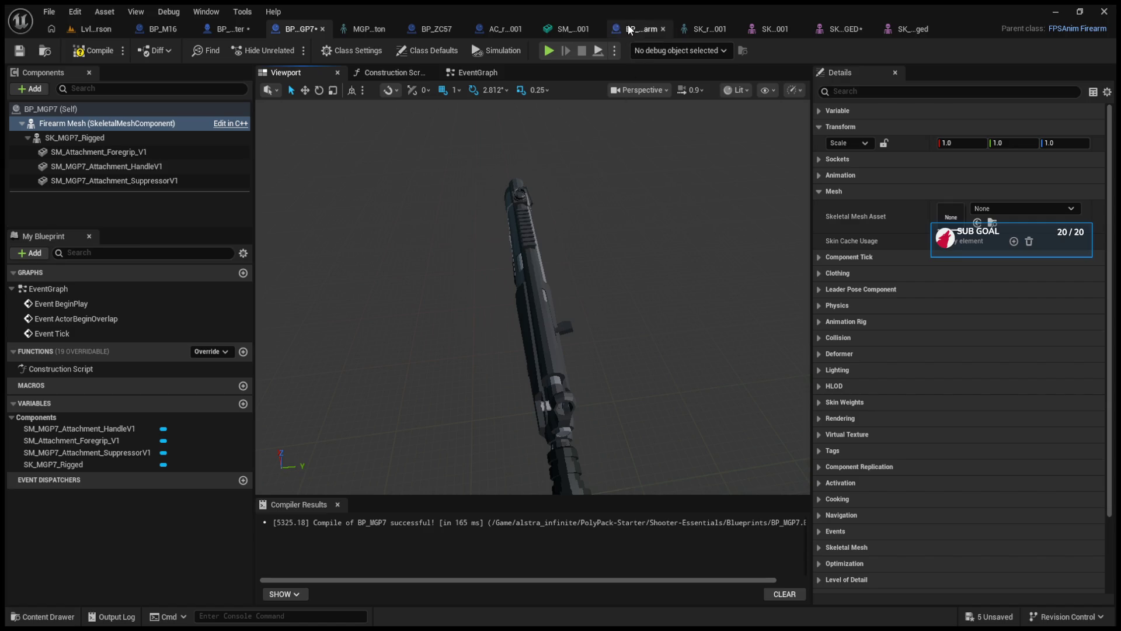
left_click(572, 27)
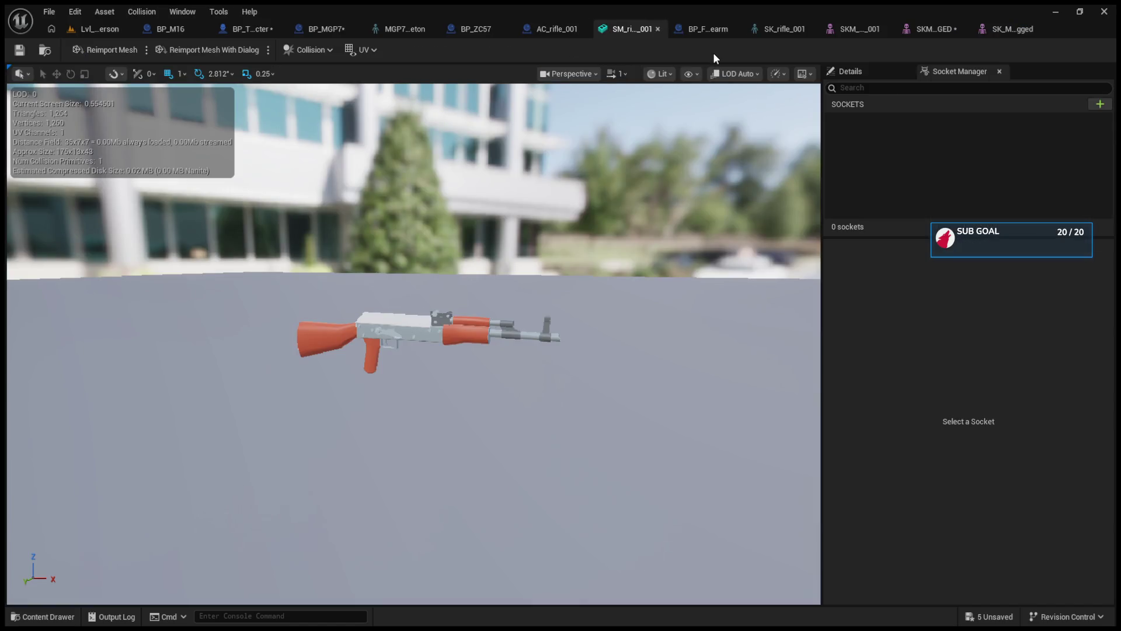
left_click(773, 26)
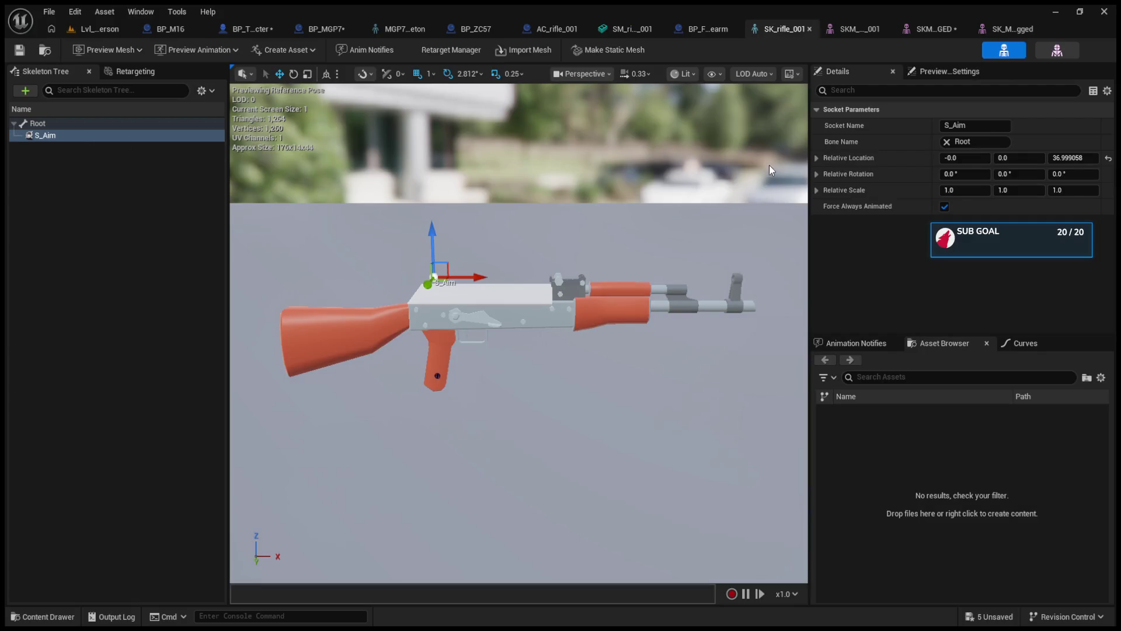
left_click(852, 26)
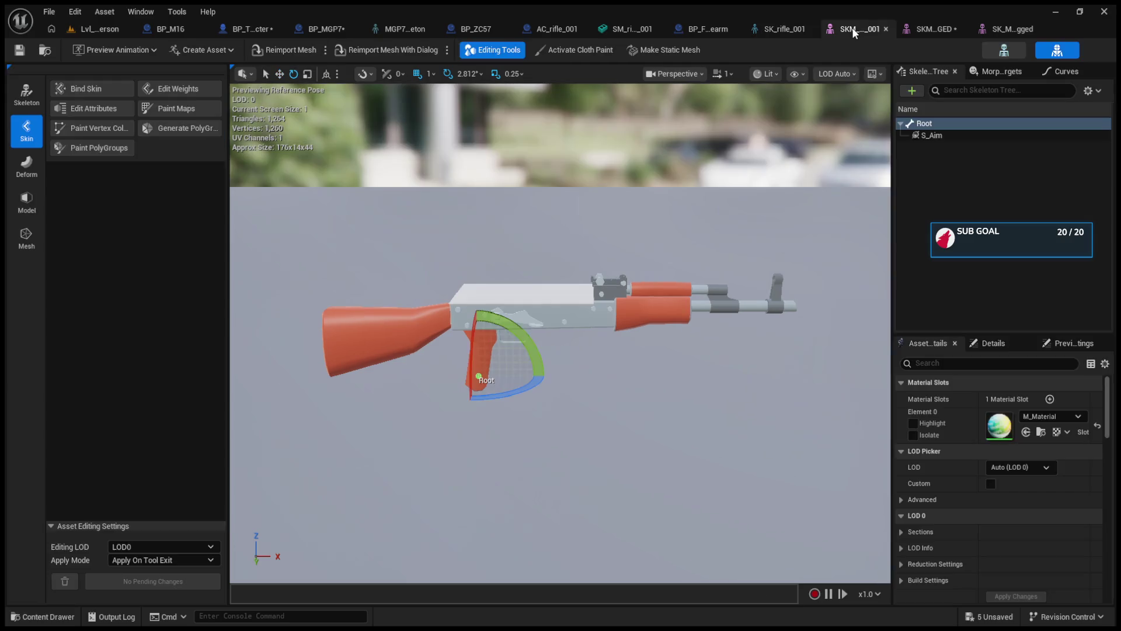
left_click(929, 29)
left_click(1000, 31)
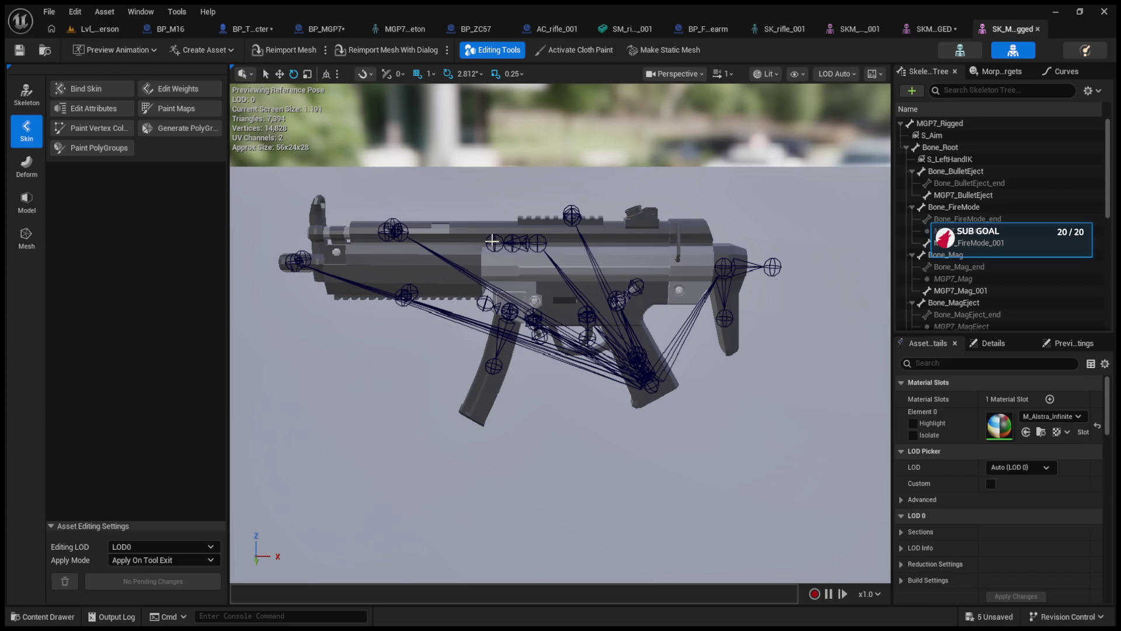
Play-test Lvl_ThirdPerson with Alt+P in an enlarged level viewport.
left_click(92, 34)
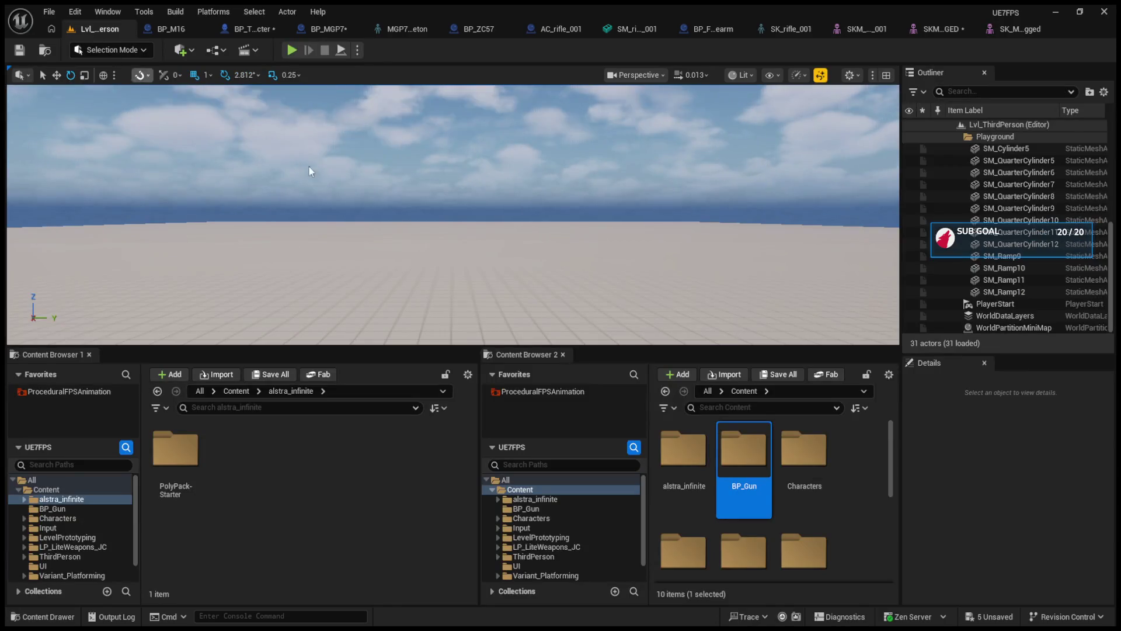
left_click_drag(348, 349, 345, 410)
key("alt+p")
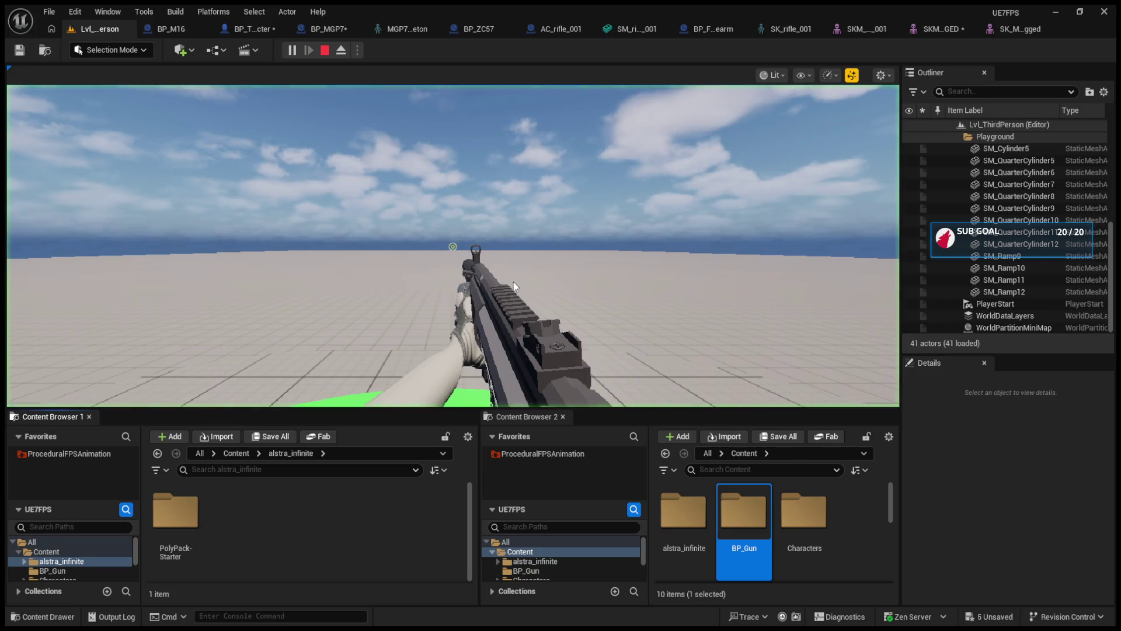
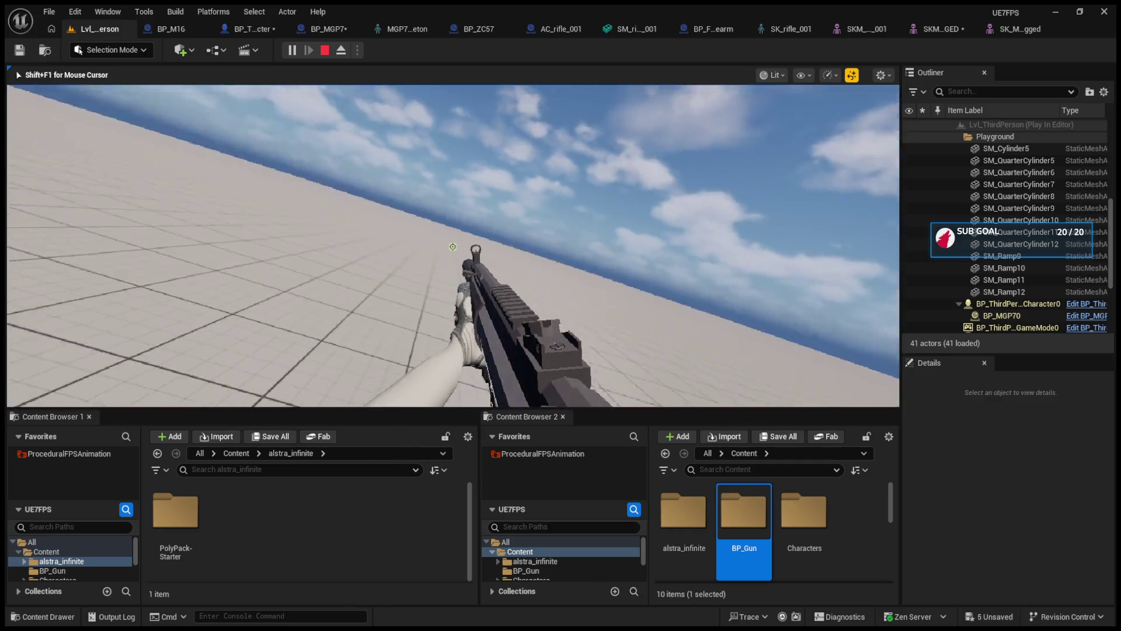
Stop the play session and open the BP_MGP7 blueprint.
key("Escape")
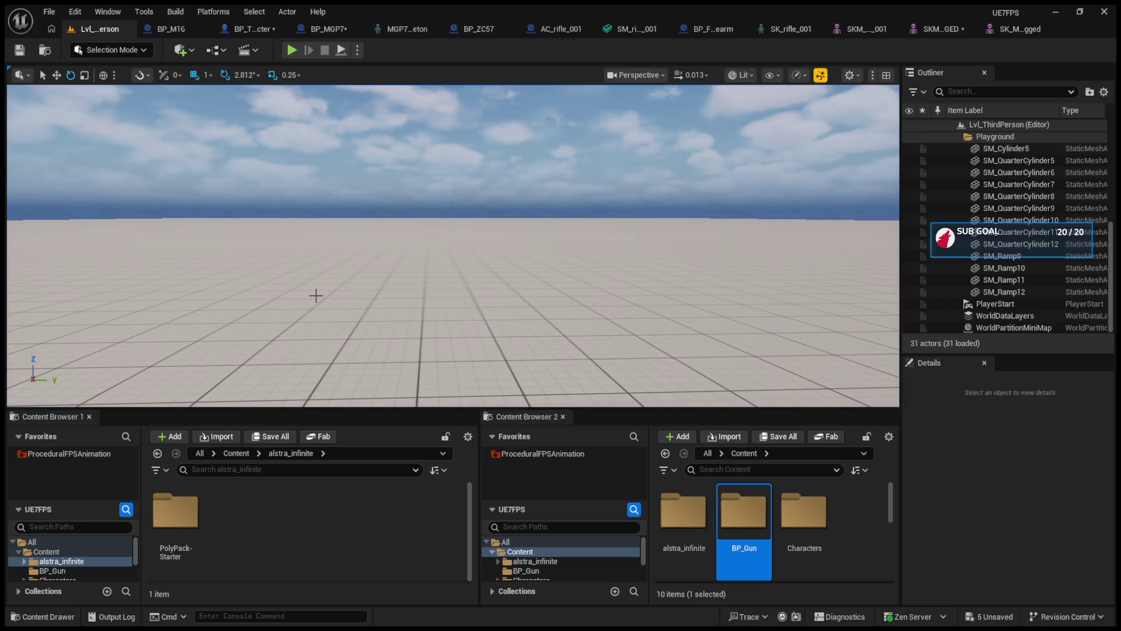
left_click(185, 26)
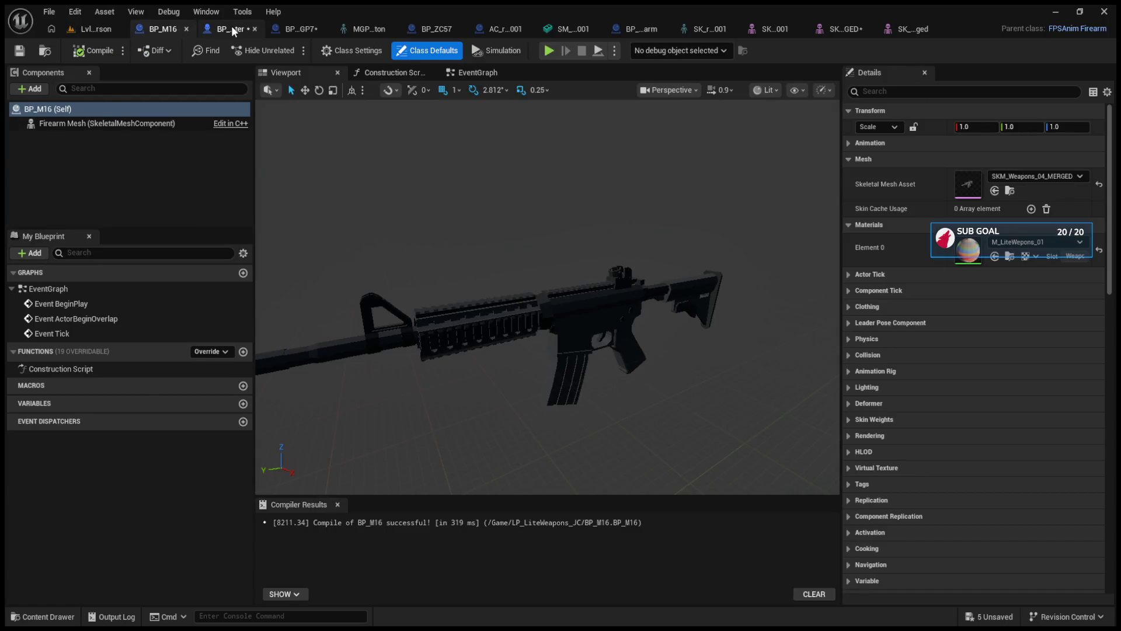
left_click(231, 26)
left_click(285, 25)
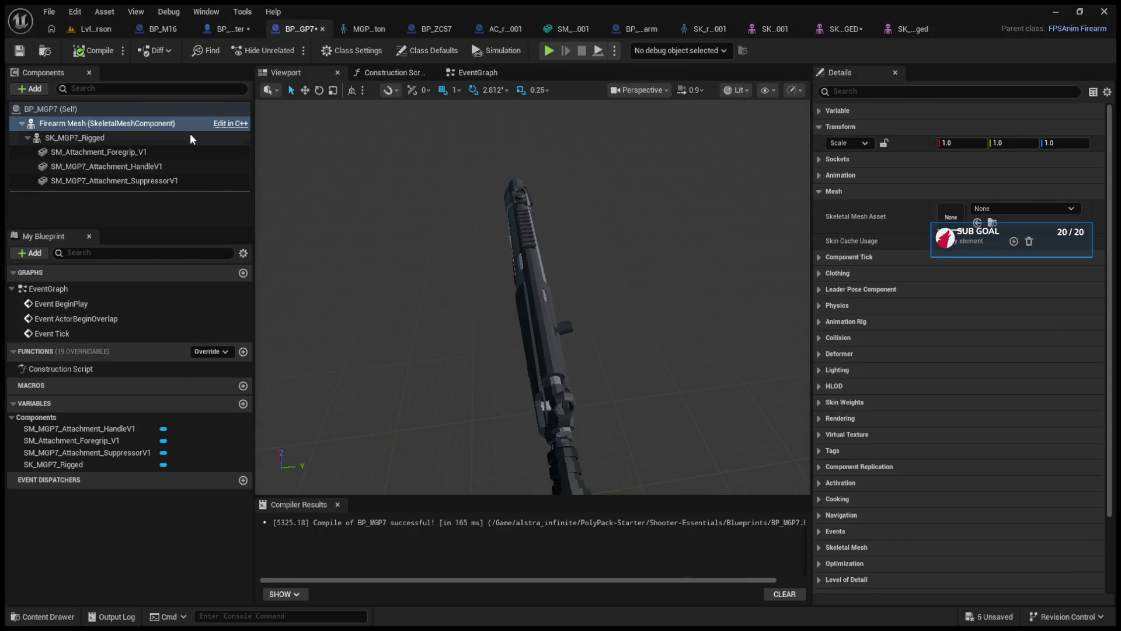
Try deleting the SK_MGP7_Rigged component alone, then undo the deletion.
left_click(146, 137)
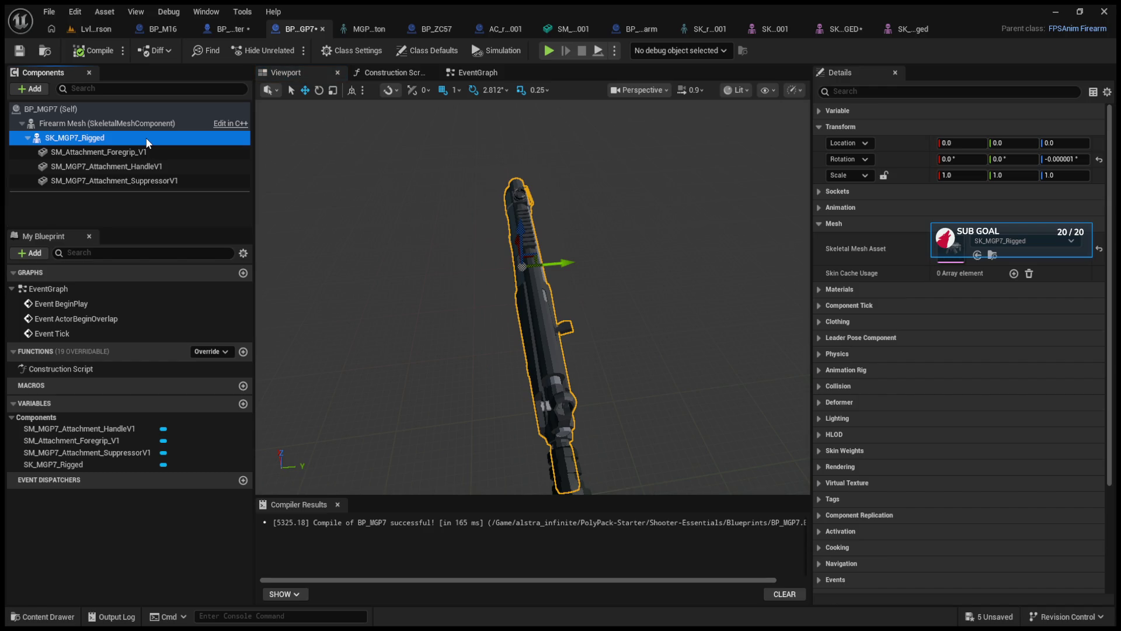
key("Delete")
left_click(135, 153)
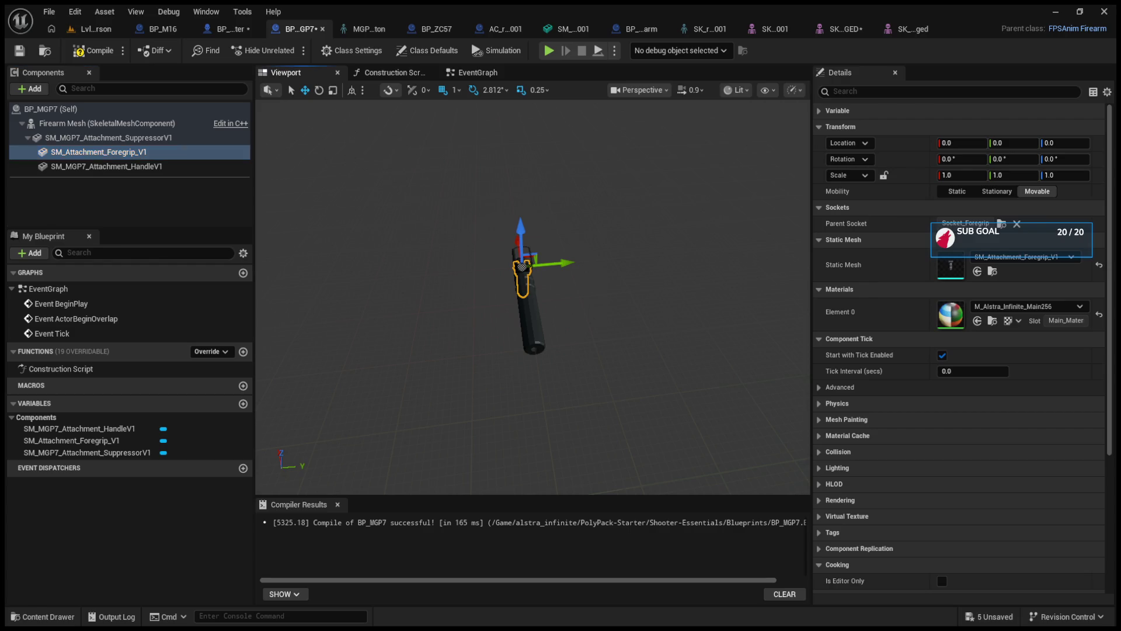
left_click(362, 176)
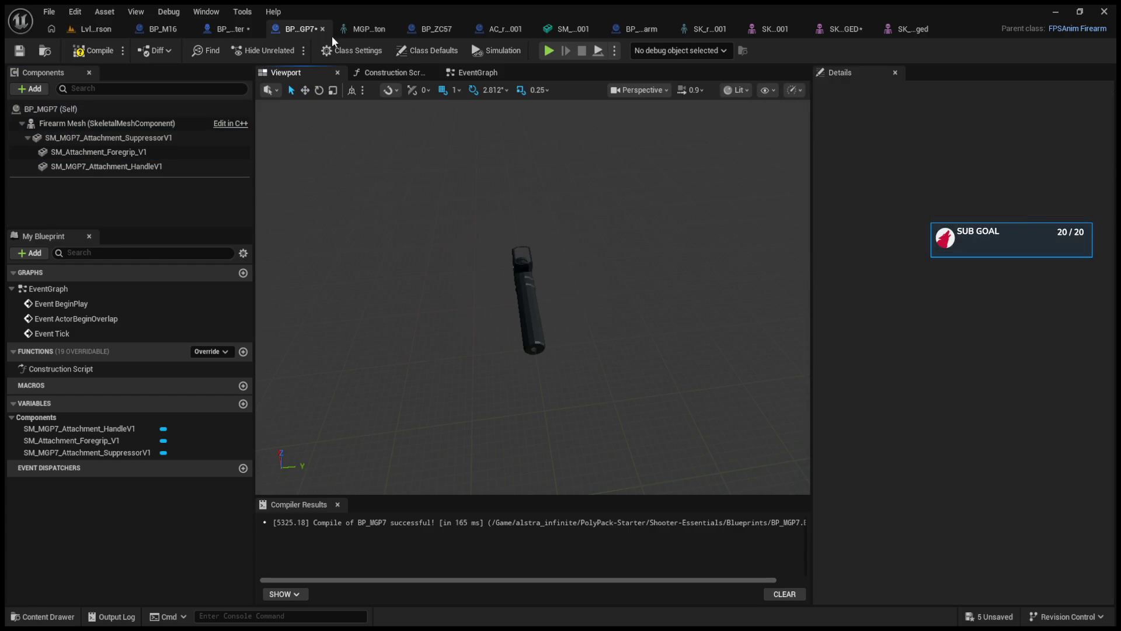
key("ctrl+z")
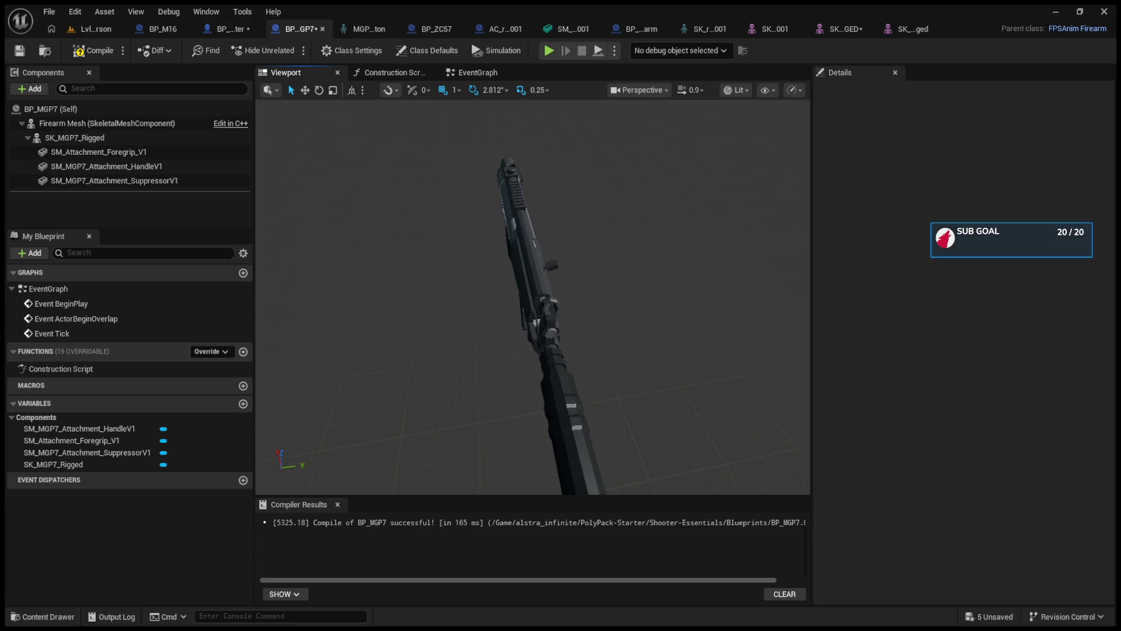
mouse_move(533, 292)
left_mouse_down()
mouse_move(560, 281)
mouse_move(514, 286)
mouse_move(532, 289)
left_mouse_up()
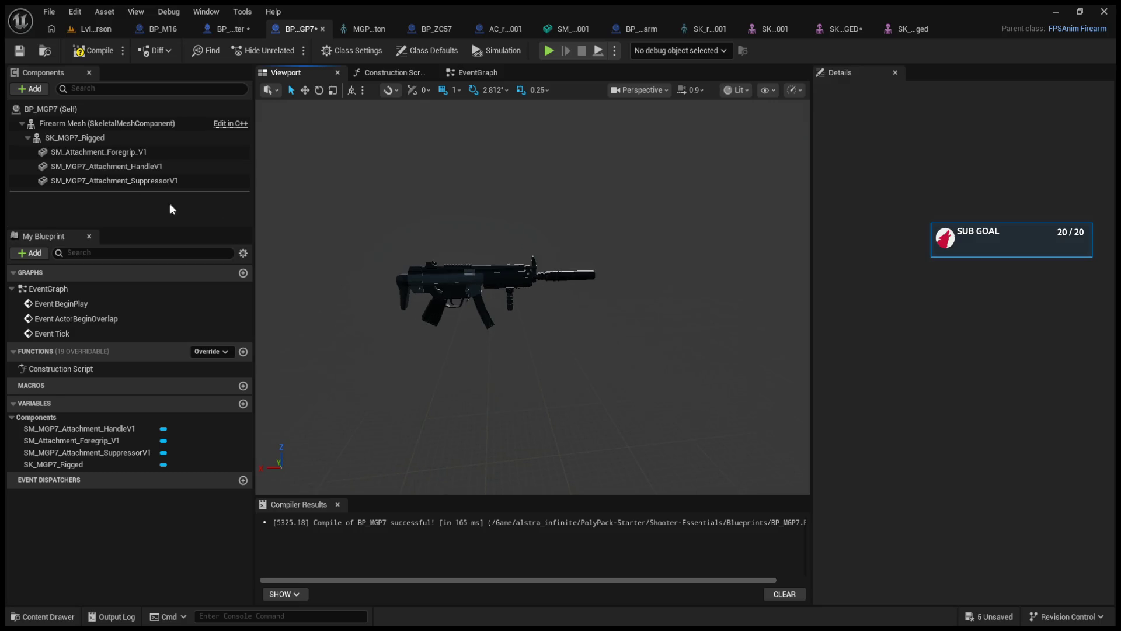
Delete SK_MGP7_Rigged together with its three attachment components.
left_click(55, 138)
left_click(79, 166, "shift")
left_click(84, 178, "shift")
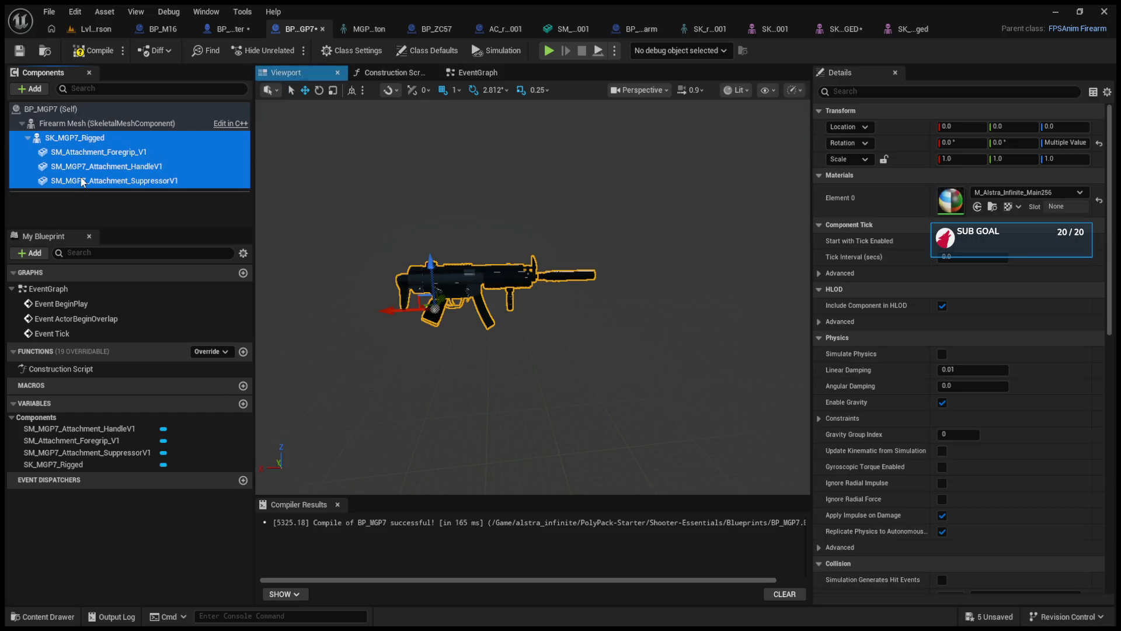
key("Delete")
Assign SK_MGP7_Rigged as Firearm Mesh's skeletal mesh asset and compile BP_MGP7.
left_click(81, 122)
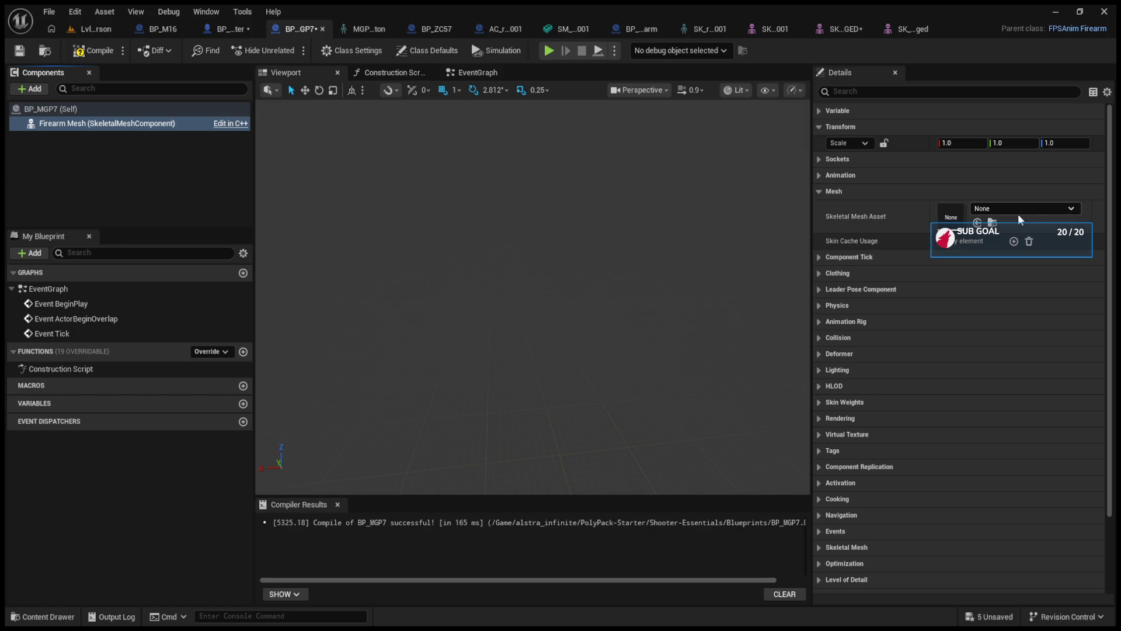
key("ctrl+v")
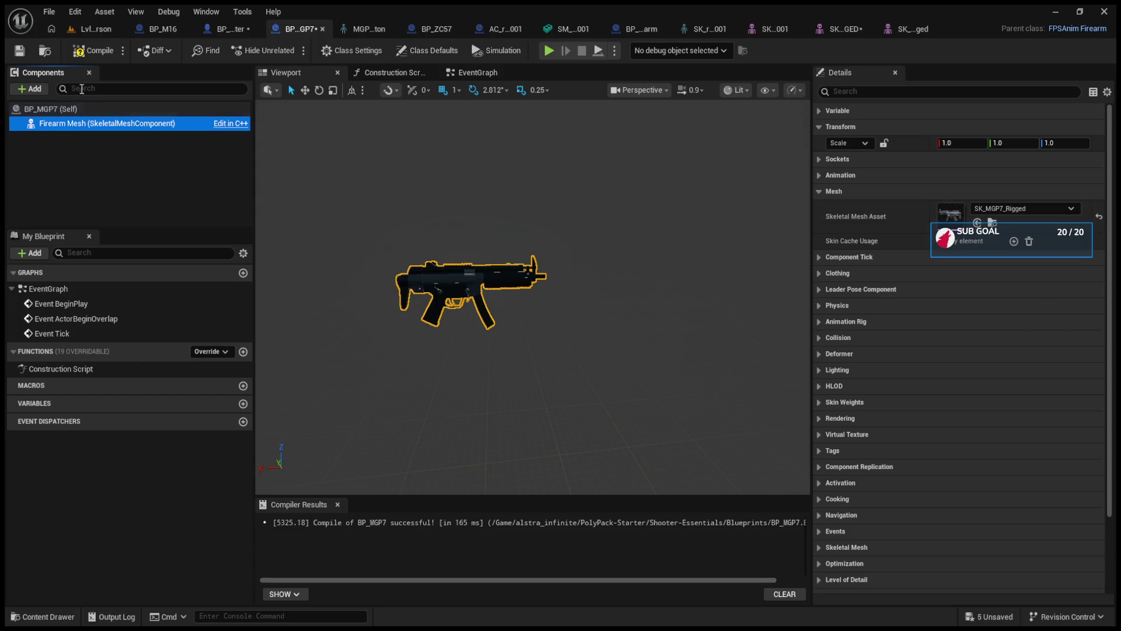
left_click(85, 52)
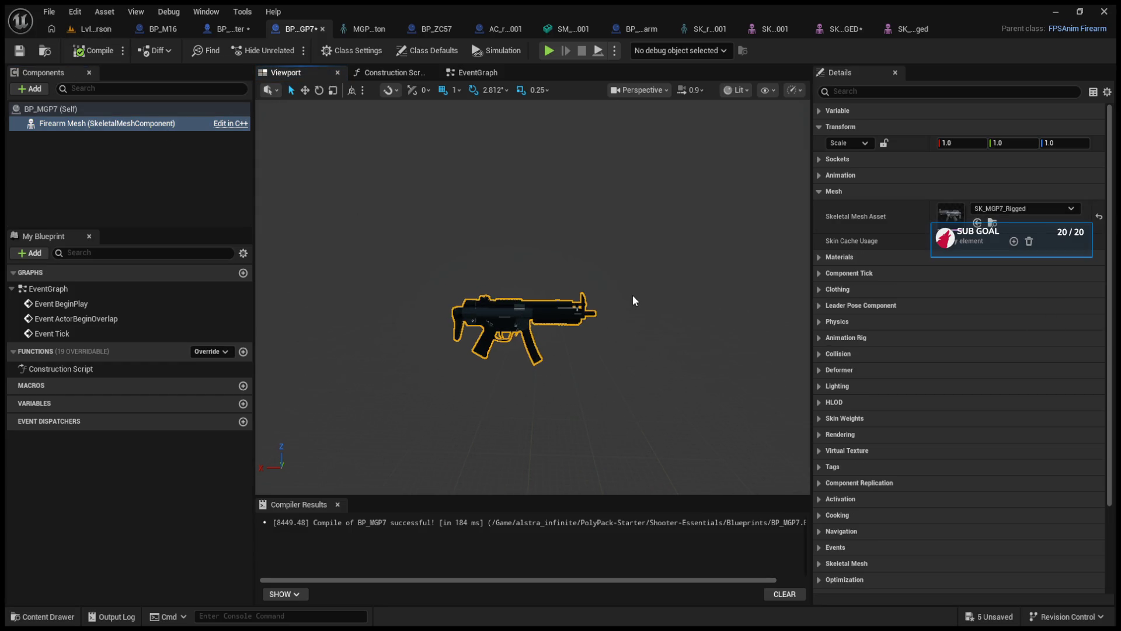
left_click(95, 29)
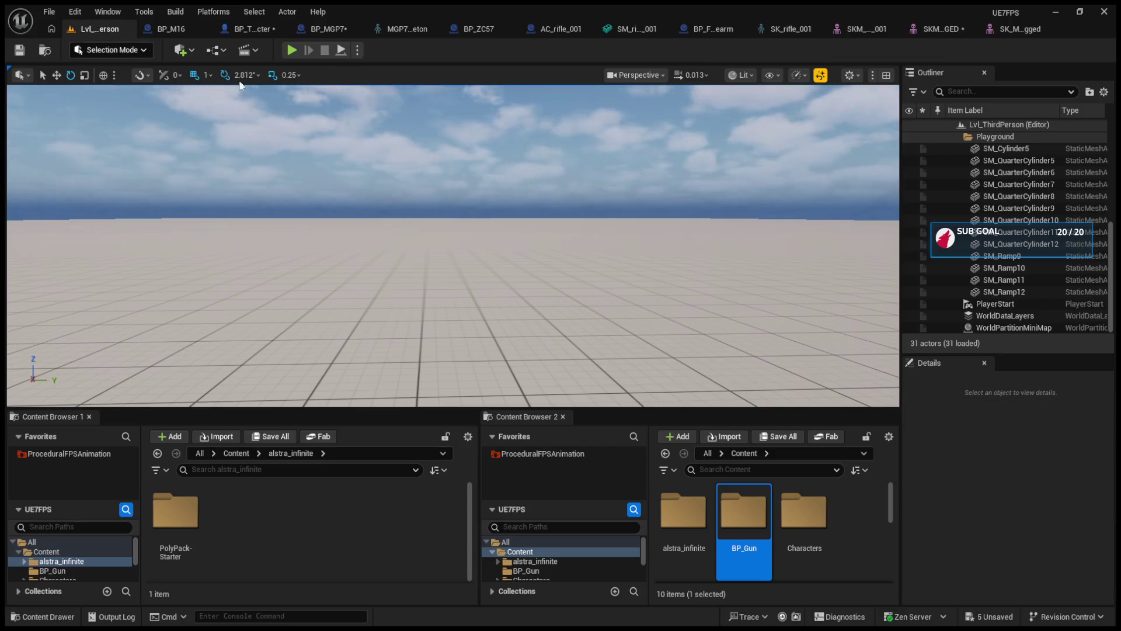
Run a quick play-in-editor test, then open the MGP7 skeleton editor.
left_click(292, 50)
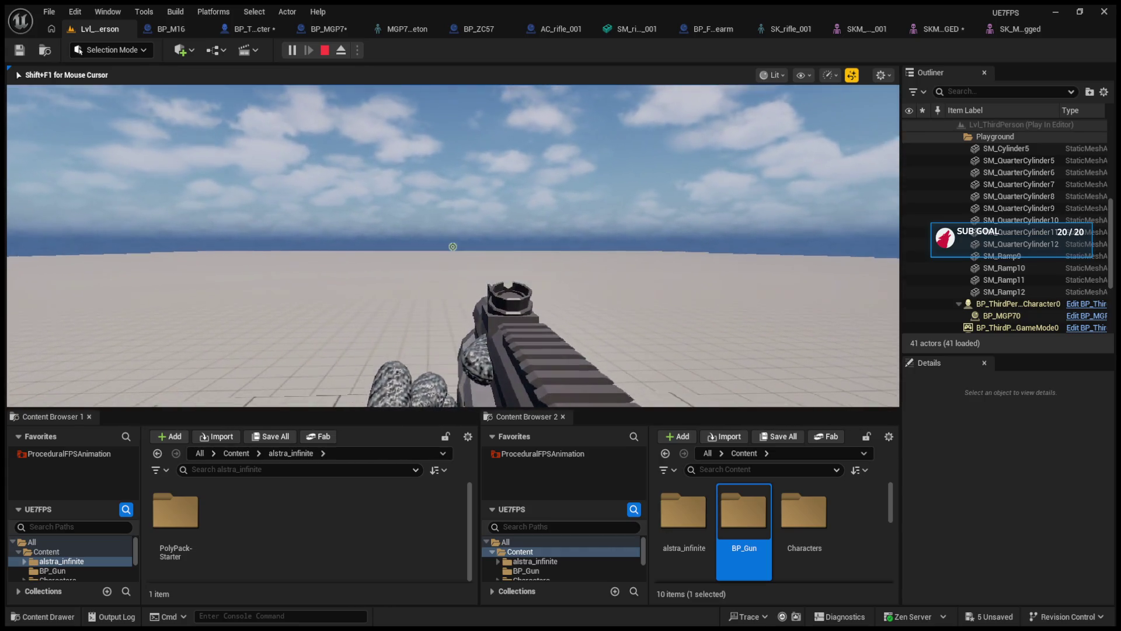
key("Escape")
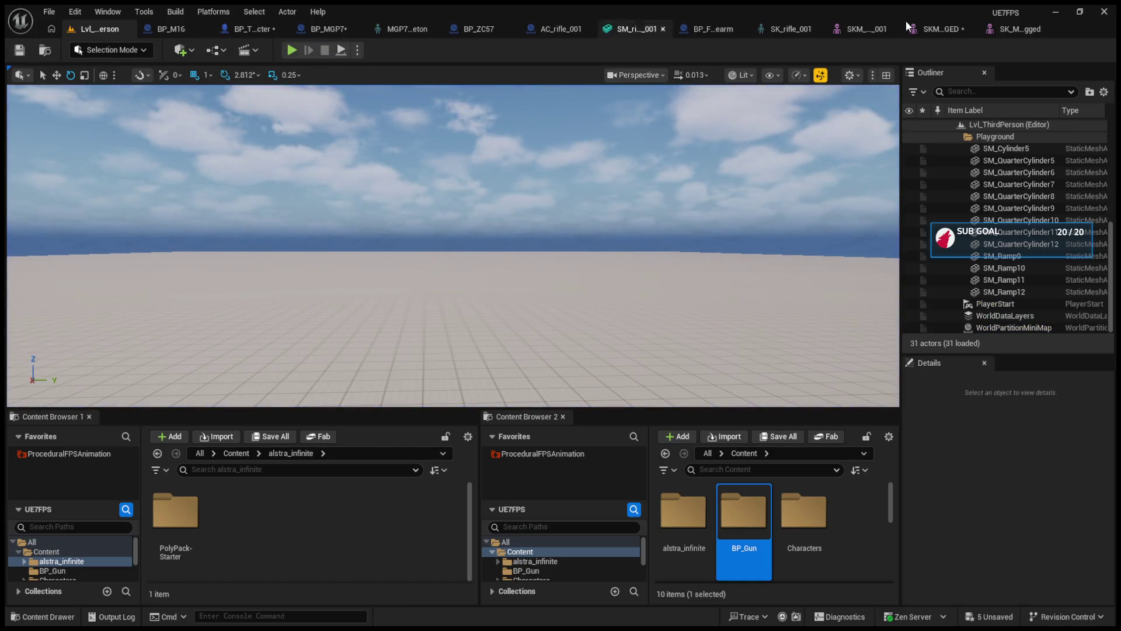
left_click(909, 26)
left_click(1010, 30)
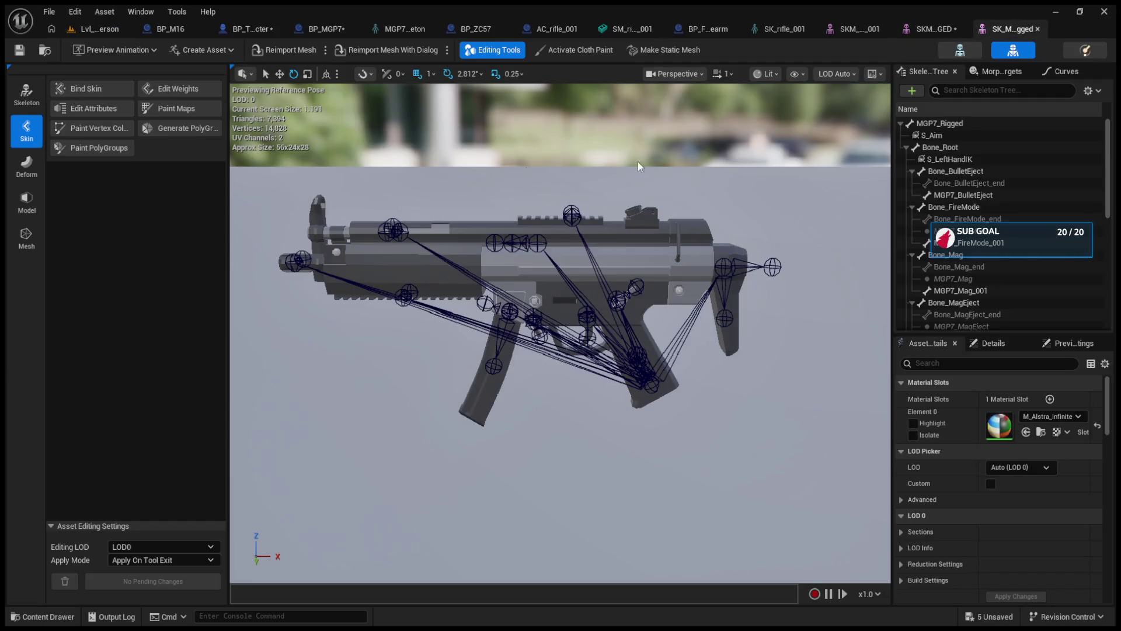
left_click(785, 28)
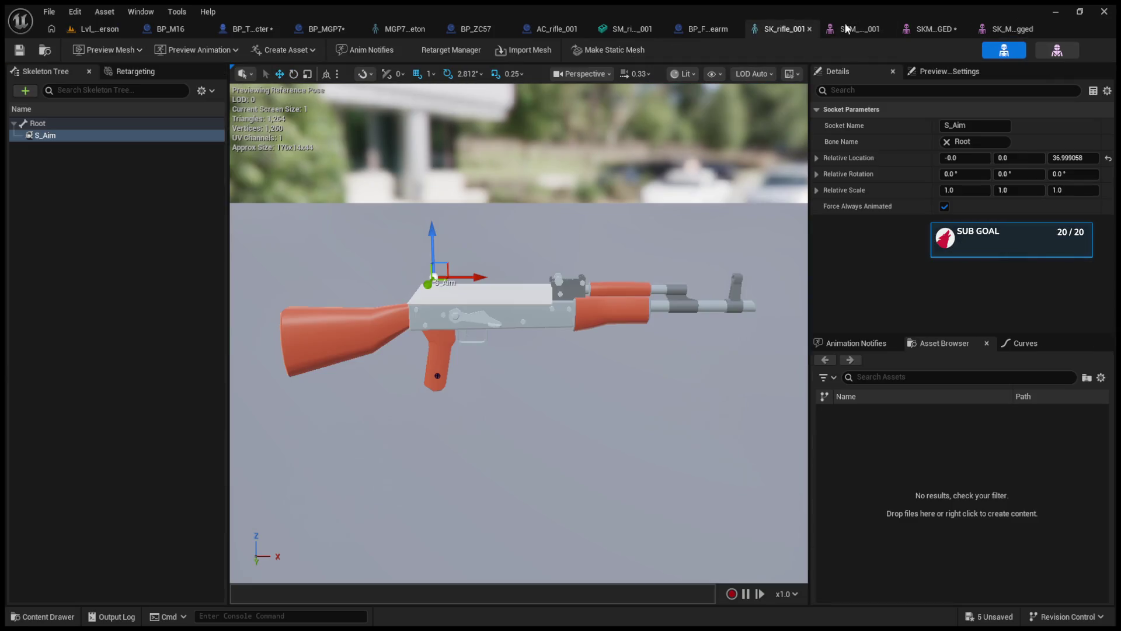
left_click(1007, 26)
left_click(949, 51)
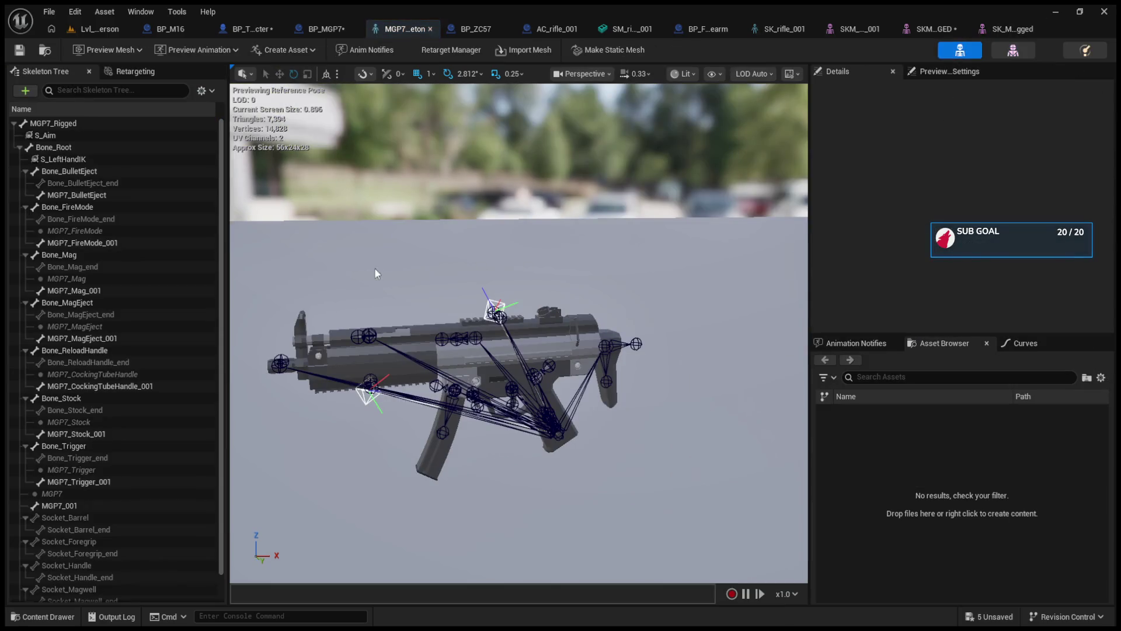
Reset S_Aim's rotation to 0,0,0, save the skeleton, and retest in play-in-editor.
left_click(91, 136)
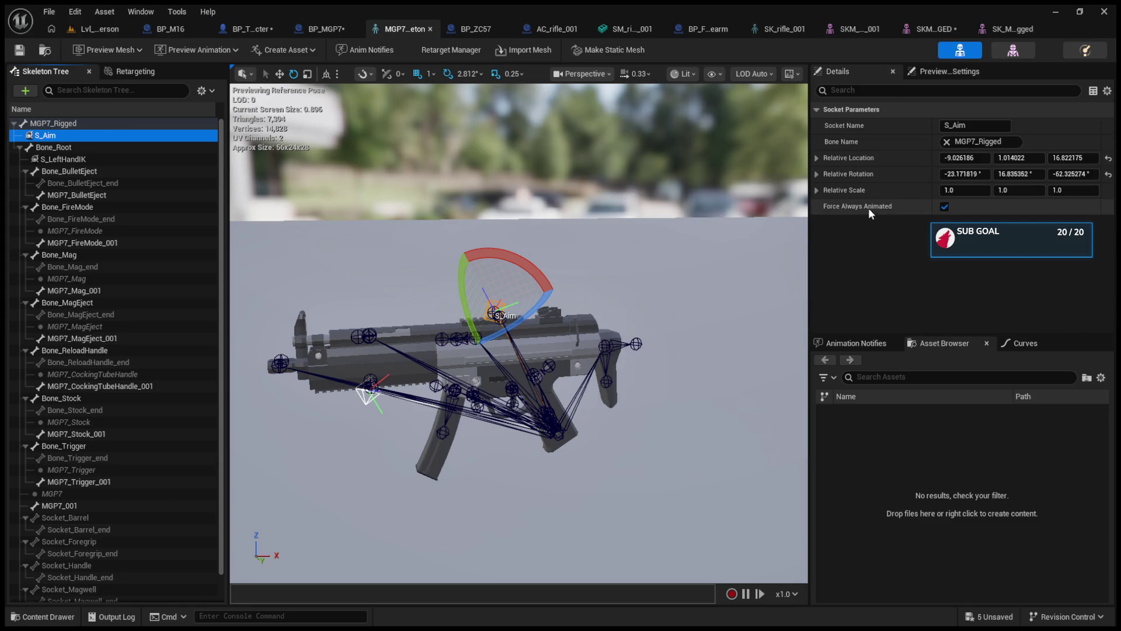
left_click(1107, 175)
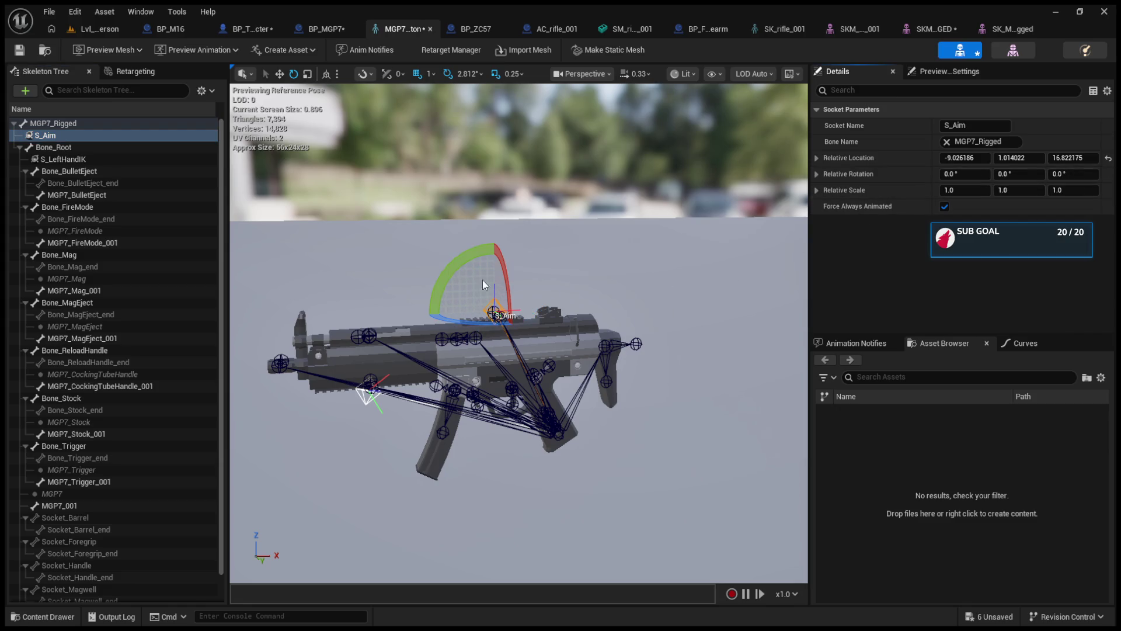
left_click(17, 52)
left_click(73, 30)
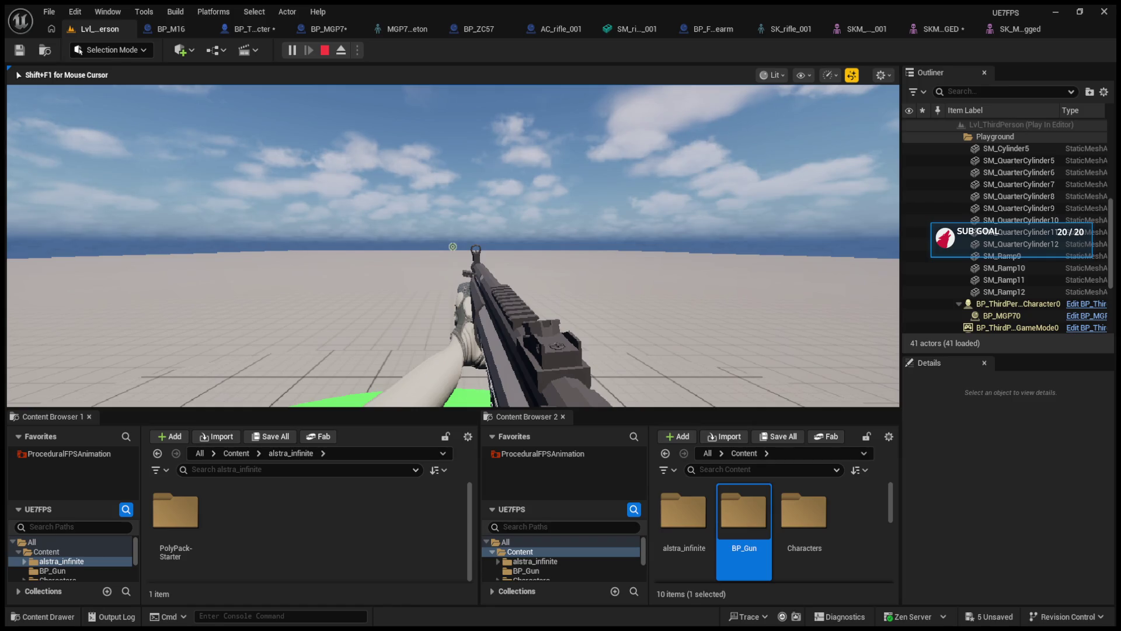
key("Escape")
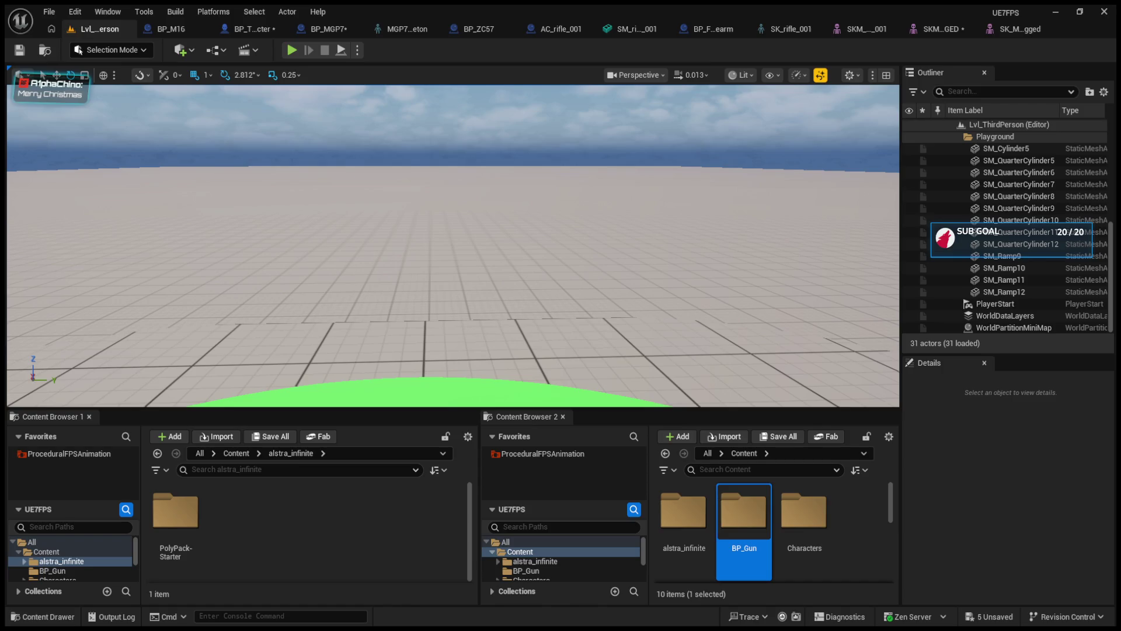
left_click(291, 52)
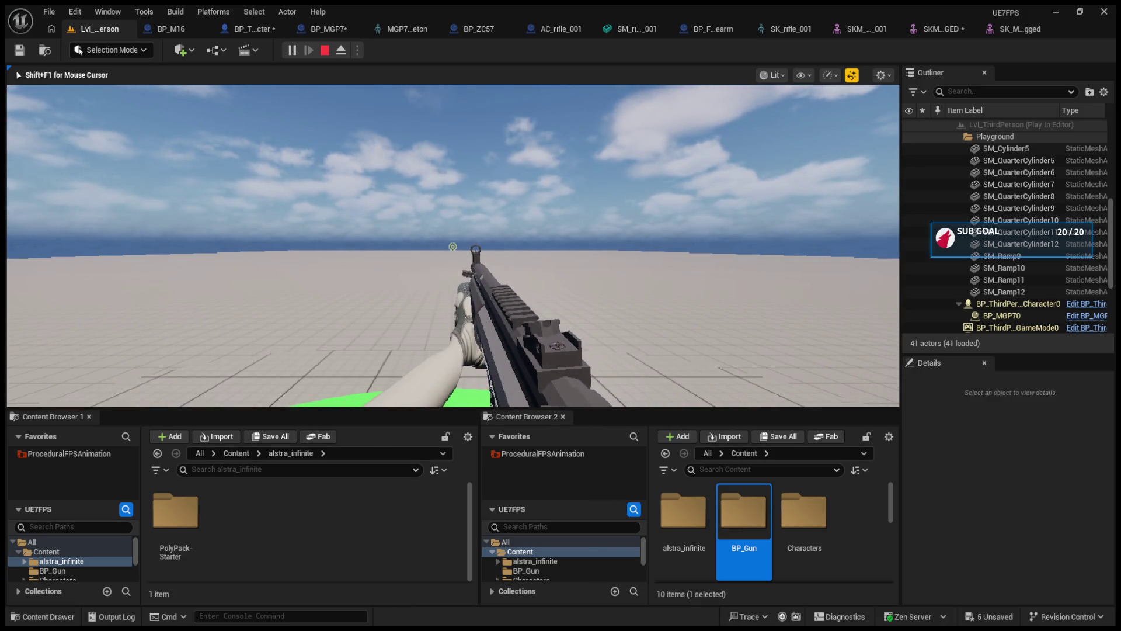
key("shift+F1")
Bring up SK_MGP7_Rigged's skeleton tree and locate S_Aim and Bone_Root.
left_click(786, 28)
left_click(957, 28)
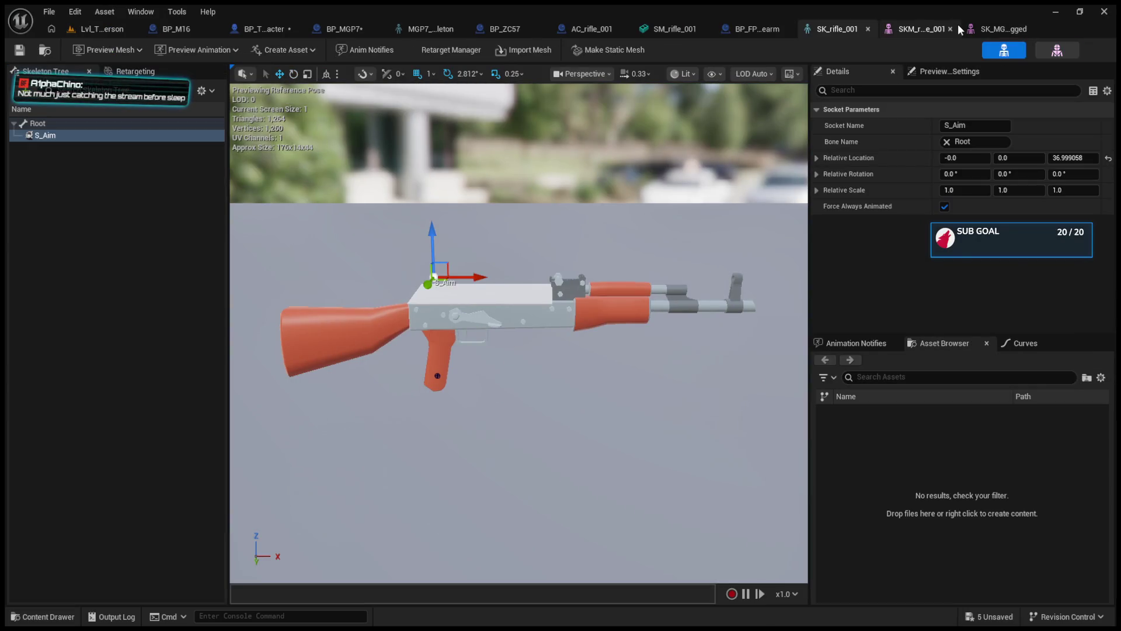
left_click(989, 27)
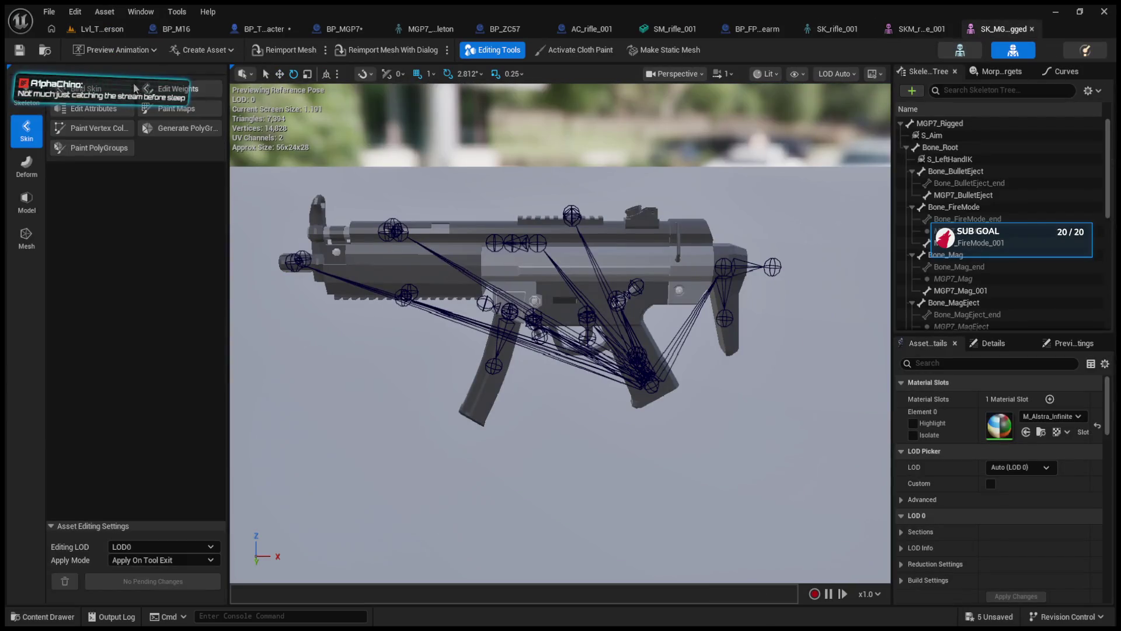
left_click(26, 94)
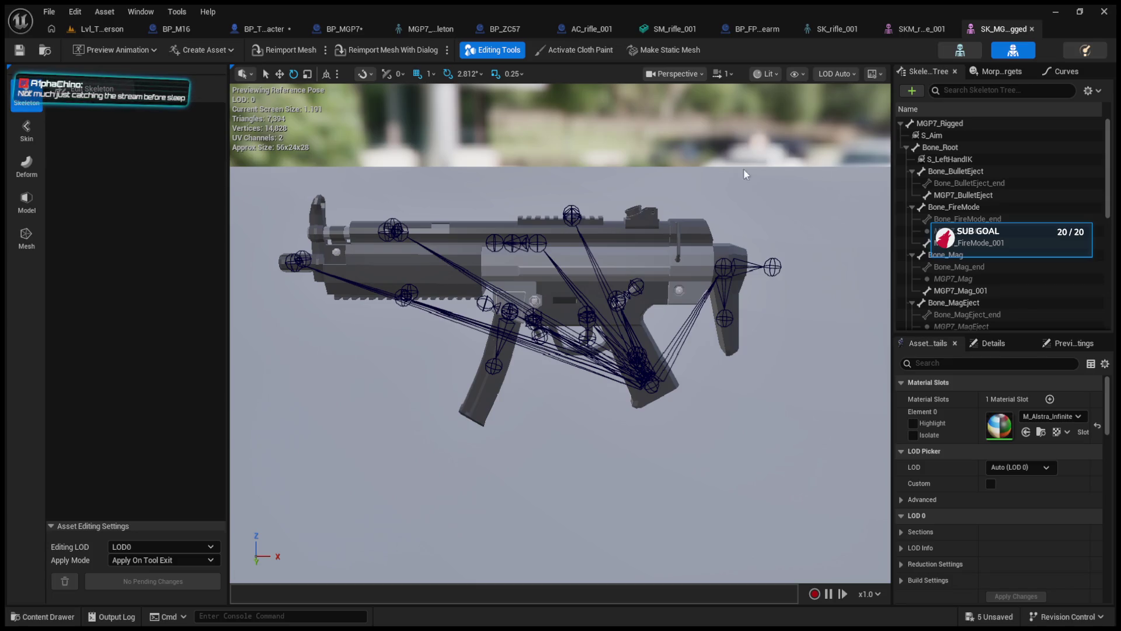
left_click(933, 136)
left_click(905, 147)
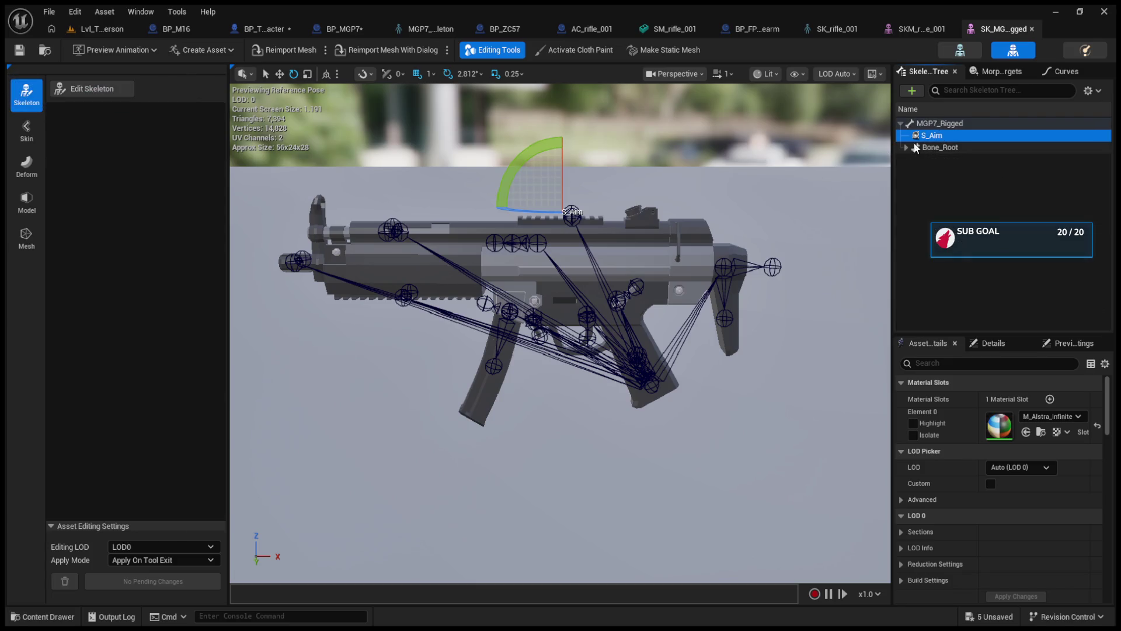
left_click(933, 148)
left_click(936, 139)
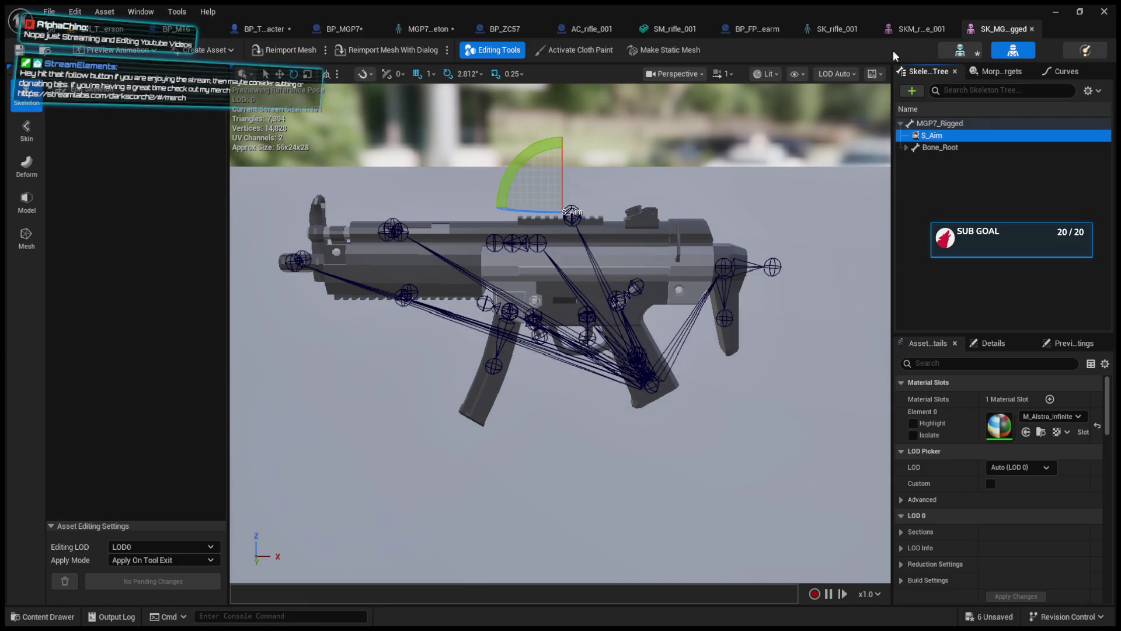
Close the SM_rifle_001, BP_FP Firearm and SKM_rifle_001 editor tabs.
left_click(909, 27)
left_click(846, 28)
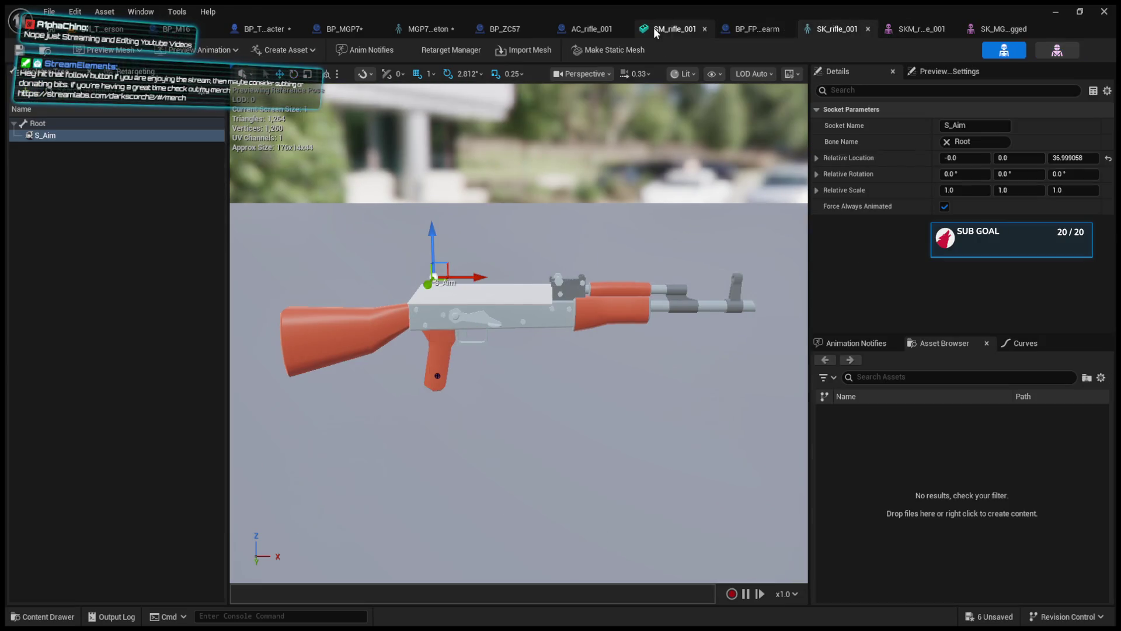
left_click(671, 28)
left_click(705, 29)
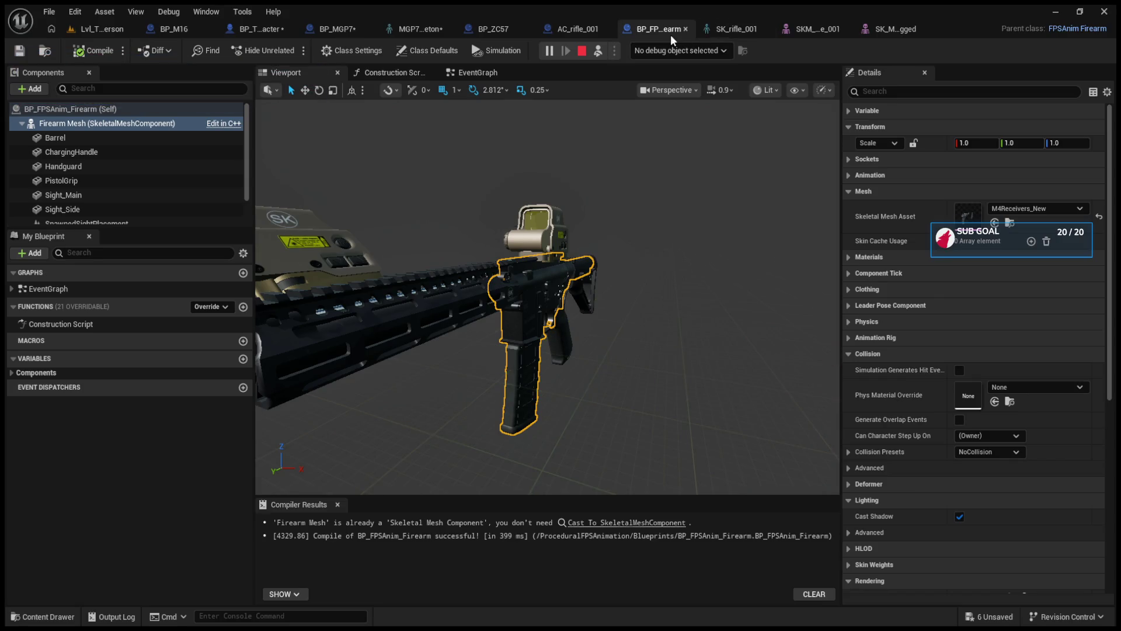
left_click(685, 28)
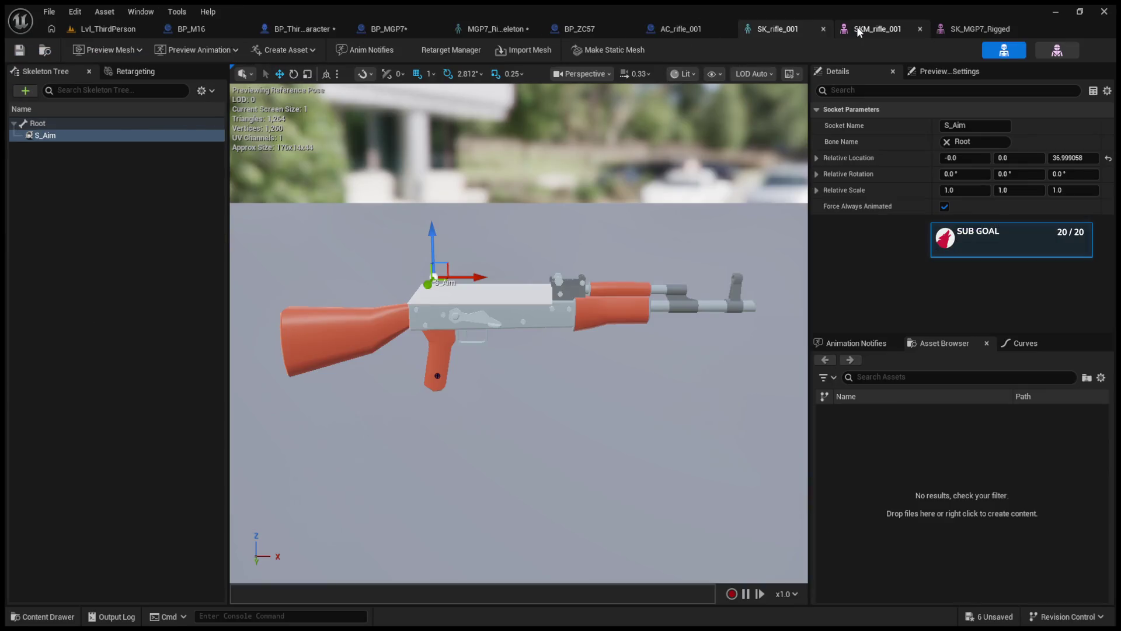
left_click(857, 27)
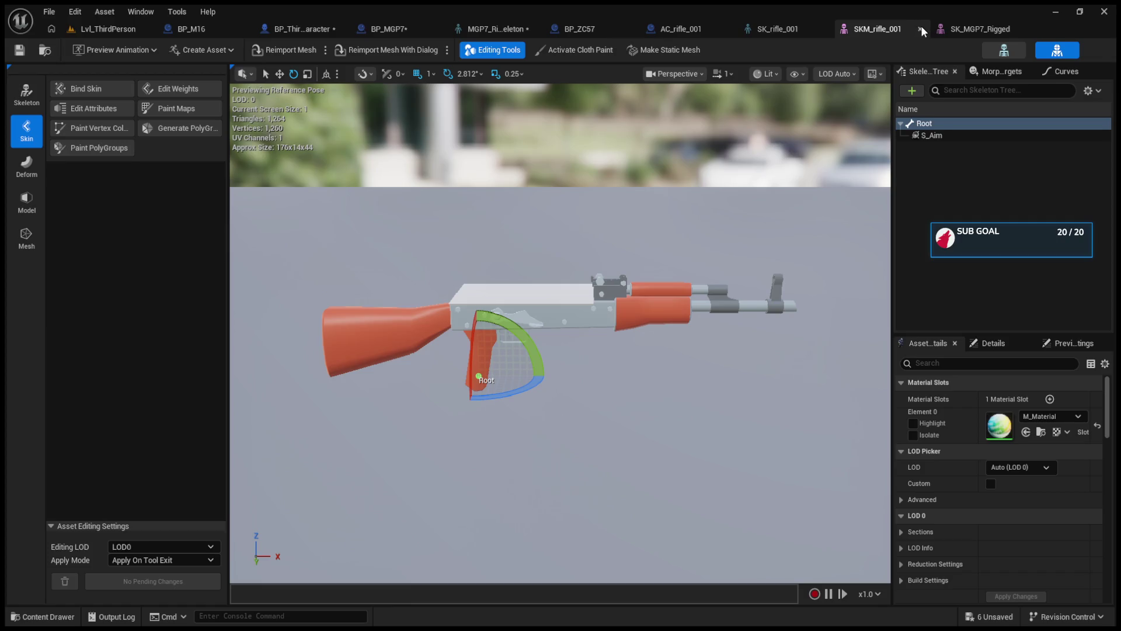
left_click(920, 28)
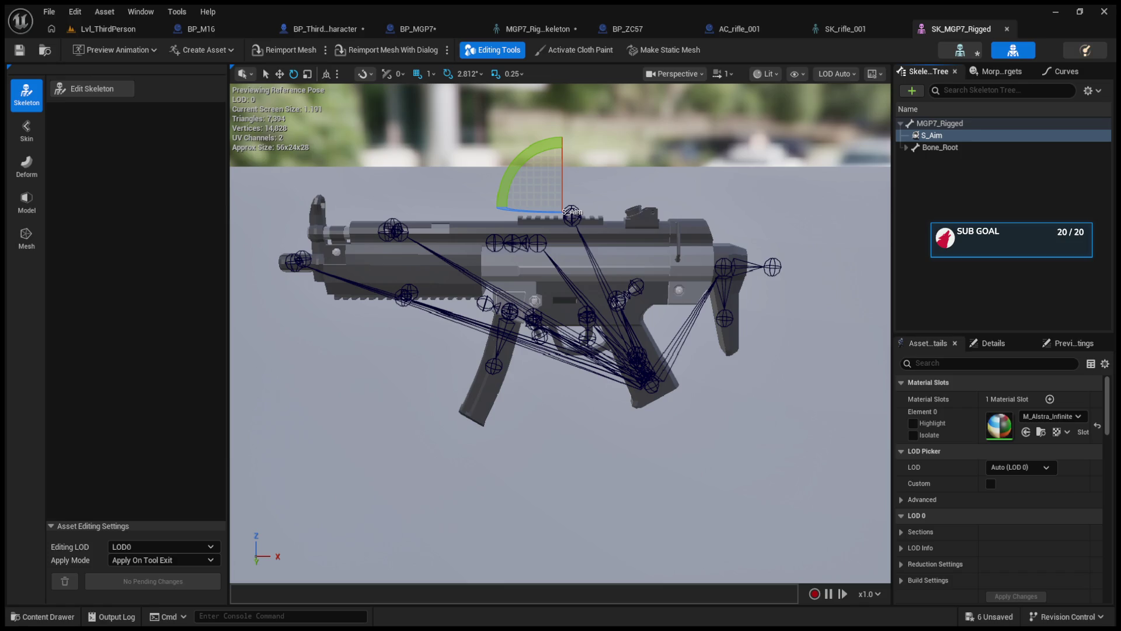
Reparent S_Aim under Bone_Root and close the SK_rifle_001 editor.
mouse_move(934, 135)
left_mouse_down()
mouse_move(962, 157)
mouse_move(957, 149)
left_mouse_up()
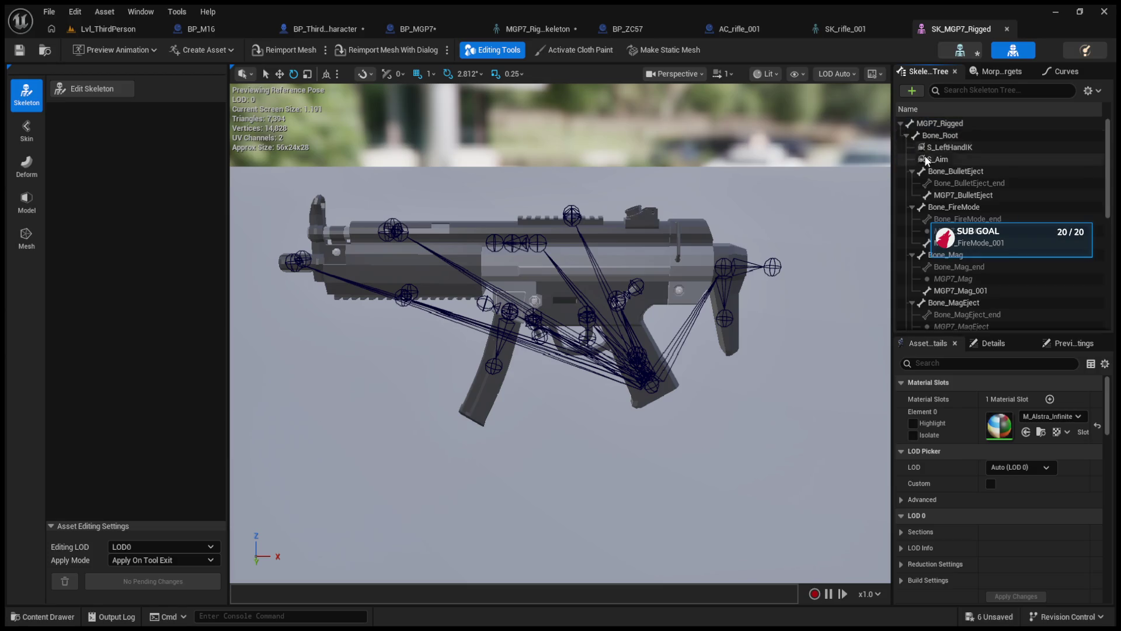
left_click(995, 71)
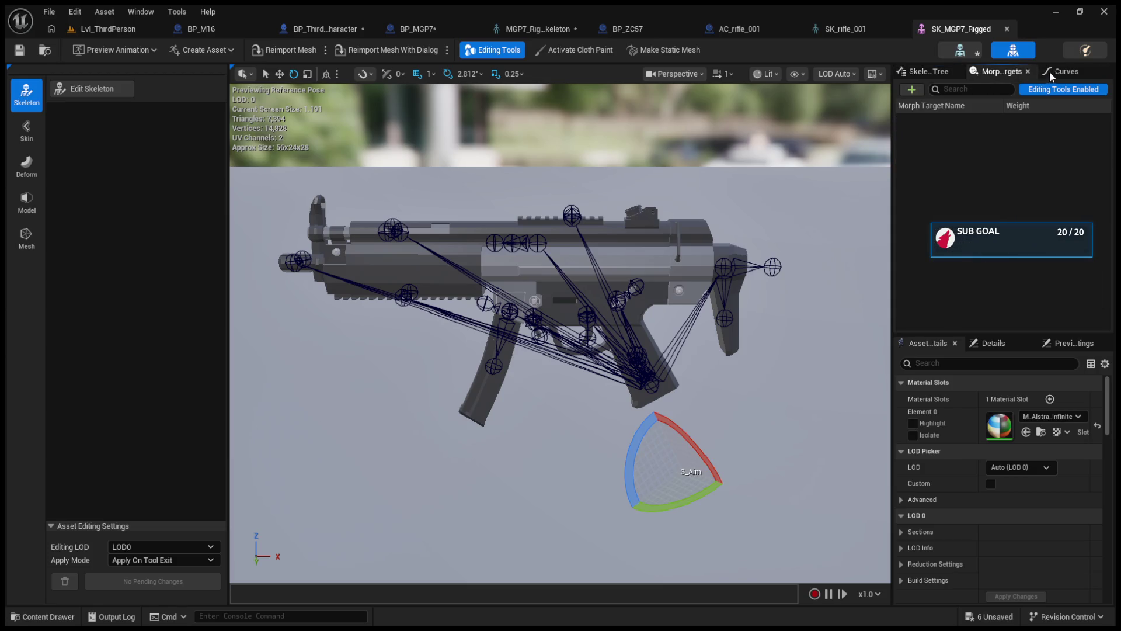
left_click(937, 72)
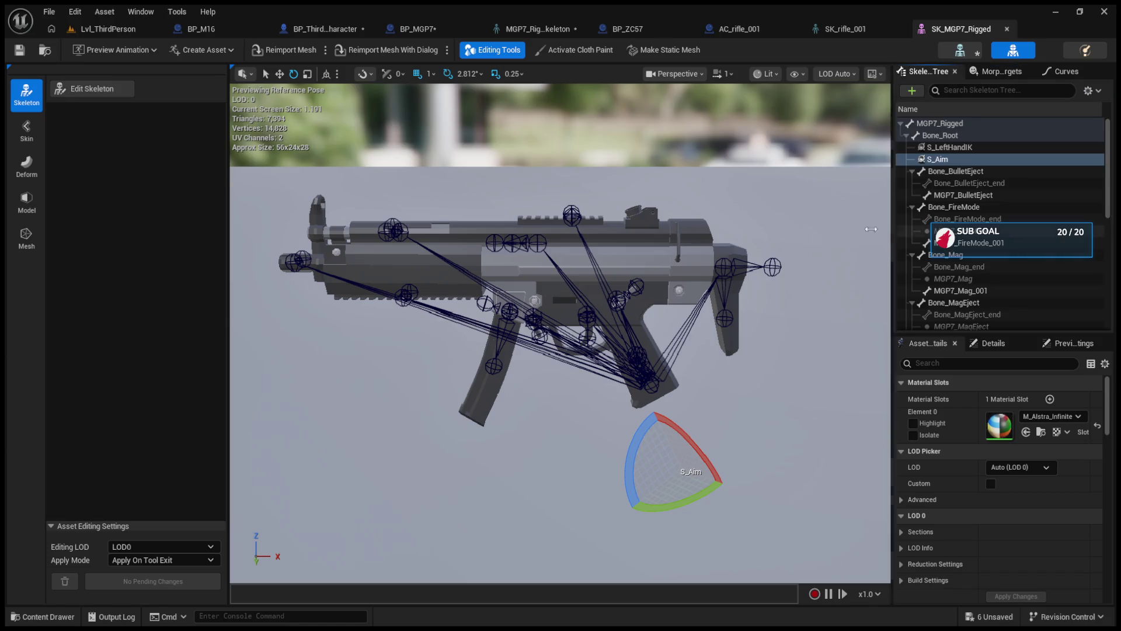
left_click(845, 29)
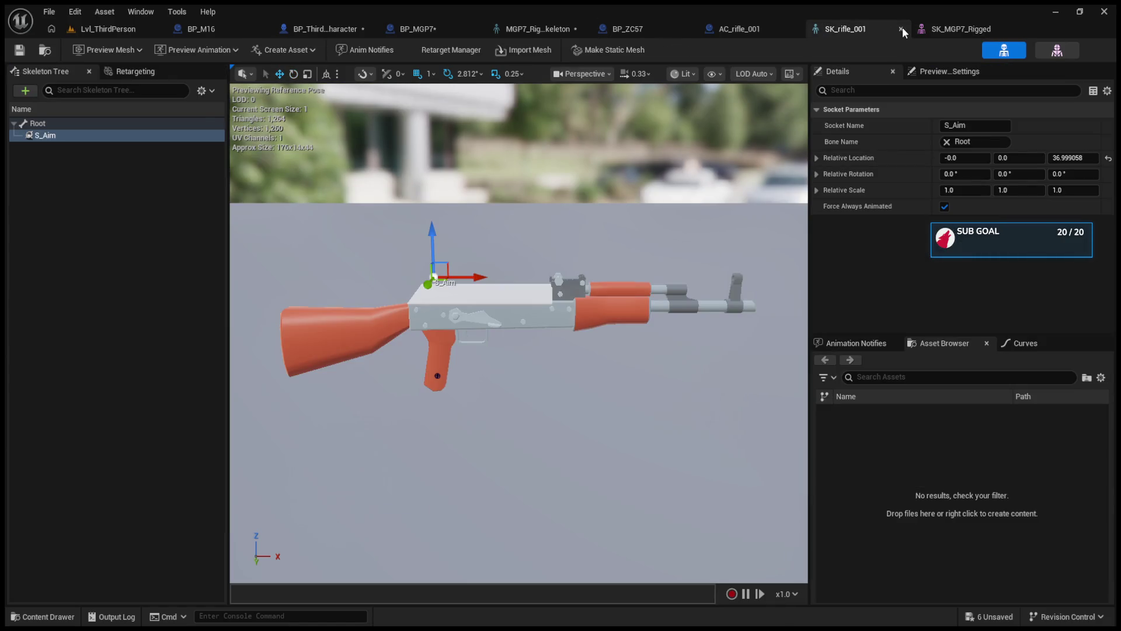
left_click(901, 28)
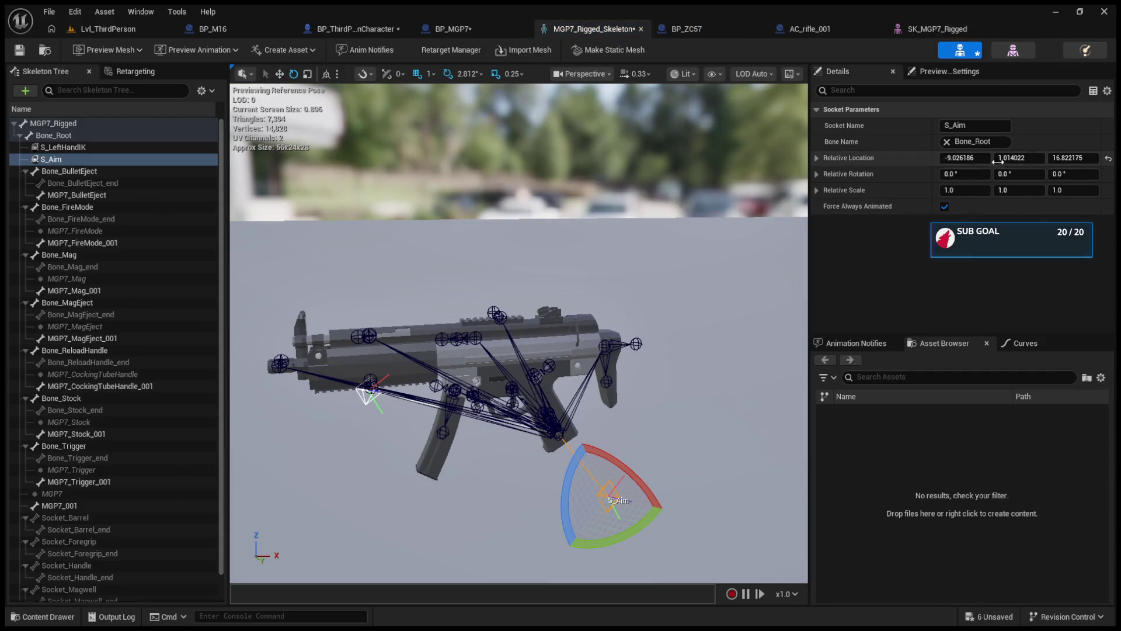
Reset S_Aim's location and move it up onto the top rail at Y -22.71627.
left_click(1108, 158)
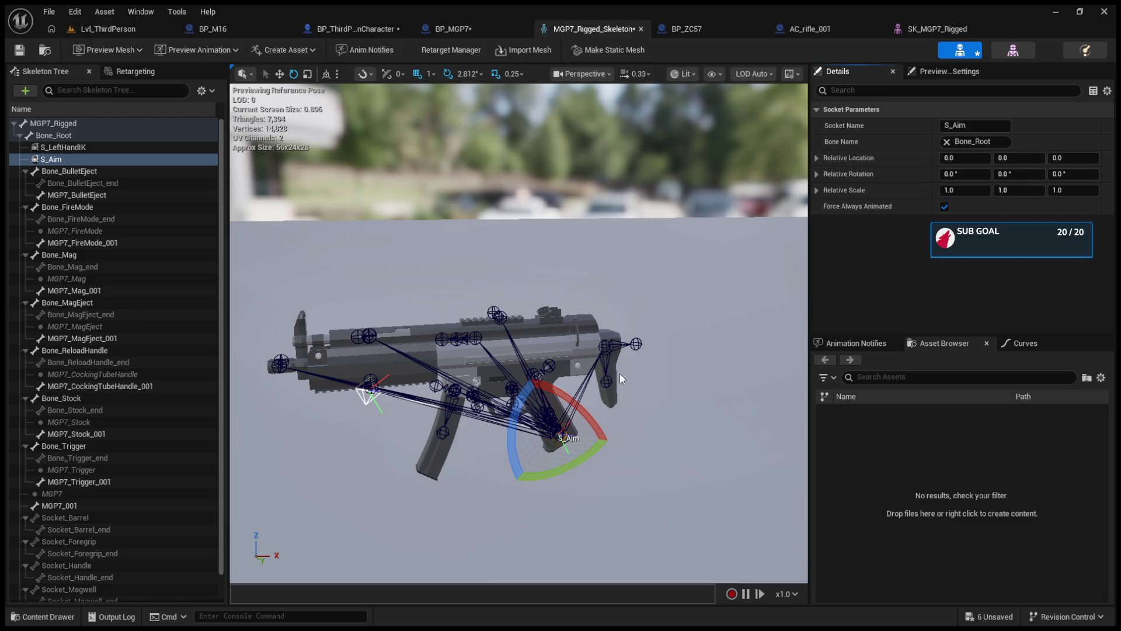
key("w")
mouse_move(582, 473)
left_mouse_down()
mouse_move(561, 406)
mouse_move(518, 347)
left_mouse_up()
key("f")
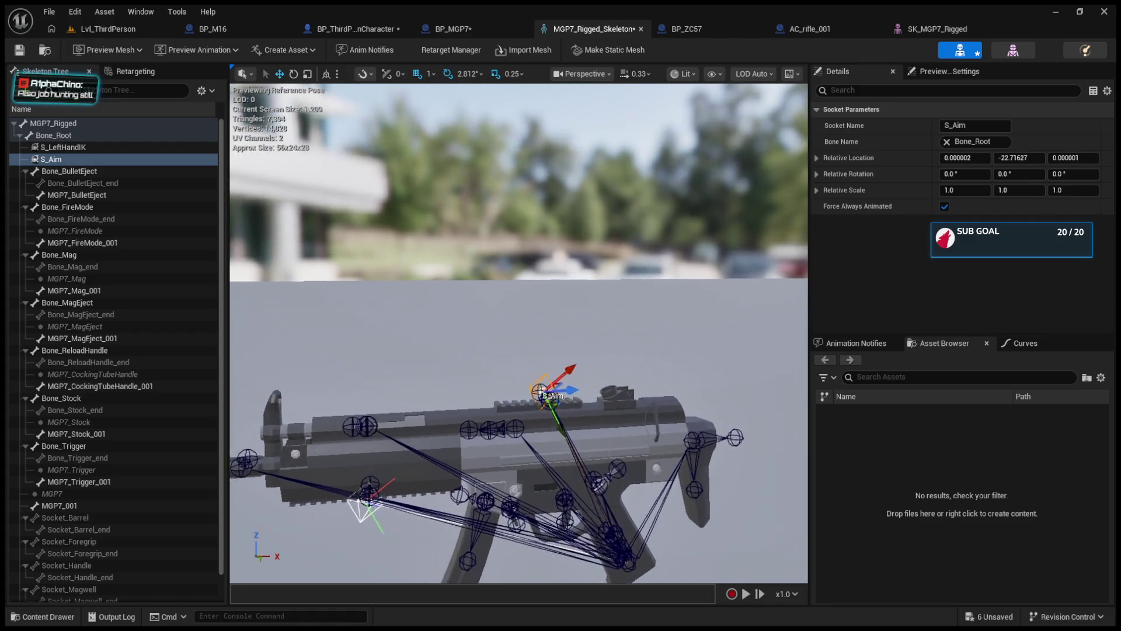
left_click_drag(945, 170, 991, 170)
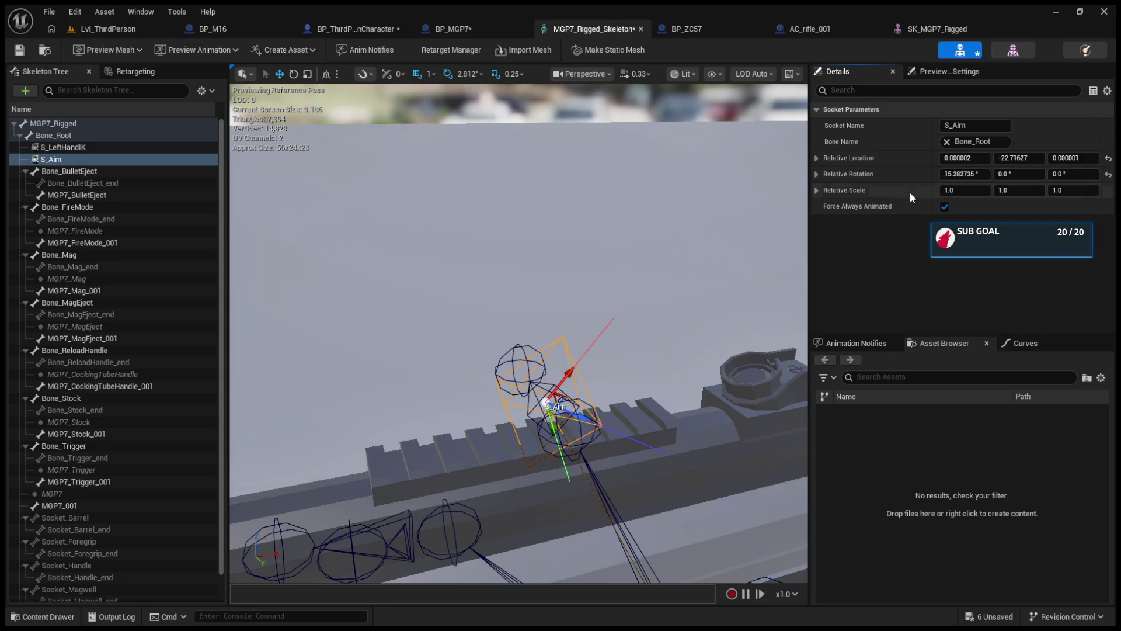
left_click(1108, 174)
Rotate S_Aim to roughly 12.6°, 23.8°, 34.2° to line up with the sight.
key("e")
left_click_drag(520, 443, 569, 423)
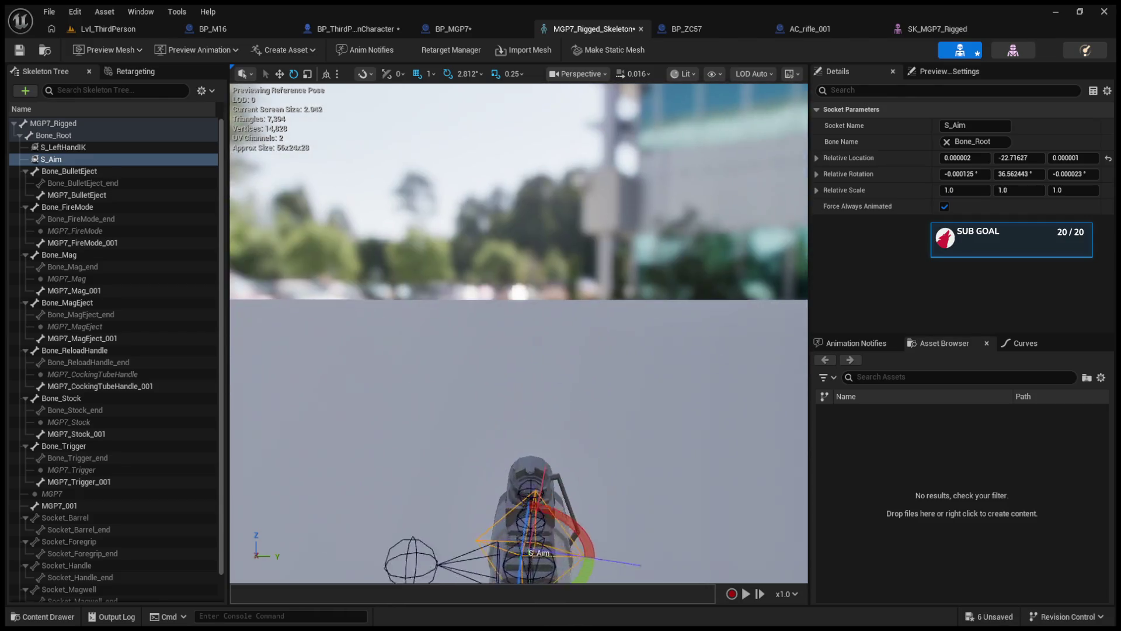
left_click_drag(539, 476, 533, 478)
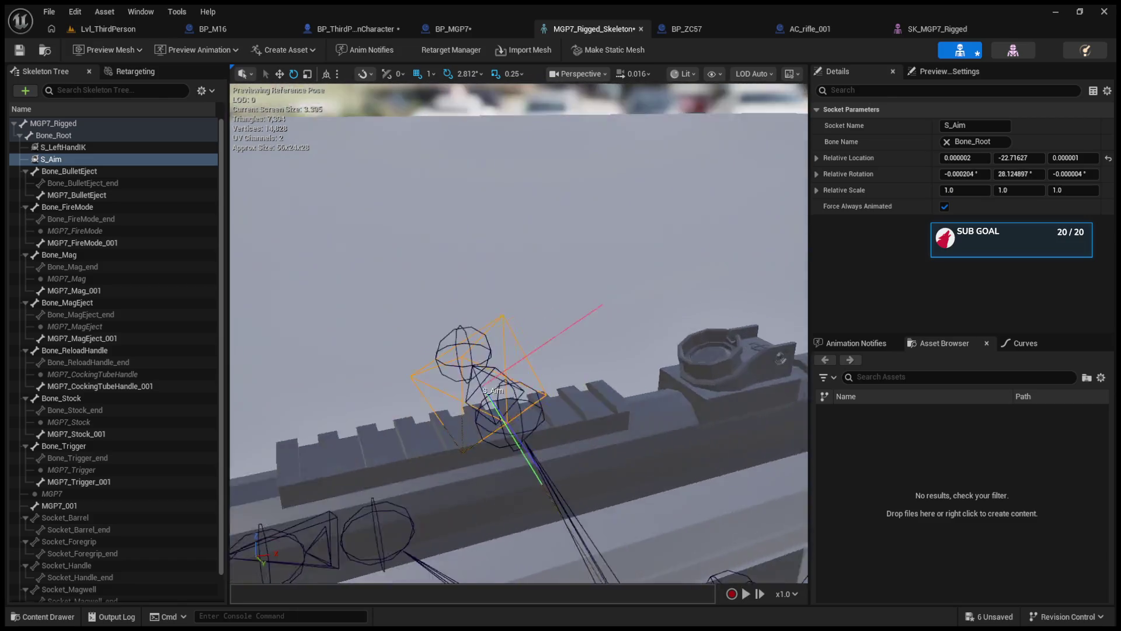
left_click_drag(552, 332, 590, 335)
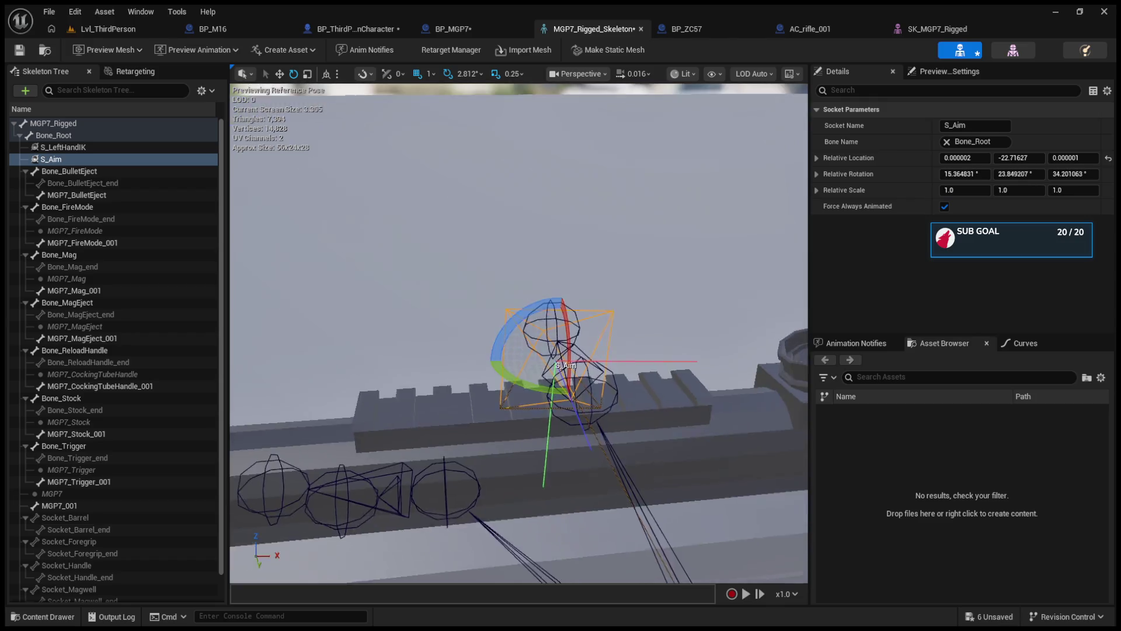
key("f")
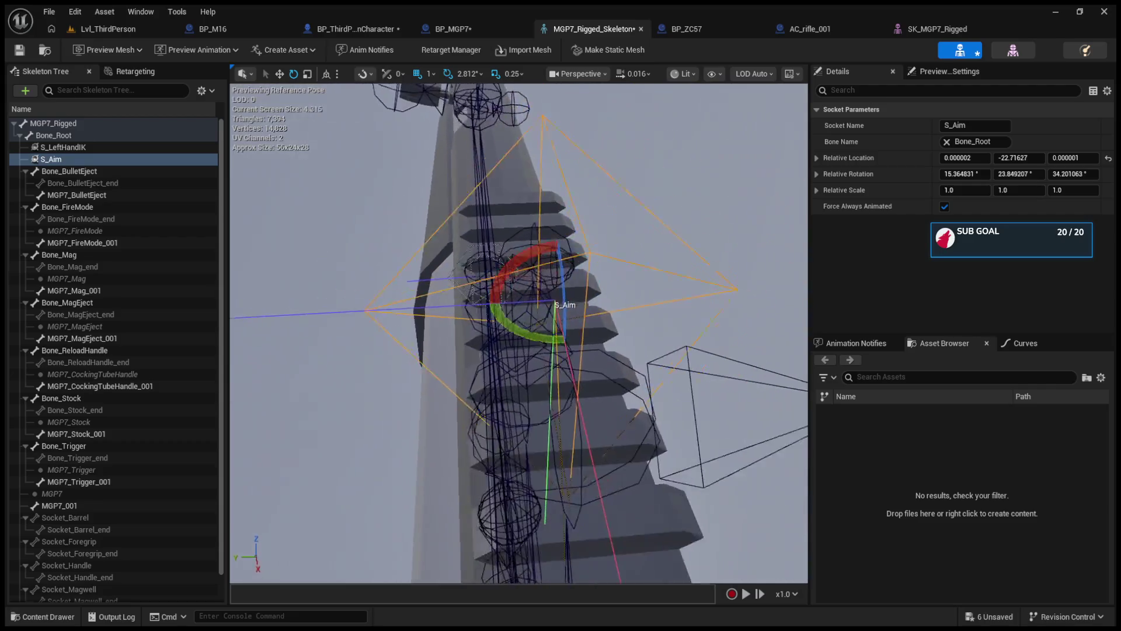
mouse_move(540, 345)
left_mouse_down()
mouse_move(538, 360)
mouse_move(441, 324)
left_mouse_up()
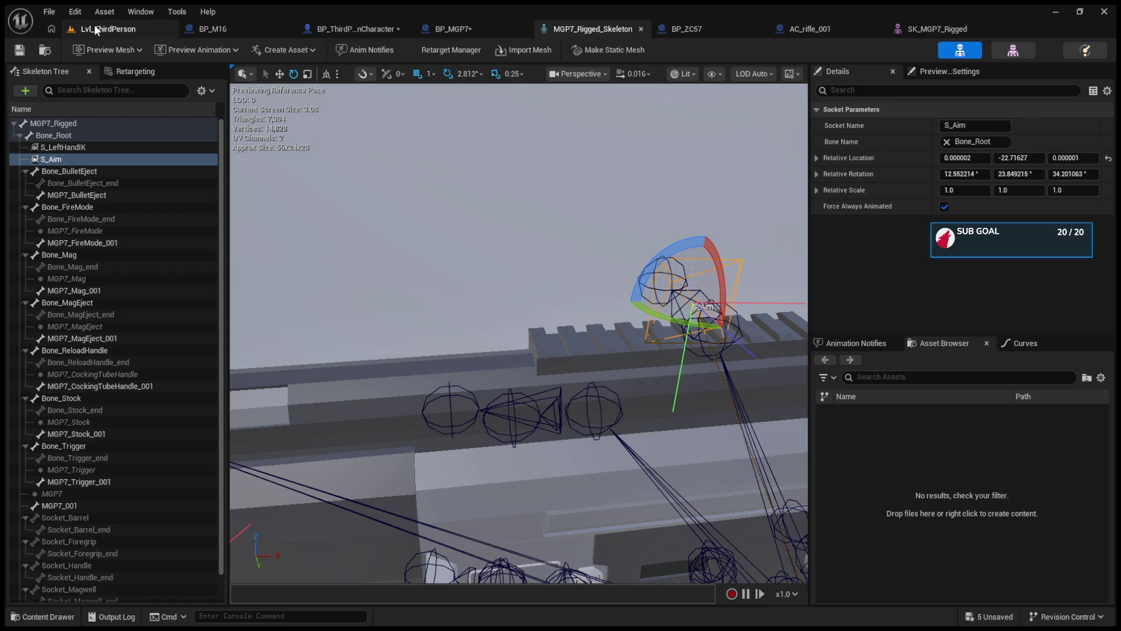
left_click(132, 25)
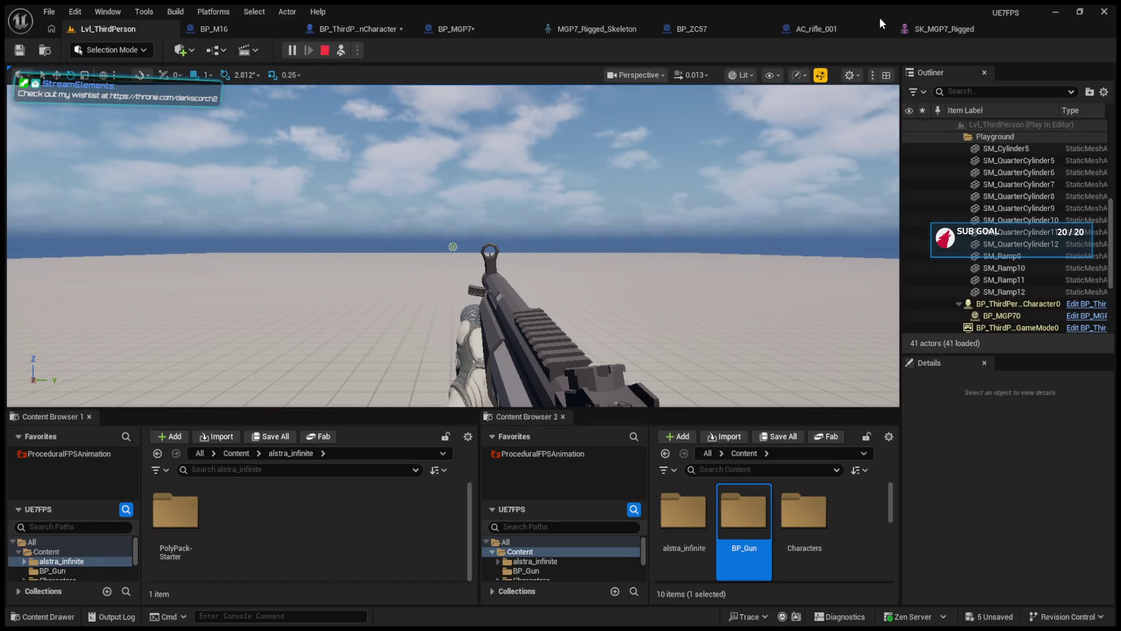
Change BP_MGP7's Aim Socket class default from Socket_Optic to S_Aim and compile.
left_click(931, 30)
left_click(452, 29)
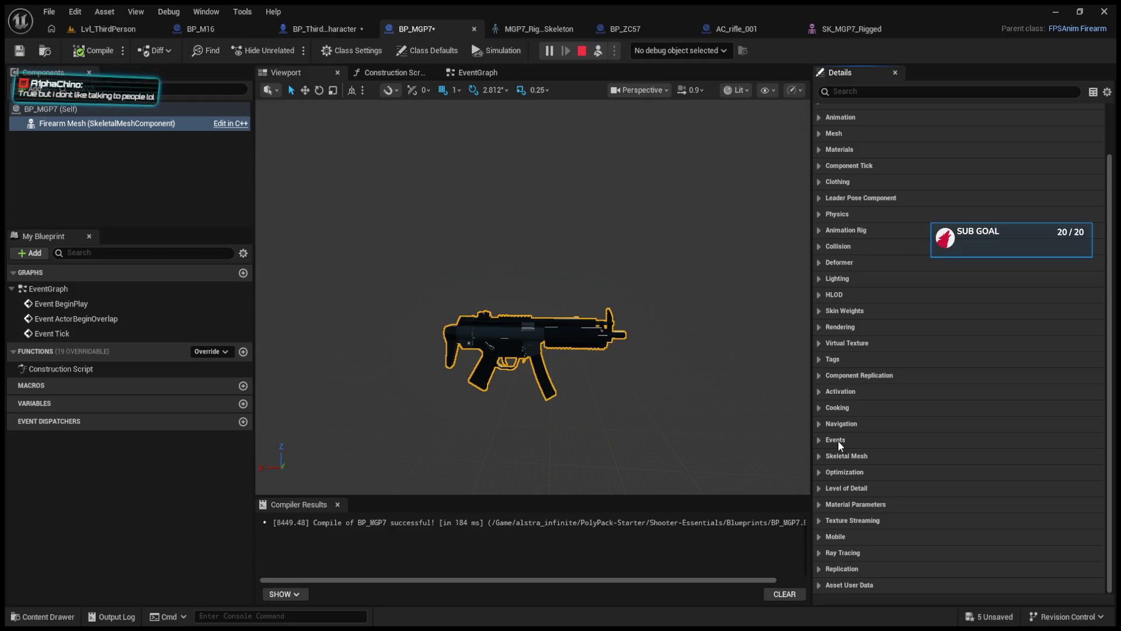
left_click(94, 112)
scroll(832, 381, "down", 5)
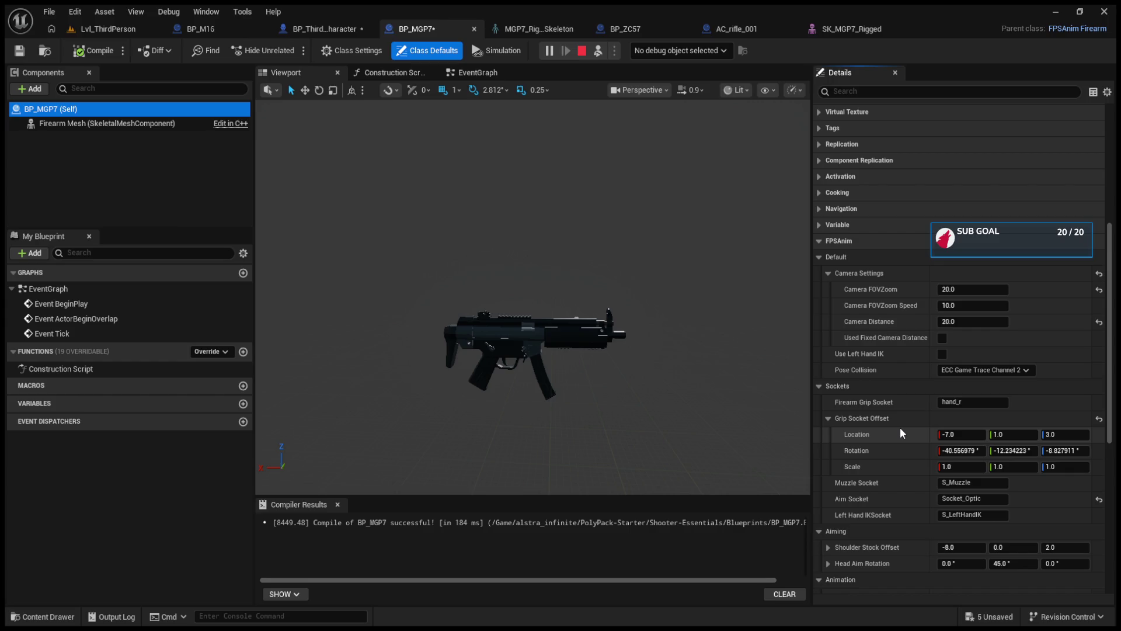
left_click(972, 498)
key("BackSpace")
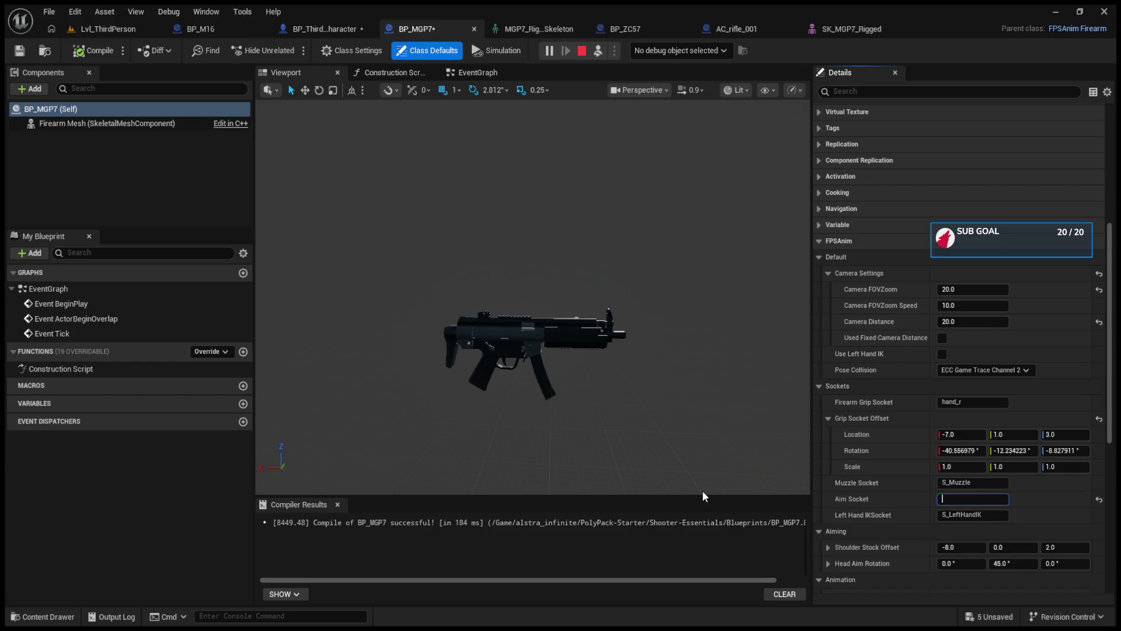
type("S_A")
type("im")
key("Return")
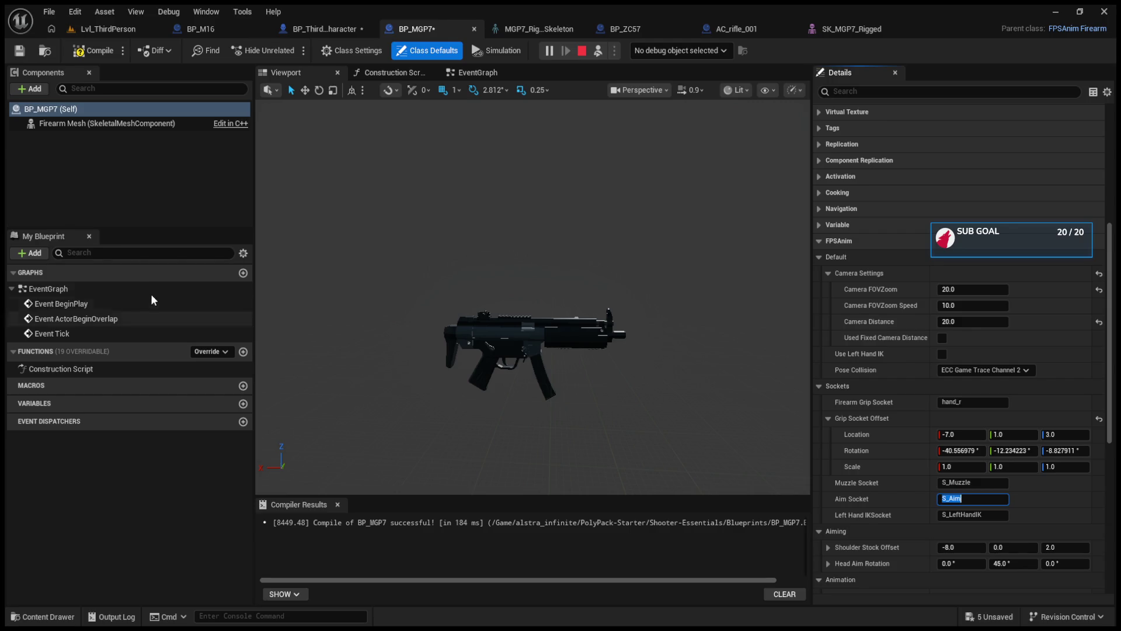
left_click(79, 53)
left_click(108, 29)
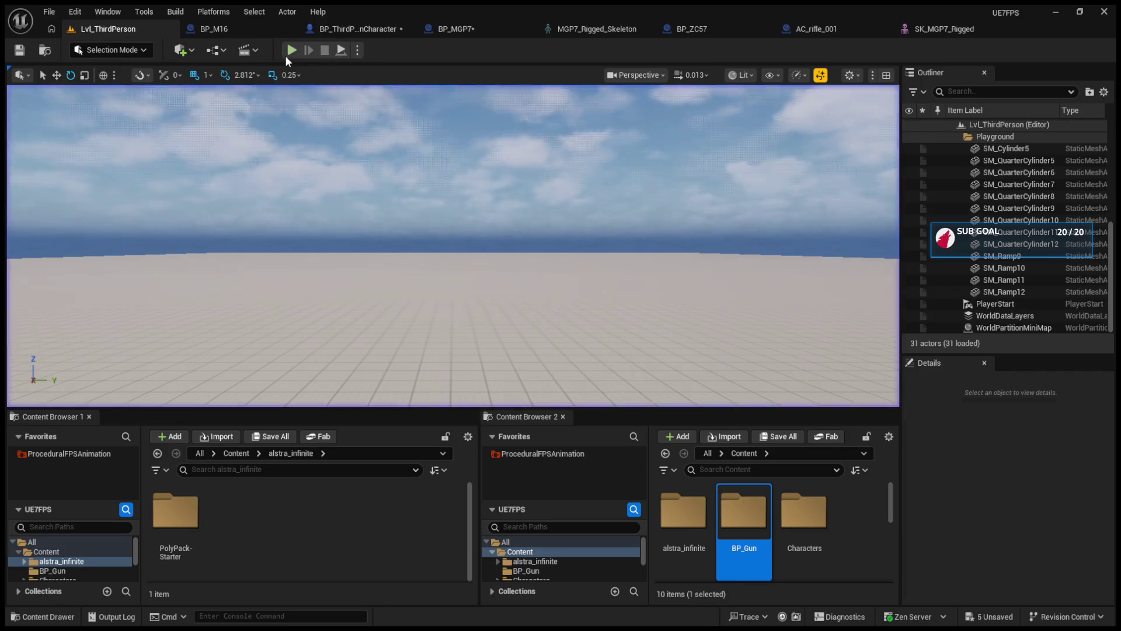
Play the level with Alt+P to test MGP7 aiming, then bring up BP_ThirdPersonCharacter.
key("alt+p")
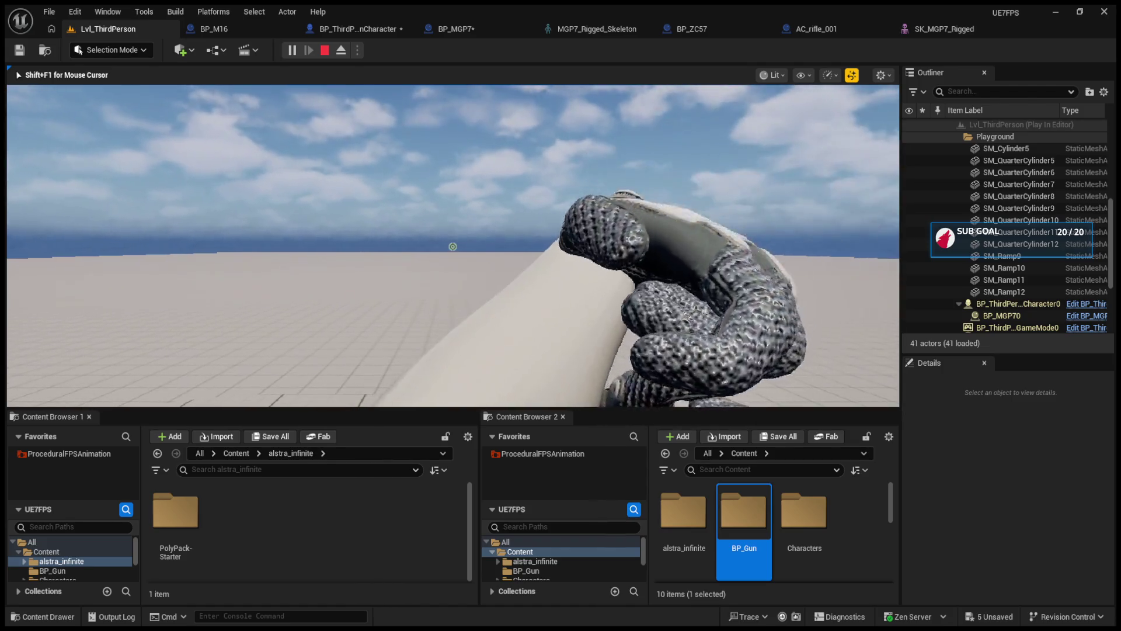
key("shift+F1")
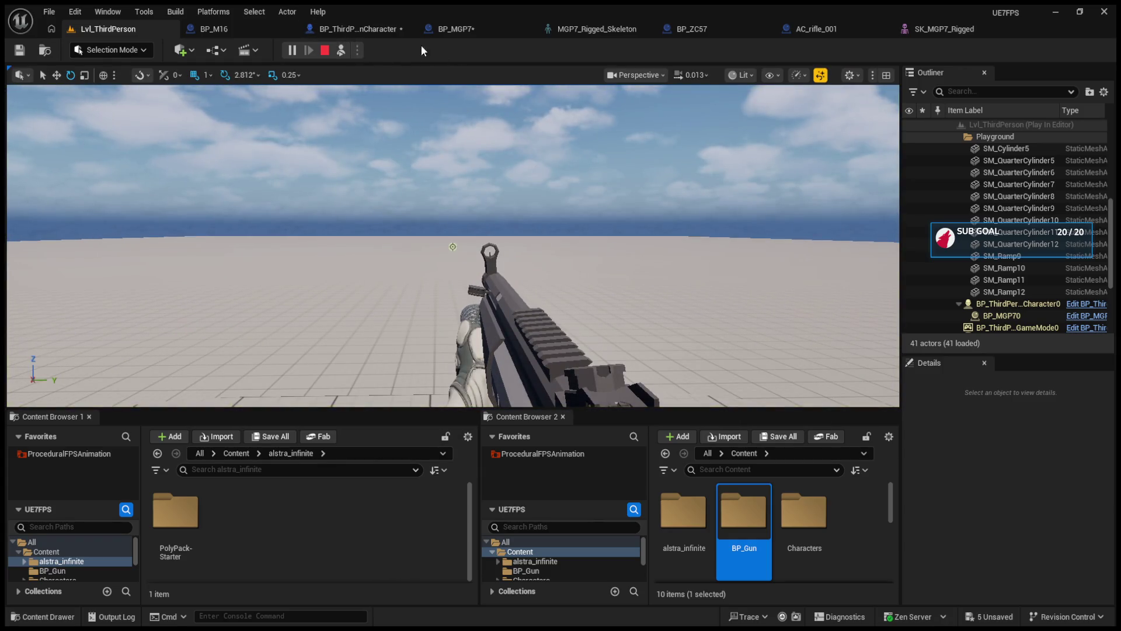
left_click(236, 164)
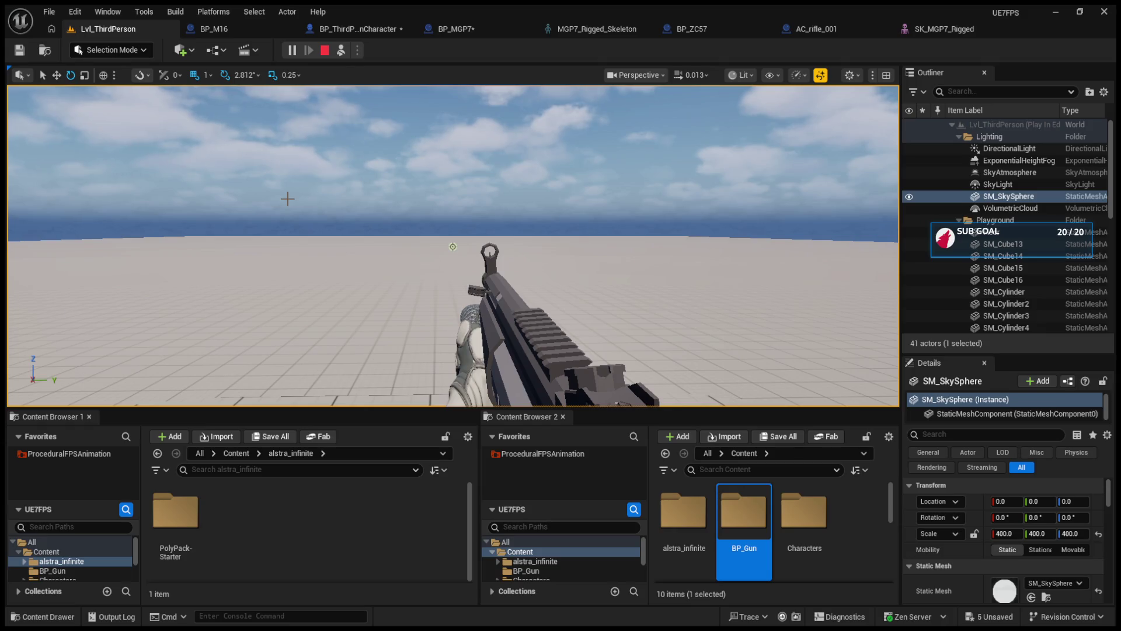
left_click(352, 32)
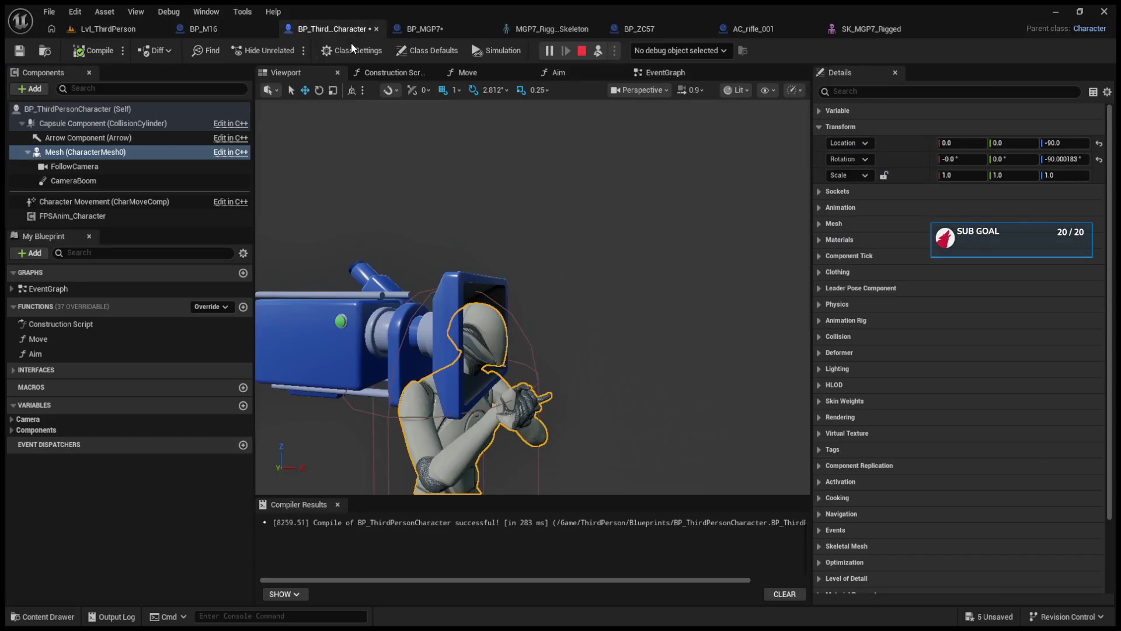
Pass through the BP_MGP7 and BP_M16 tabs back to Lvl_ThirdPerson and stop play.
left_click(425, 31)
left_click(193, 27)
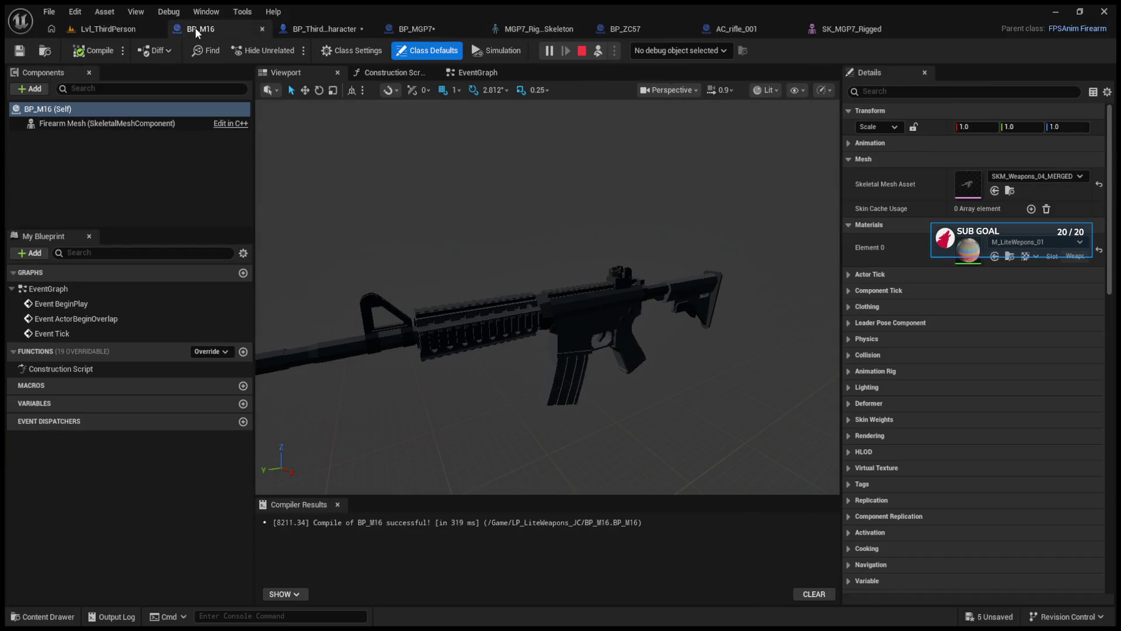
left_click(132, 28)
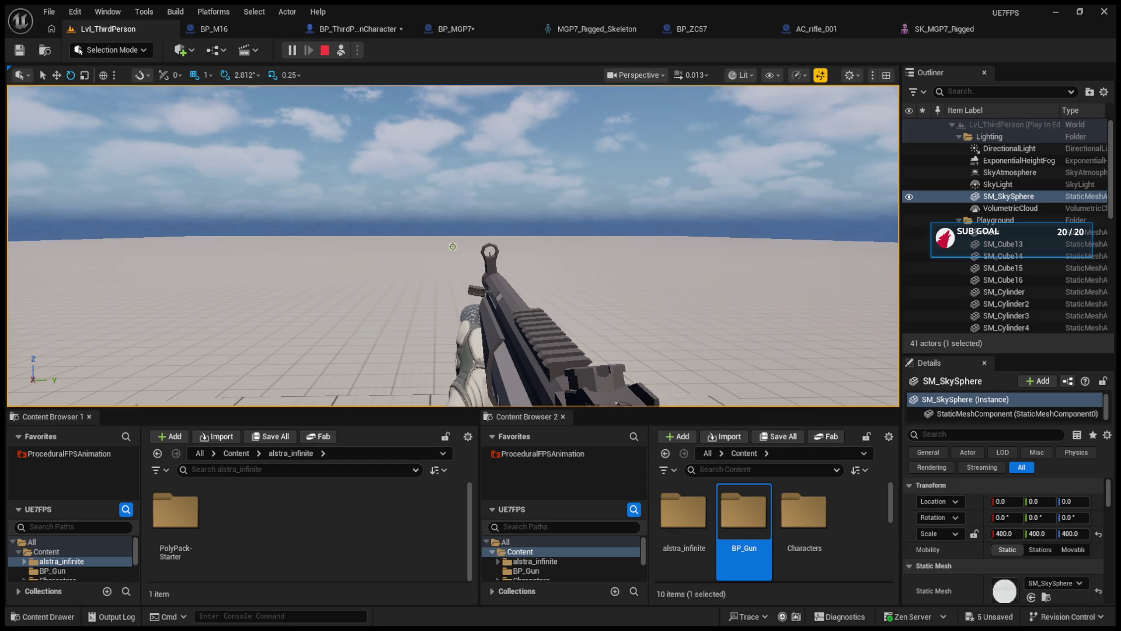
left_click(325, 50)
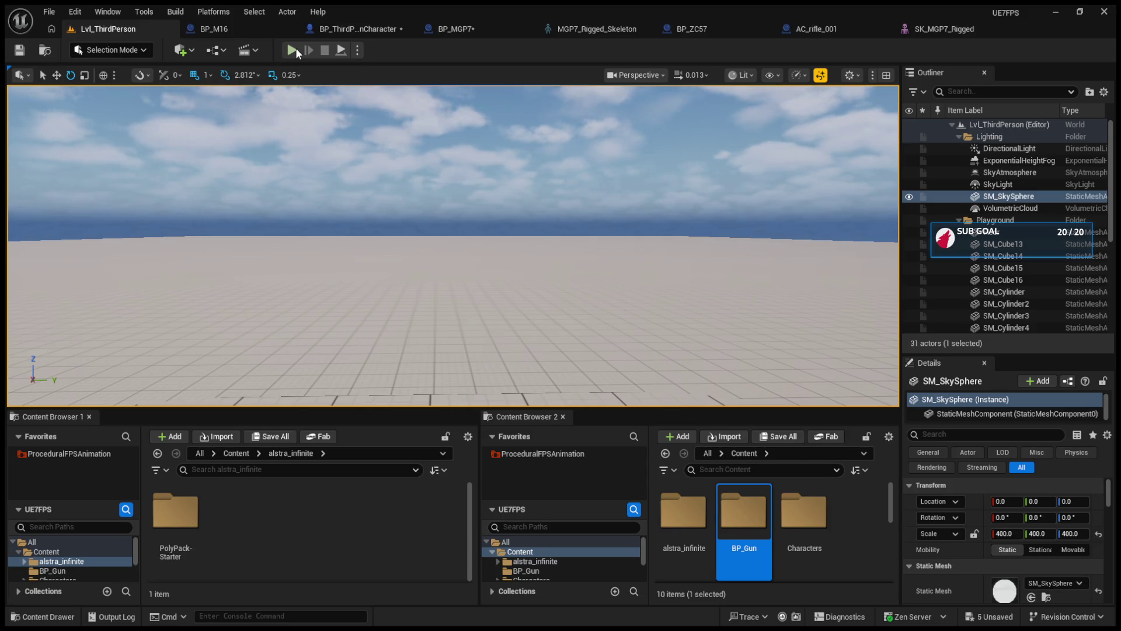
Start a play test and trigger the weapon's hand animation with R.
left_click(292, 50)
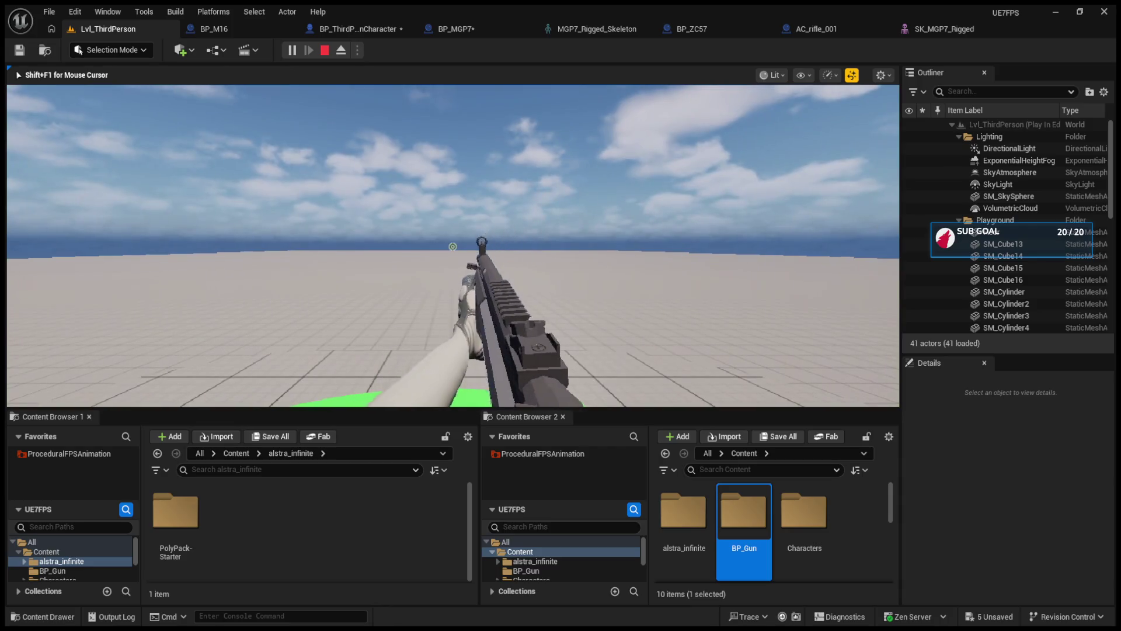
key("r")
key("shift+F1")
Rotate the S_Aim socket about 78.75° in the SK_MGP7_Rigged editor.
left_click(906, 31)
mouse_move(660, 292)
left_mouse_down()
mouse_move(642, 262)
mouse_move(619, 327)
left_mouse_up()
mouse_move(659, 221)
left_mouse_down()
mouse_move(668, 200)
mouse_move(671, 263)
mouse_move(654, 176)
mouse_move(649, 223)
left_mouse_up()
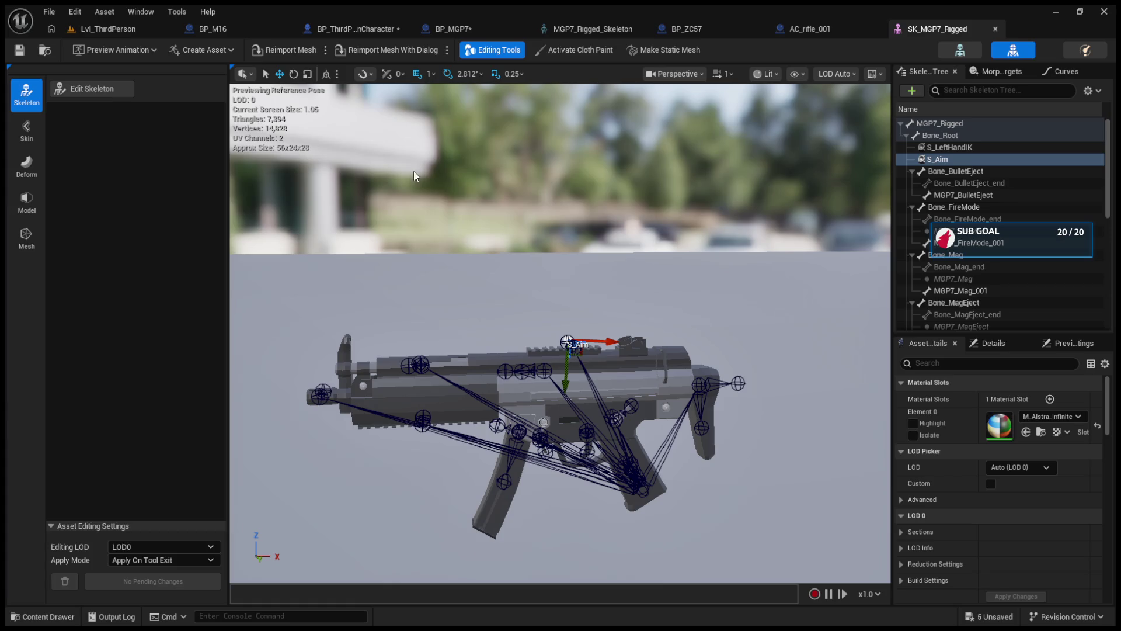
left_click_drag(423, 185, 543, 255)
key("e")
key("w")
key("e")
mouse_move(519, 326)
left_mouse_down()
mouse_move(602, 426)
mouse_move(528, 444)
mouse_move(543, 443)
left_mouse_up()
key("w")
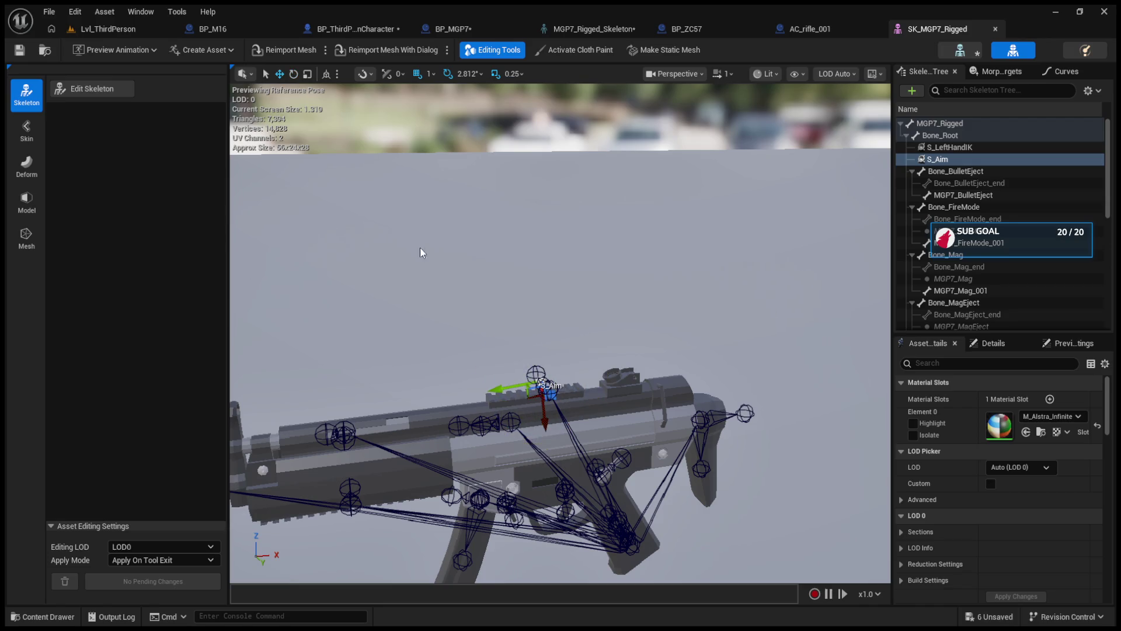
Possess the player in the running level to check the aim, then stop play.
left_click(81, 30)
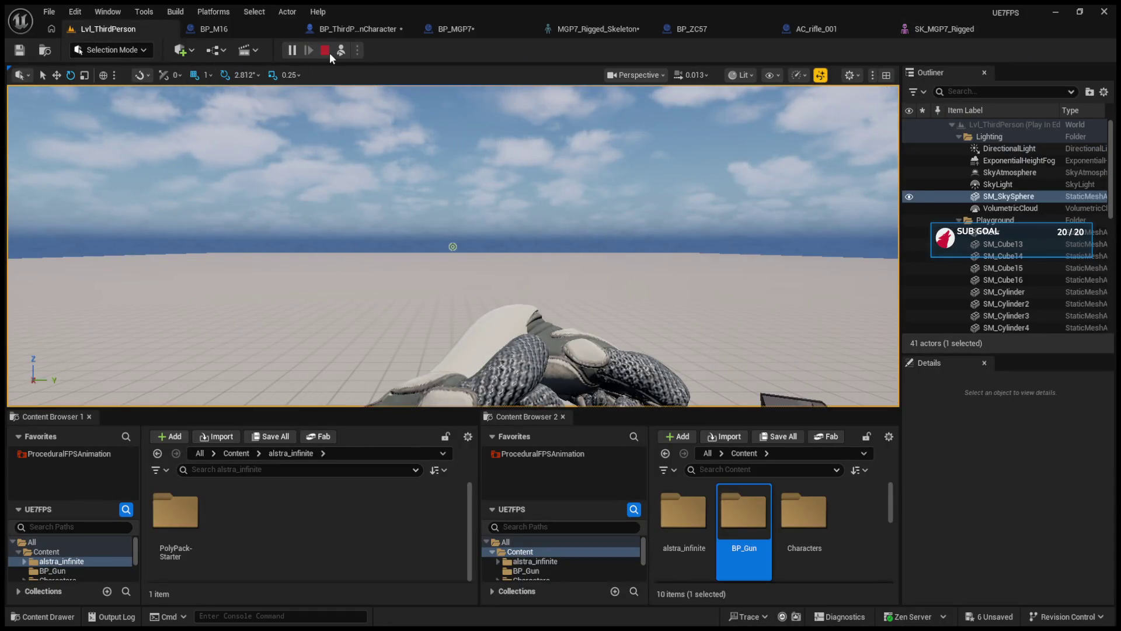
left_click(341, 51)
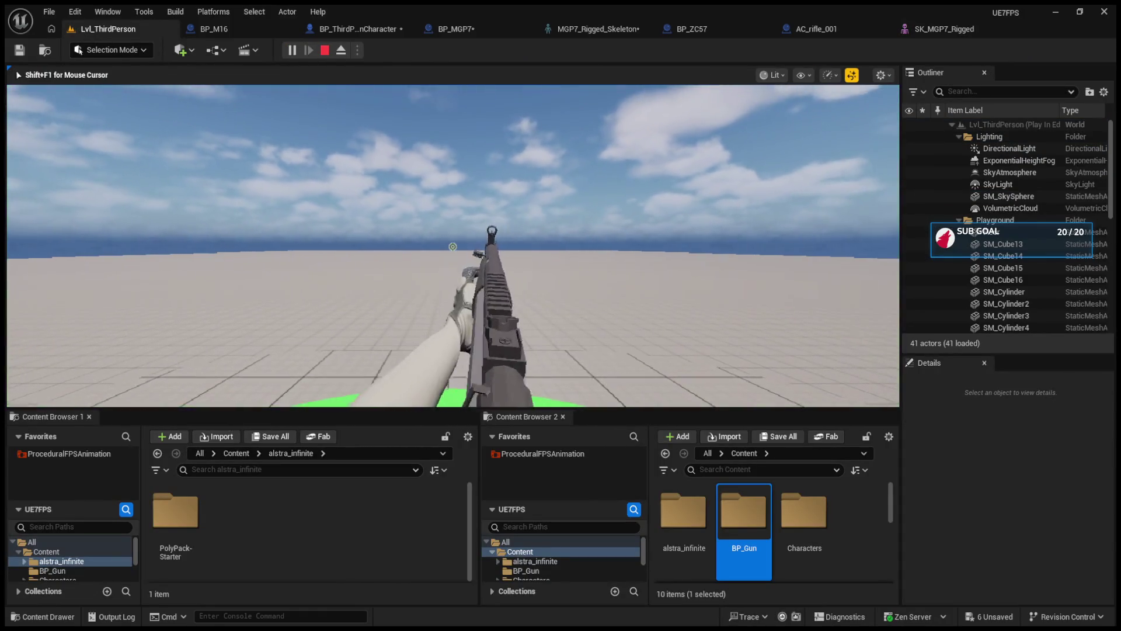
key("Escape")
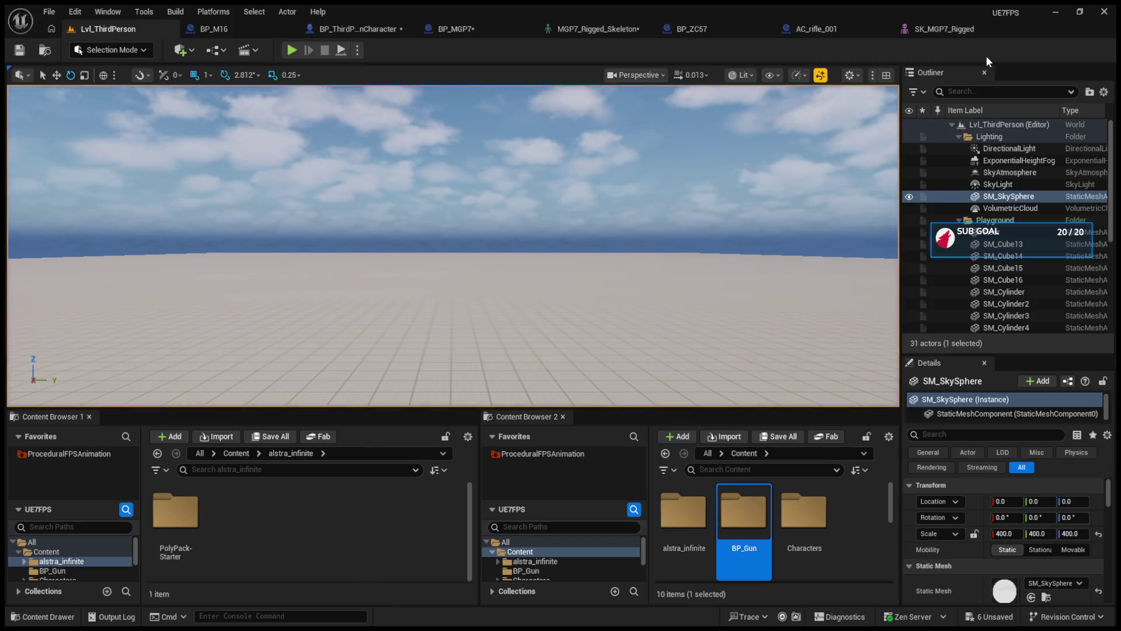
left_click(940, 29)
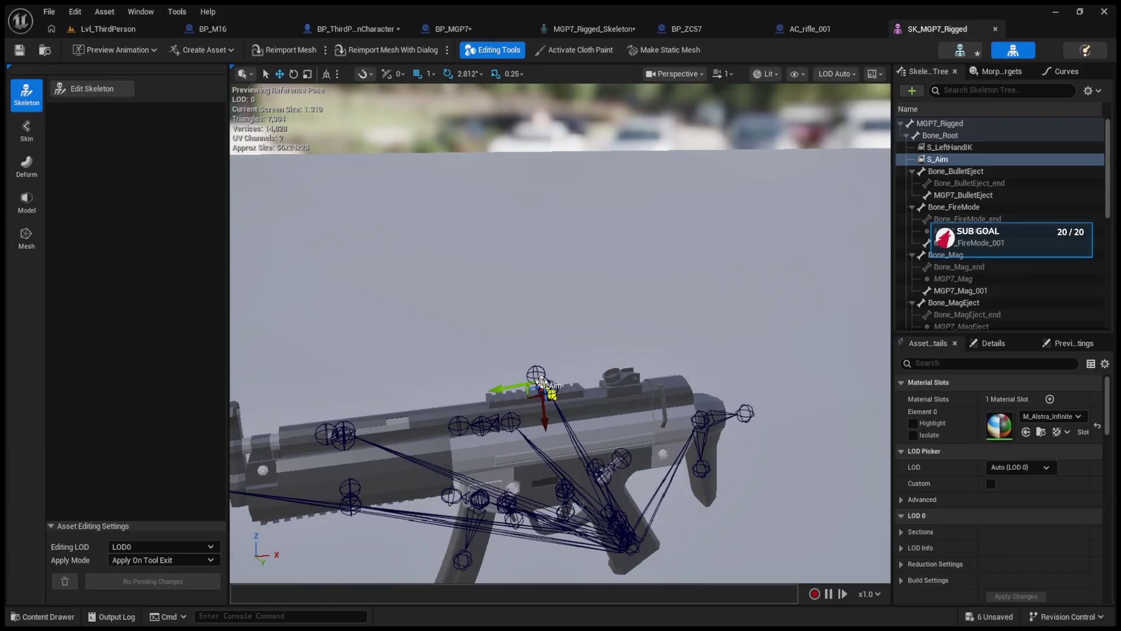
Turn S_Aim further with the rotate gizmo in 22.5° snap steps.
key("e")
left_click_drag(540, 368, 545, 333)
left_click_drag(557, 474, 568, 430)
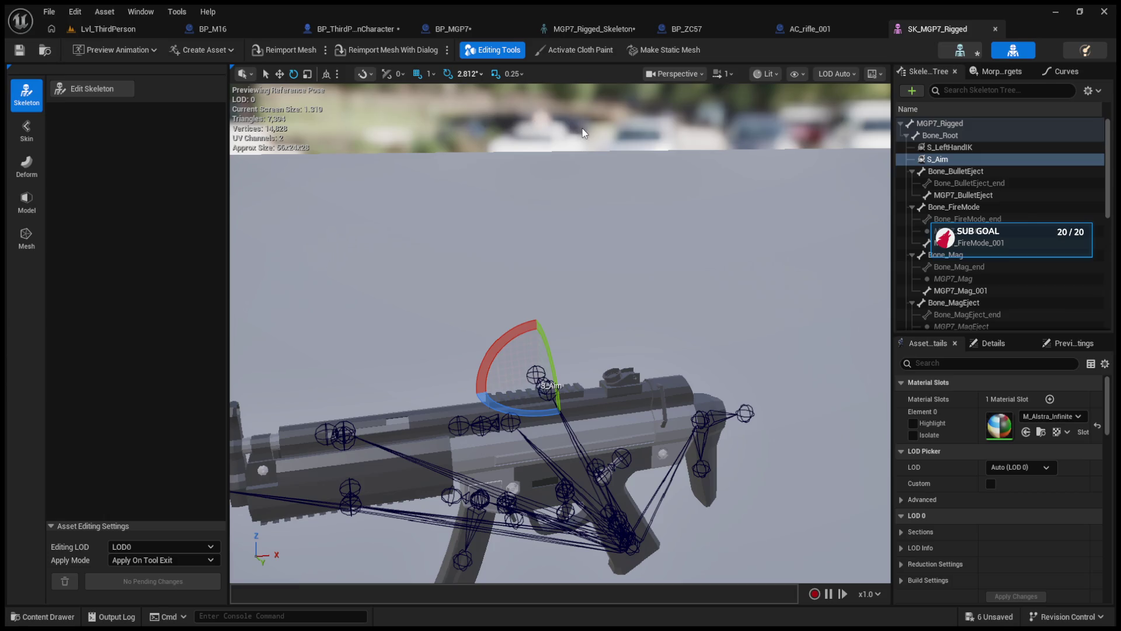
left_click_drag(556, 365, 559, 393)
left_click_drag(552, 368, 558, 412)
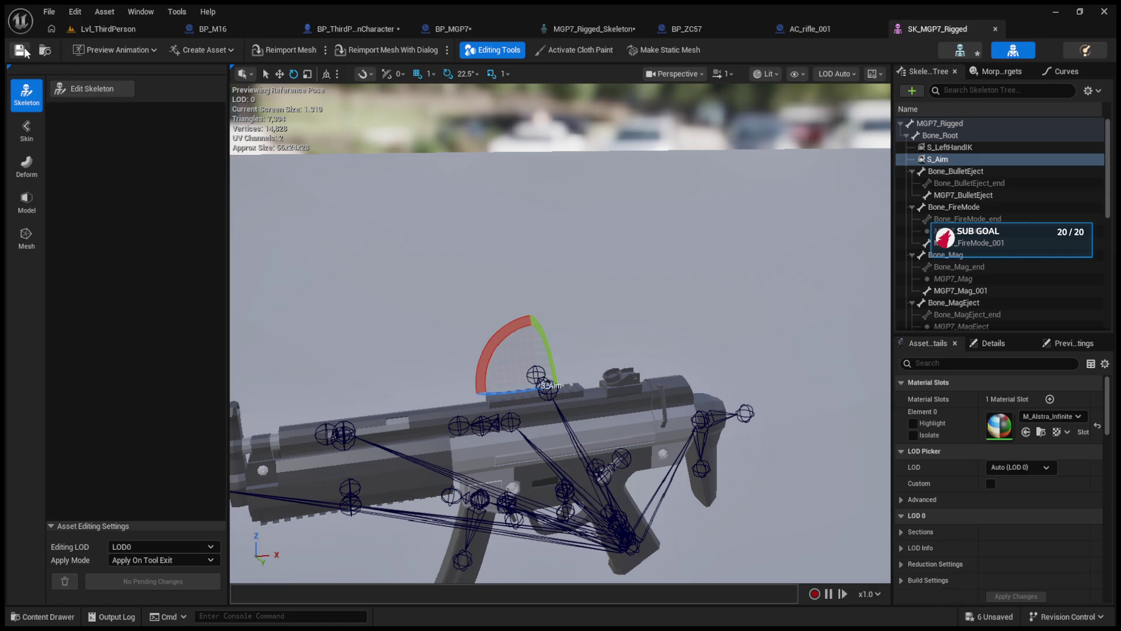
Resume the play session to recheck the first-person aim view.
left_click(146, 34)
left_click(284, 54)
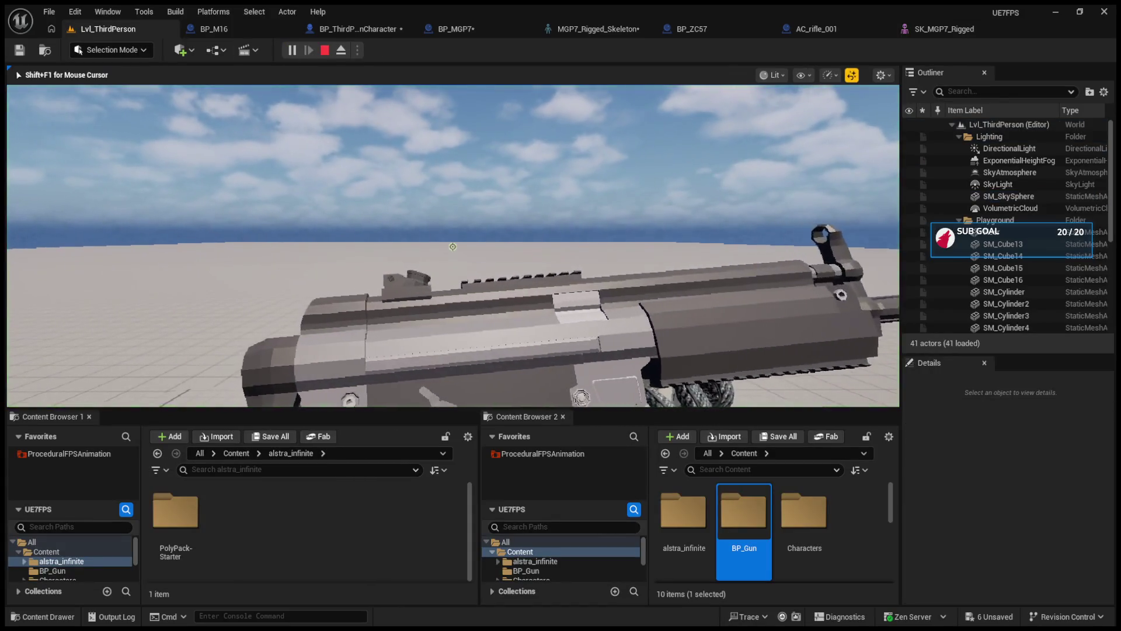
key("shift+F1")
left_click(346, 29)
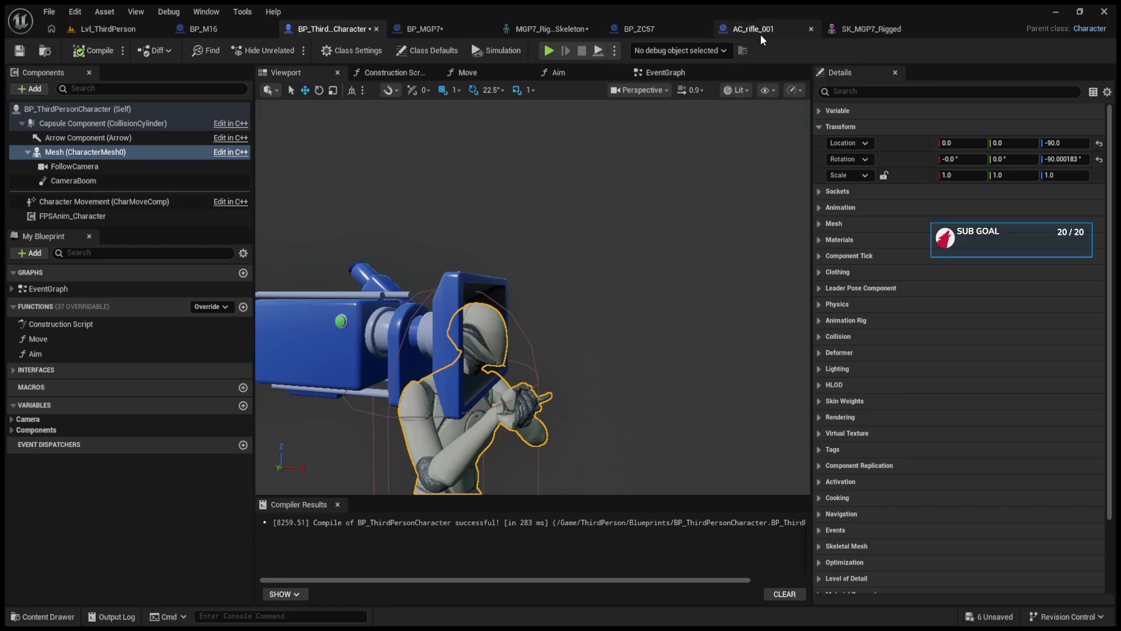
left_click(851, 29)
Set rotation snap back to 2.812° and show S_Aim's details, rotation 58.13083, 59.6494, 169.3071.
scroll(741, 216, "down", 2)
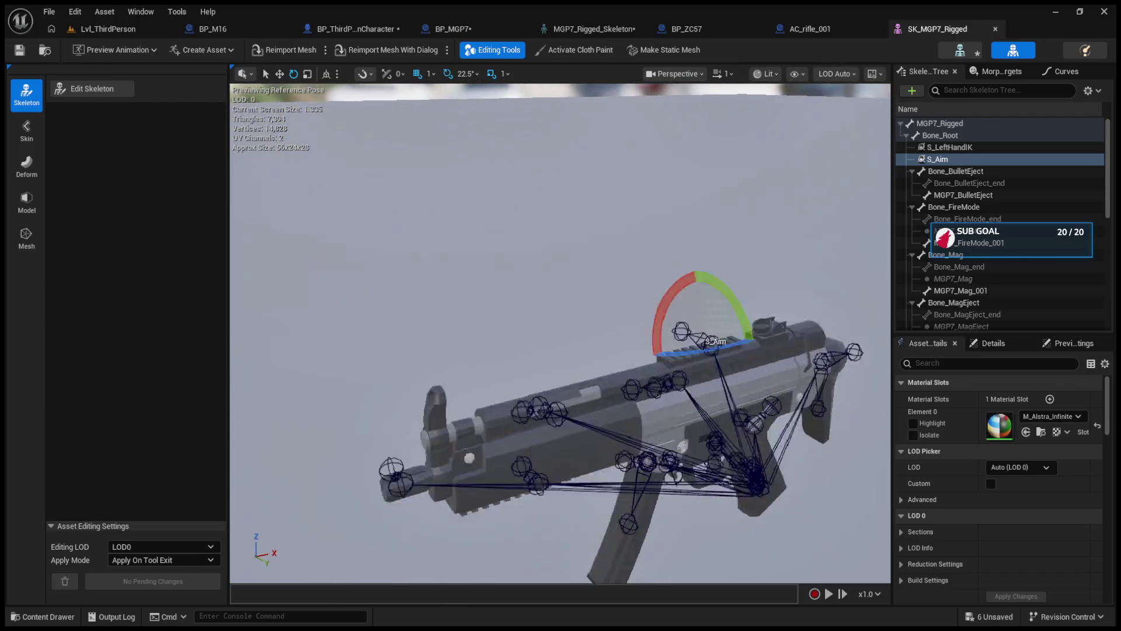
left_click_drag(567, 307, 567, 307)
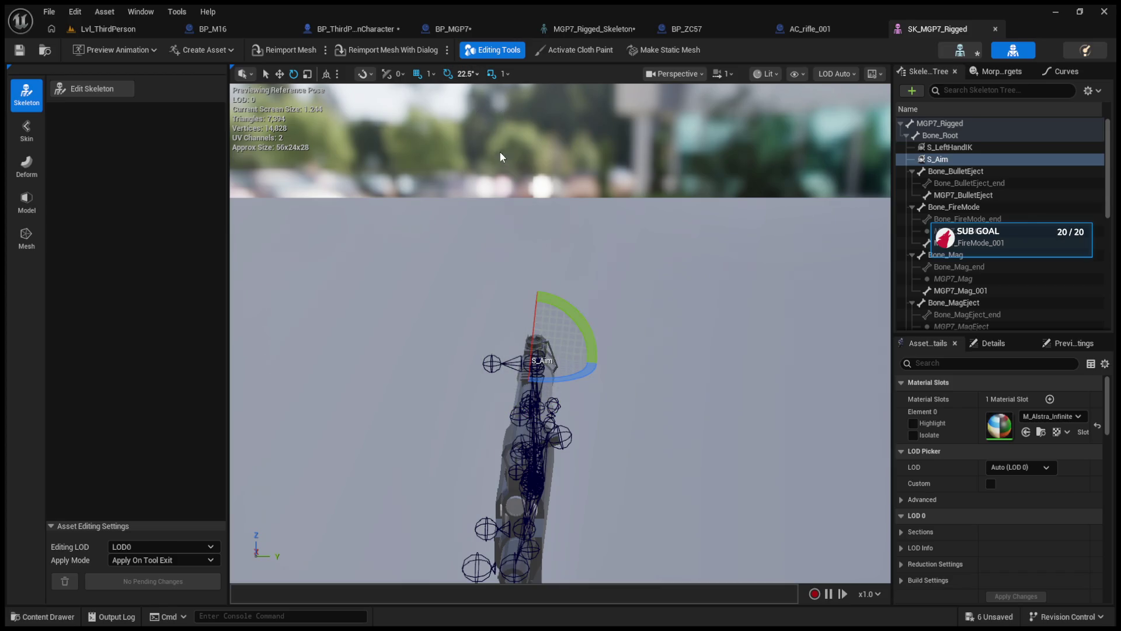
key("bracketleft")
key("bracketleft")
key("bracketleft")
left_click(1063, 71)
left_click(1001, 72)
left_click(928, 71)
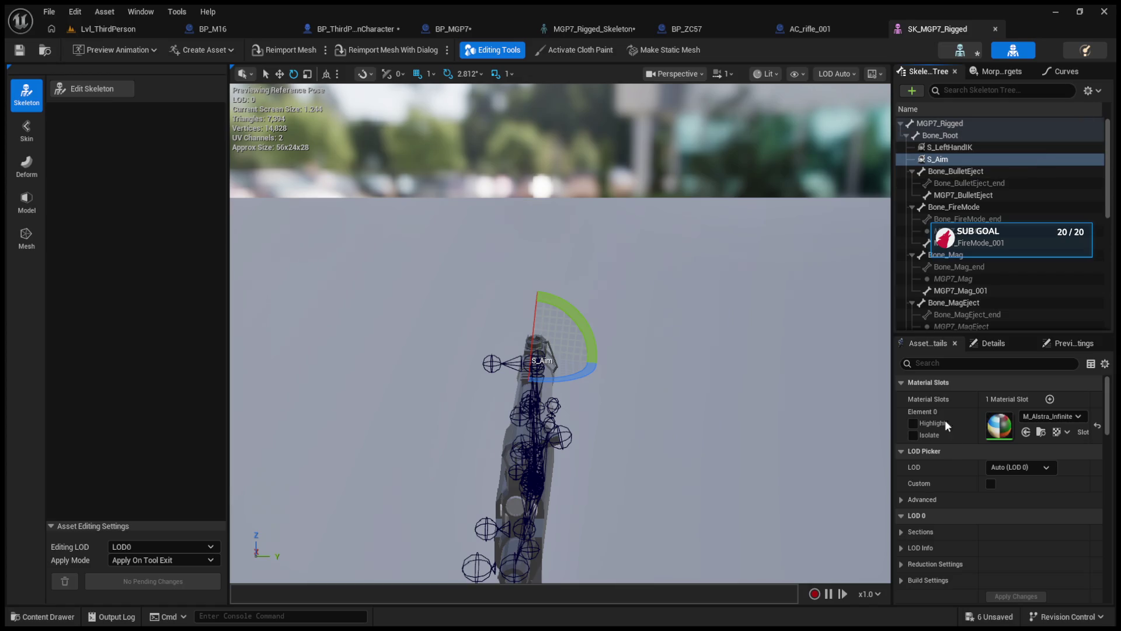
scroll(954, 432, "down", 10)
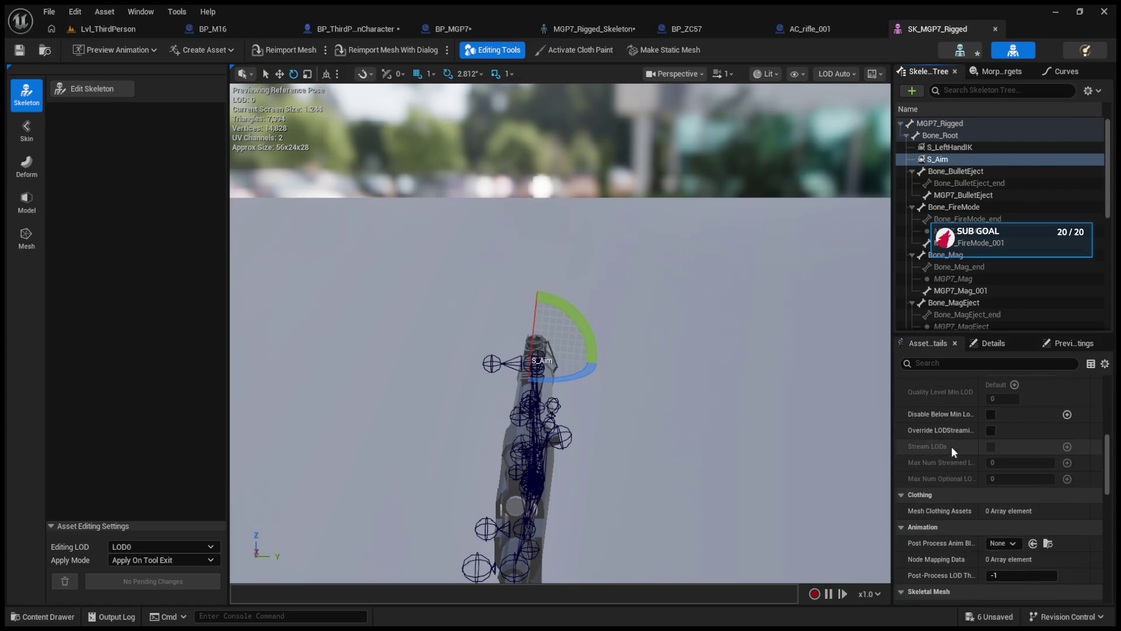
left_click(989, 342)
left_click_drag(602, 399, 602, 399)
left_click_drag(757, 449, 757, 449)
left_click(1005, 445)
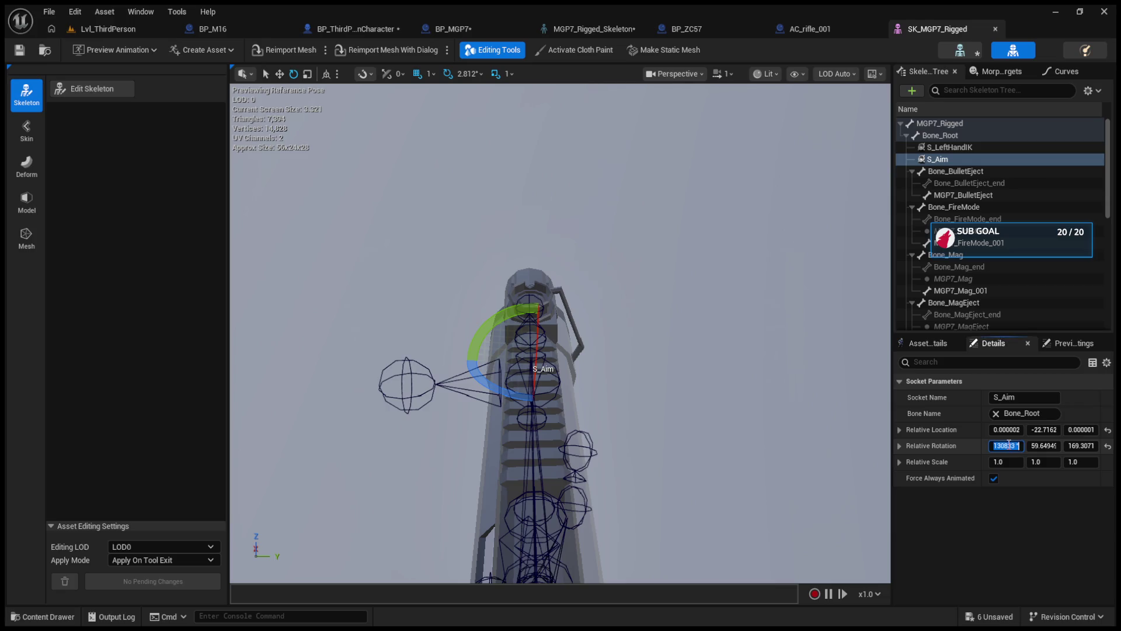
Zero the S_Aim socket's X, Y and Z relative rotation values.
type("0")
key("Return")
left_click_drag(724, 439, 723, 439)
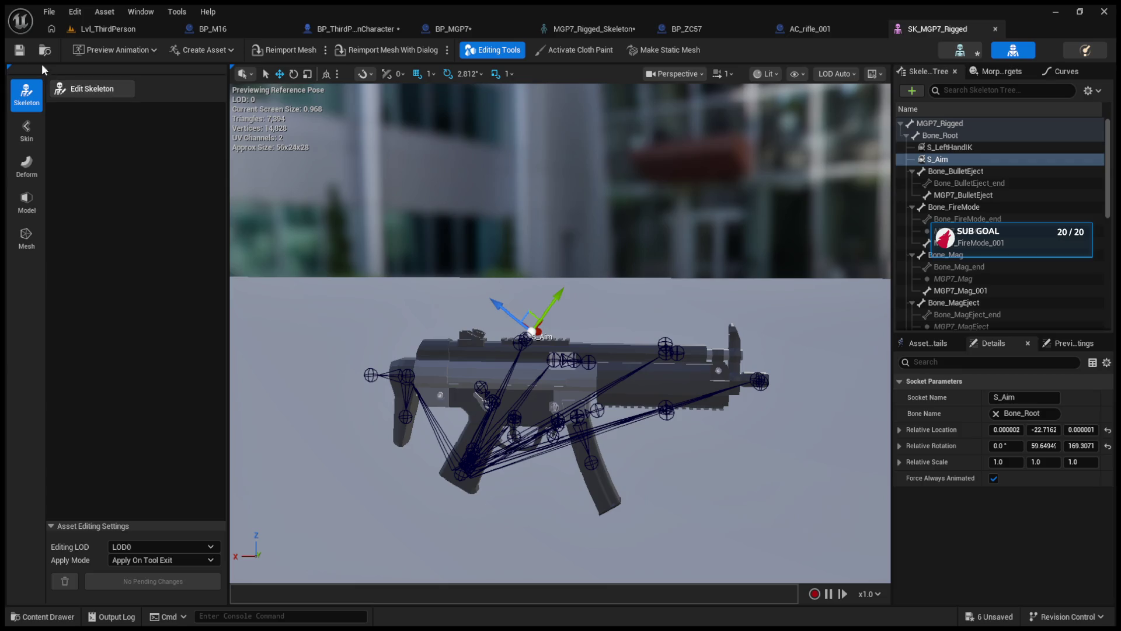
left_click(78, 29)
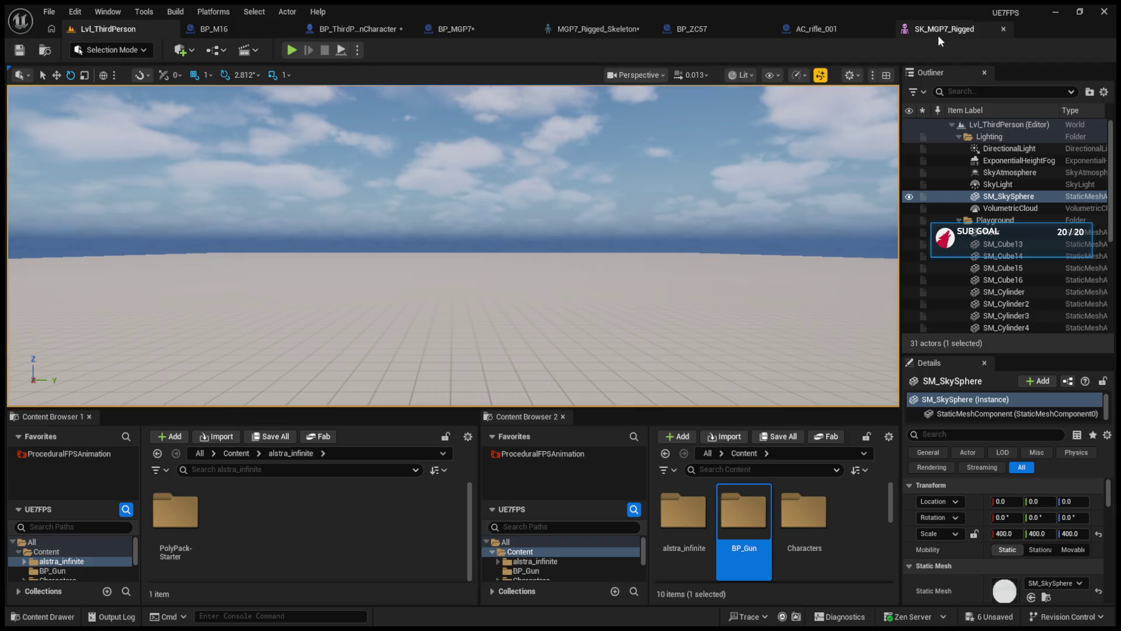
left_click(938, 34)
scroll(605, 350, "up", 3)
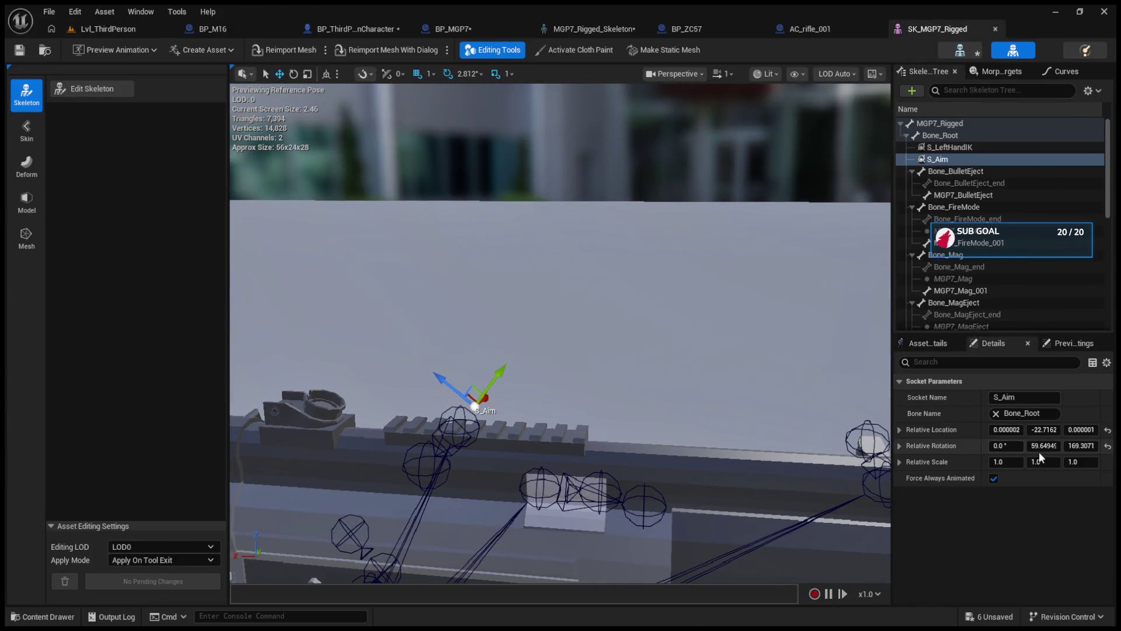
left_click(1043, 446)
type("0")
key("Return")
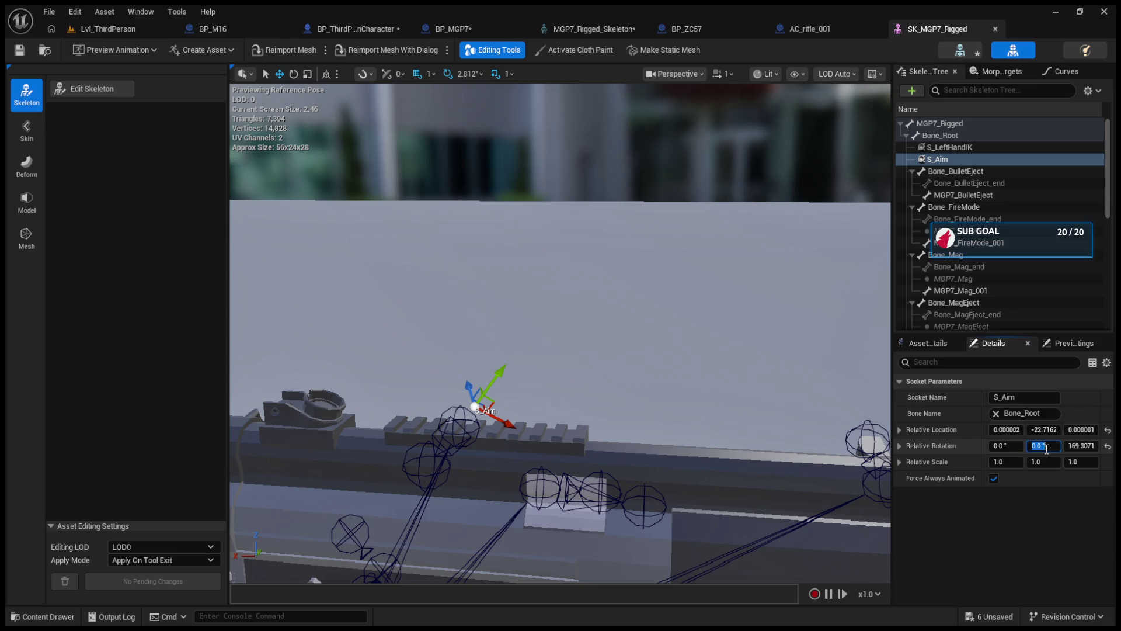
key("Tab")
type("0")
key("Return")
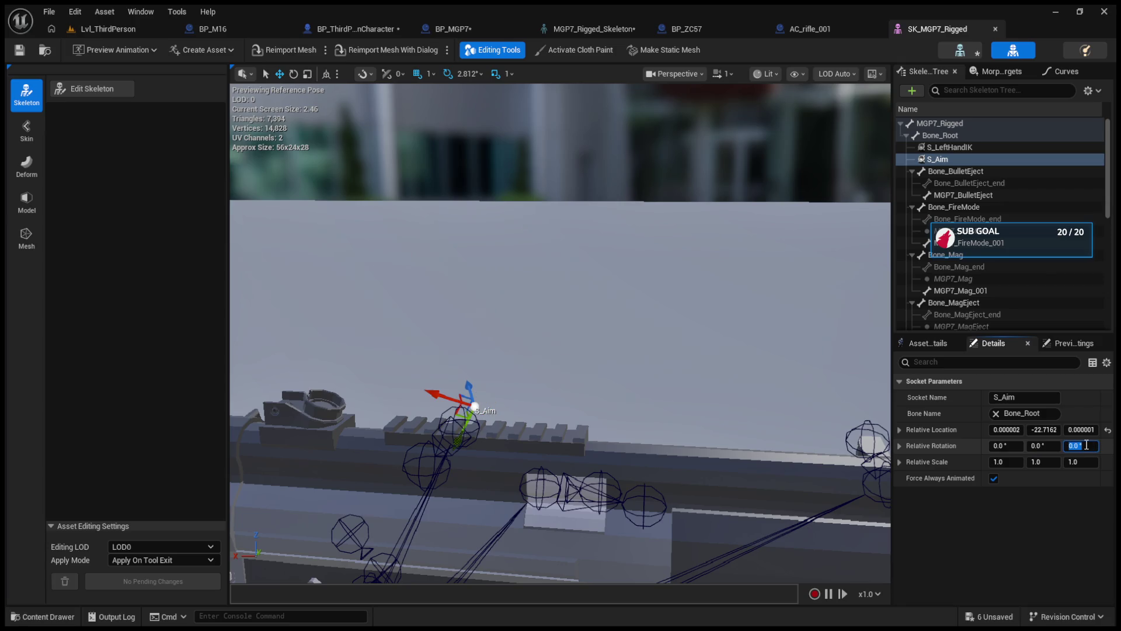
Reselect S_Aim and tilt its X rotation to about 11.24°, checking orthographic side and front views.
left_click(477, 416)
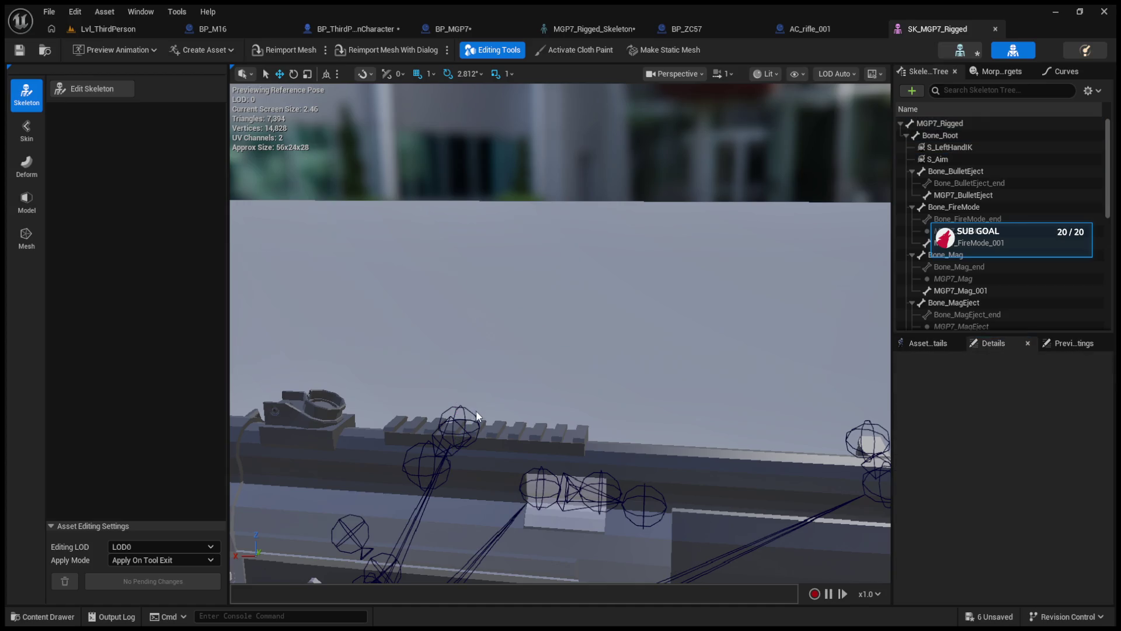
left_click(953, 157)
left_click_drag(1006, 446, 1049, 446)
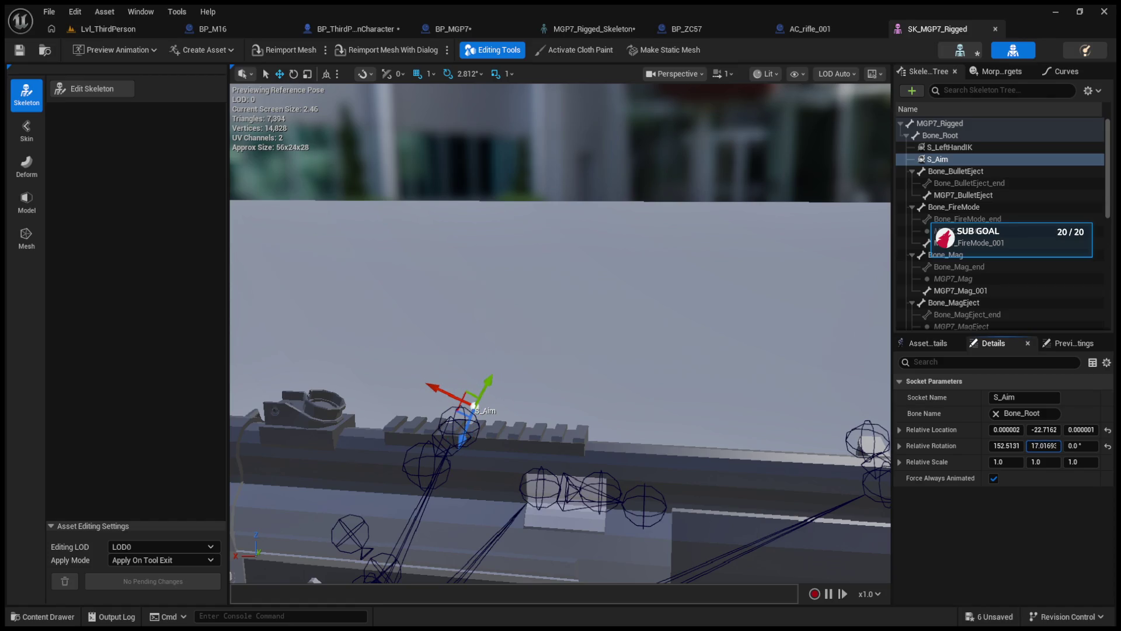
mouse_move(655, 378)
left_mouse_down()
mouse_move(555, 384)
mouse_move(554, 369)
left_mouse_up()
key("space")
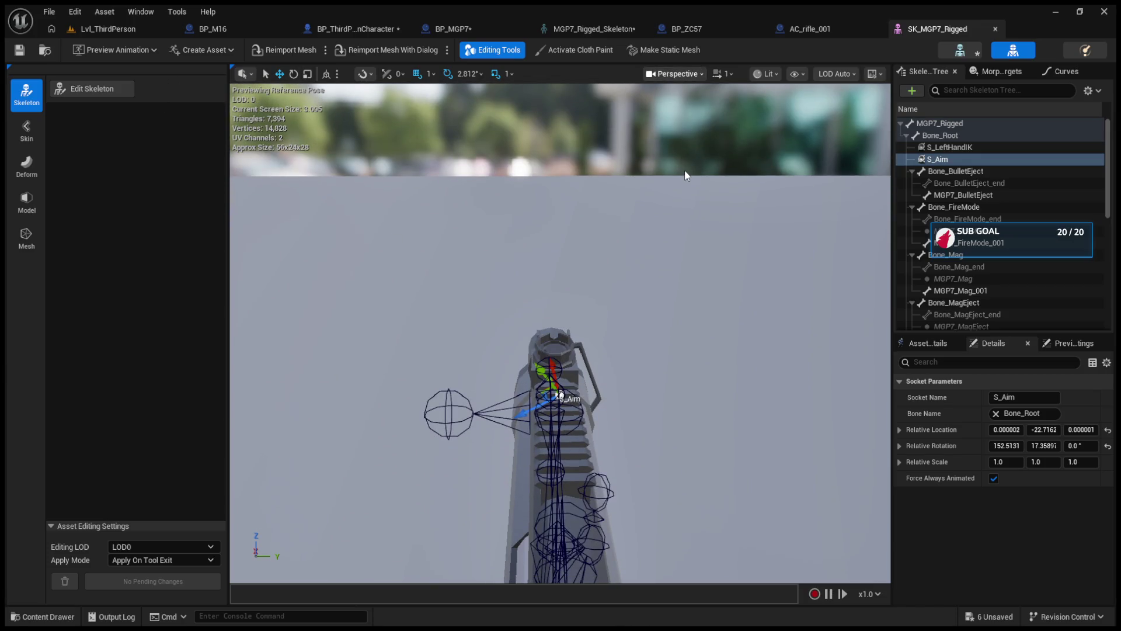
key("alt+k")
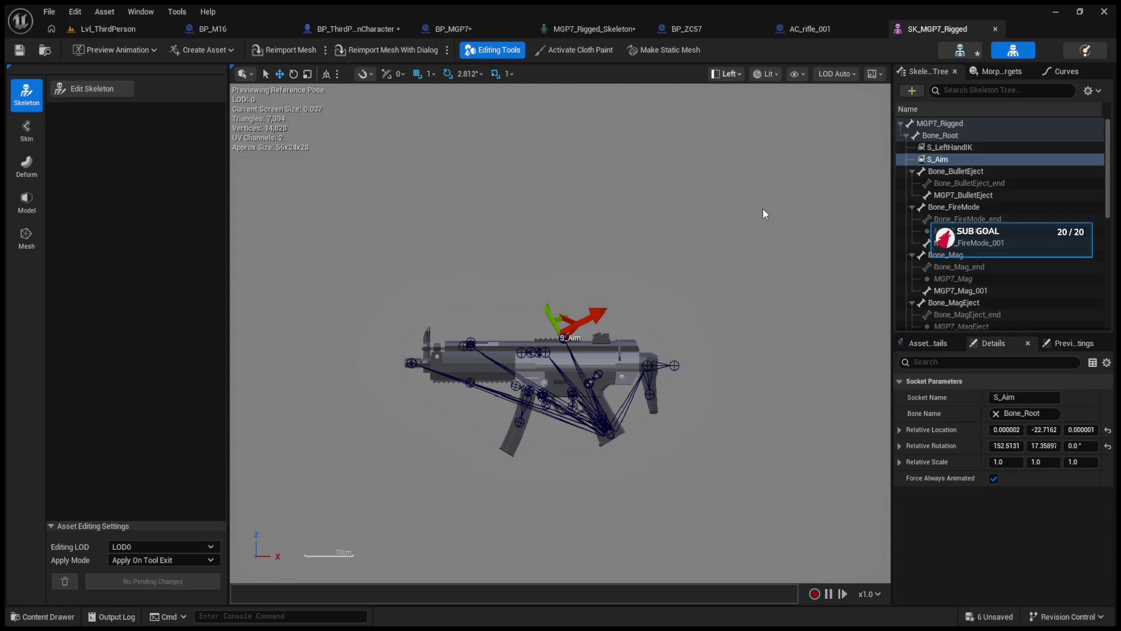
key("alt+h")
Scrub S_Aim's Y and Z rotation, settling Y near 21°, and undo an accidental location change.
scroll(496, 379, "down", 5)
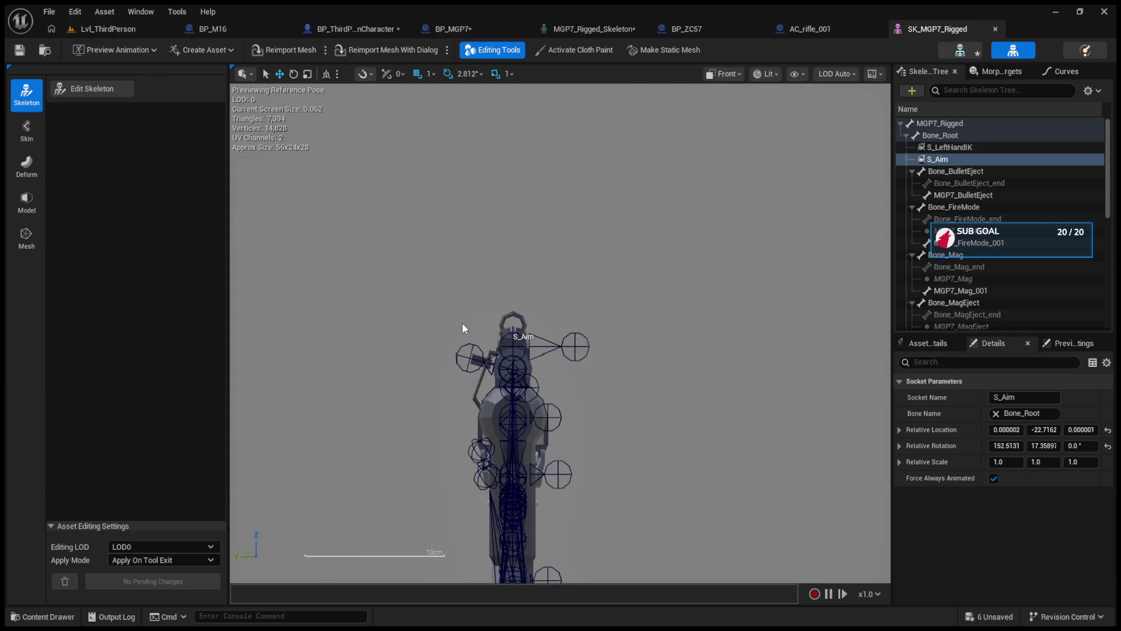
scroll(368, 286, "down", 3)
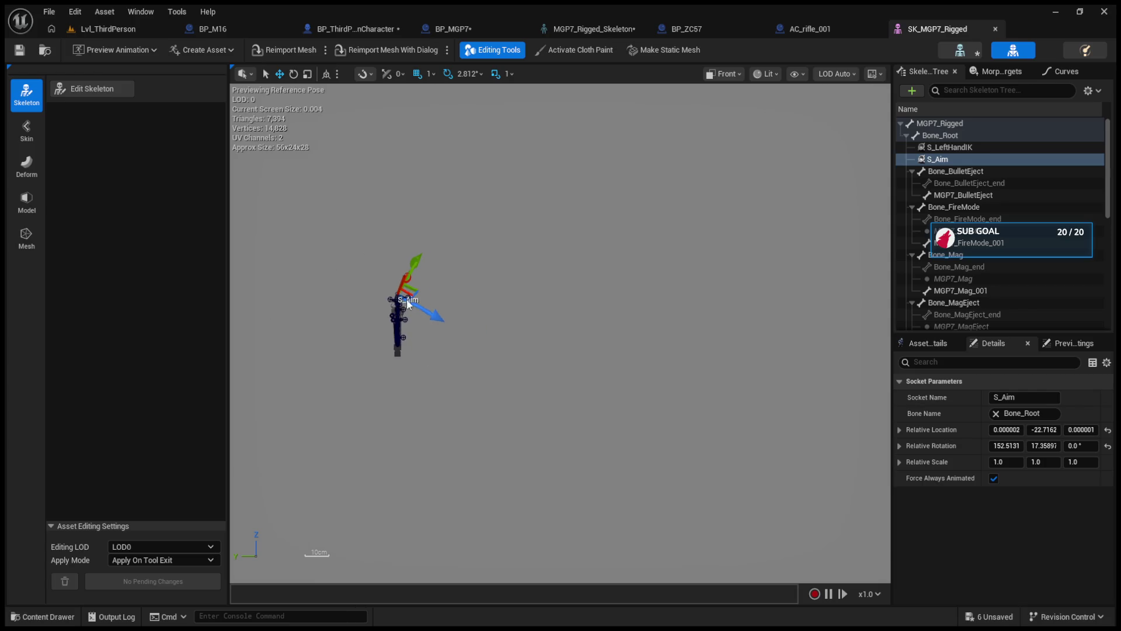
mouse_move(1043, 445)
left_mouse_down()
mouse_move(1078, 445)
mouse_move(1033, 446)
mouse_move(1044, 430)
left_mouse_up()
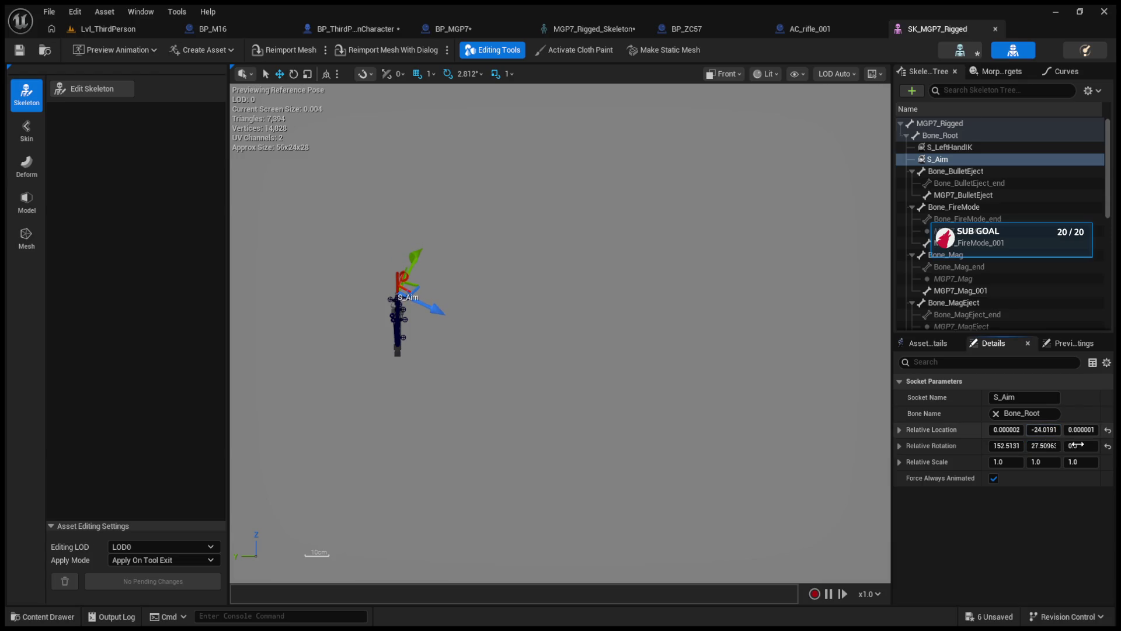
key("ctrl+z")
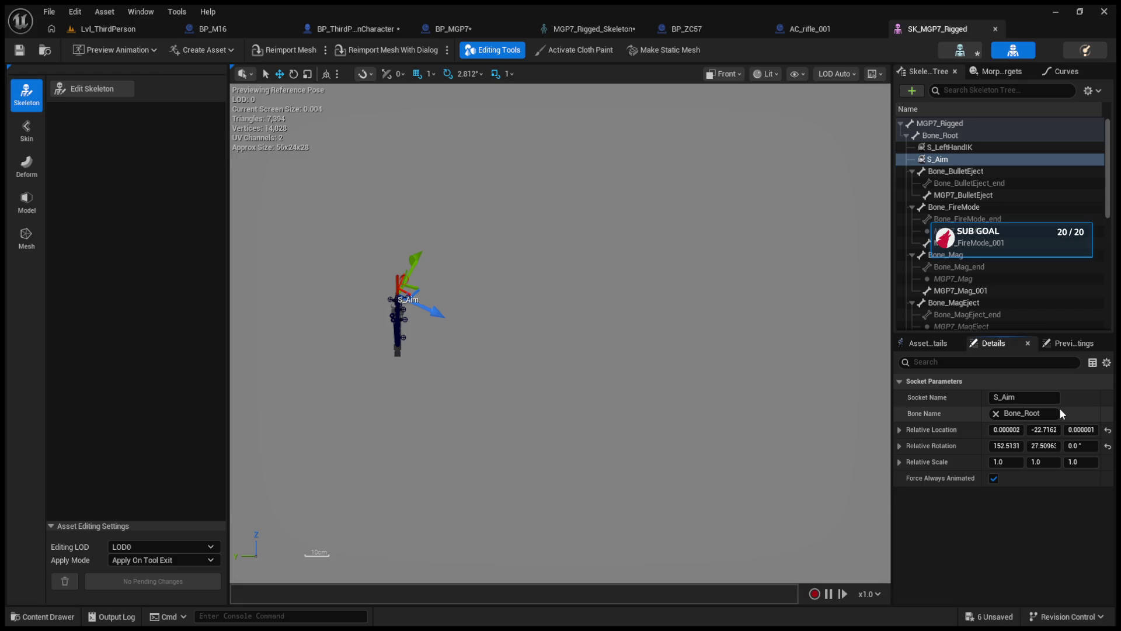
left_click_drag(1081, 445, 1116, 445)
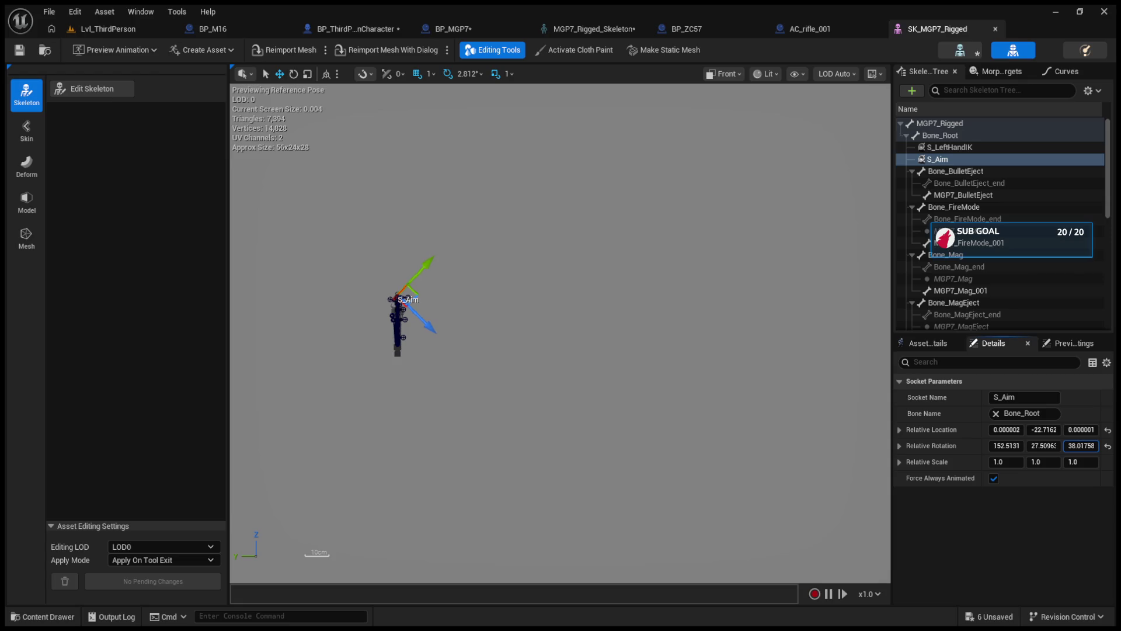
mouse_move(1037, 446)
left_mouse_down()
mouse_move(1019, 446)
mouse_move(1029, 448)
left_mouse_up()
mouse_move(1044, 445)
left_mouse_down()
mouse_move(1022, 446)
mouse_move(1072, 446)
mouse_move(1008, 446)
left_mouse_up()
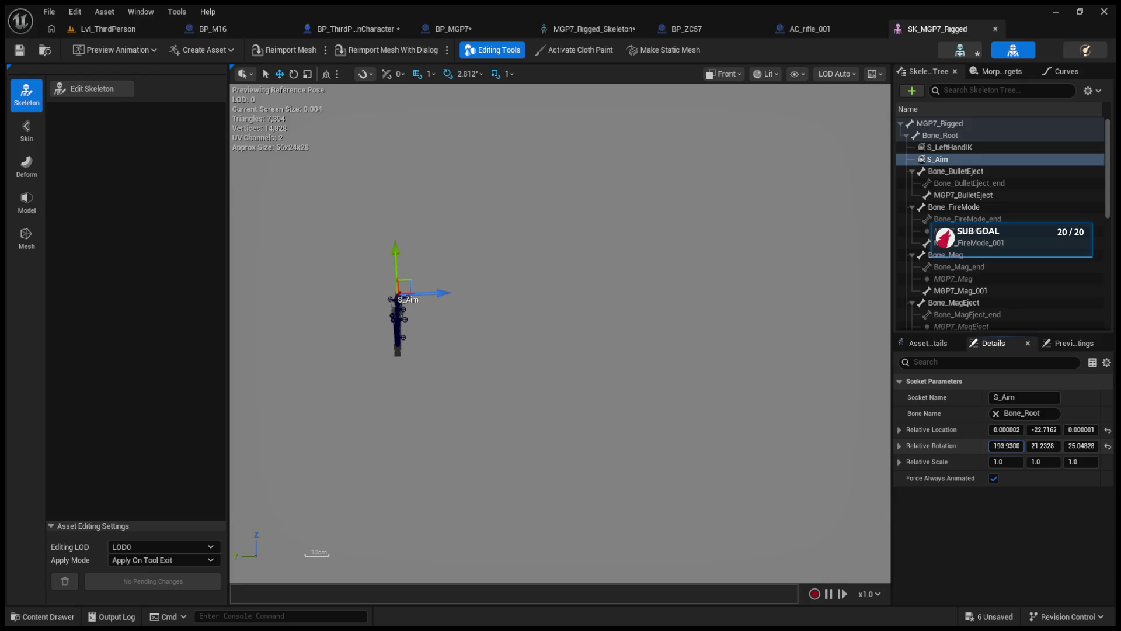
Check the socket in perspective view, then return to the Lvl_ThirdPerson level.
mouse_move(461, 331)
left_mouse_down()
mouse_move(500, 368)
mouse_move(613, 391)
left_mouse_up()
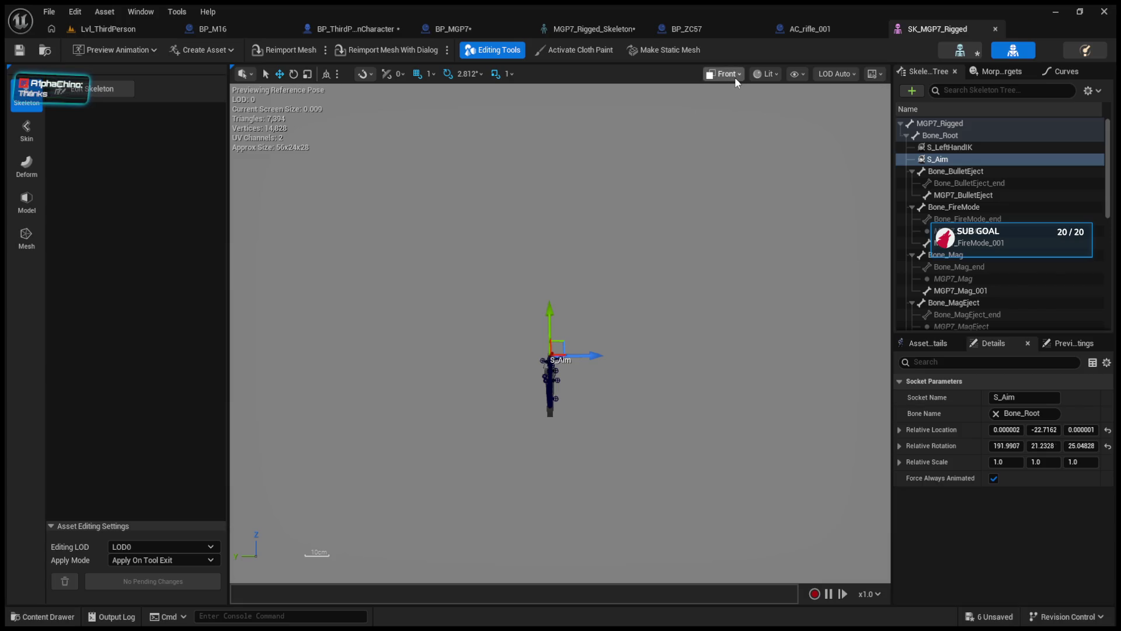
key("alt+g")
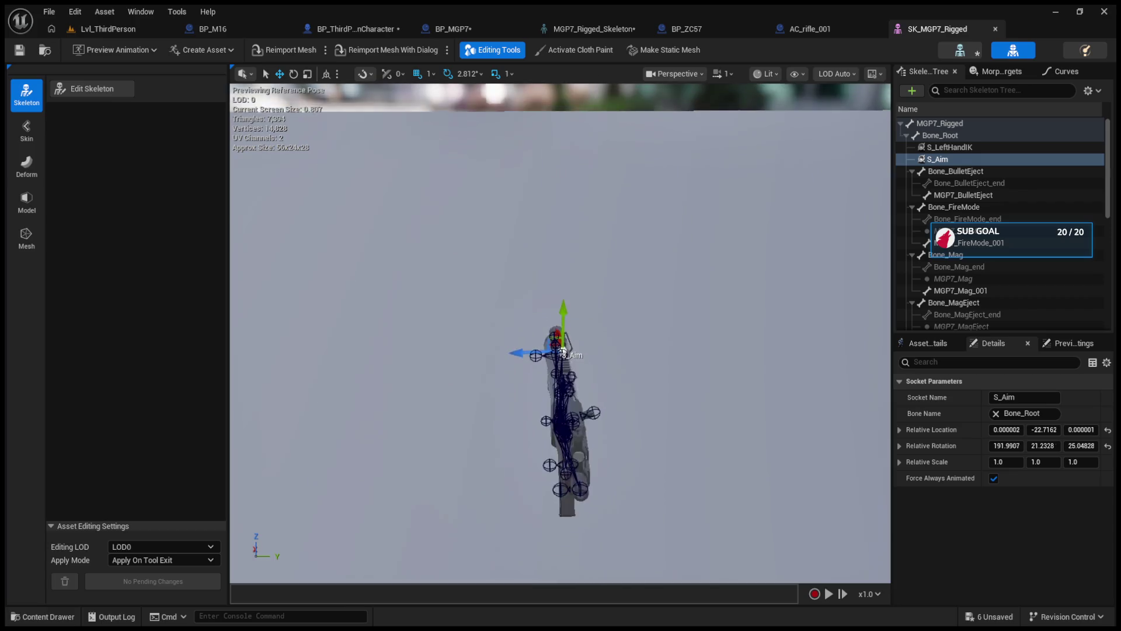
scroll(562, 351, "up", 5)
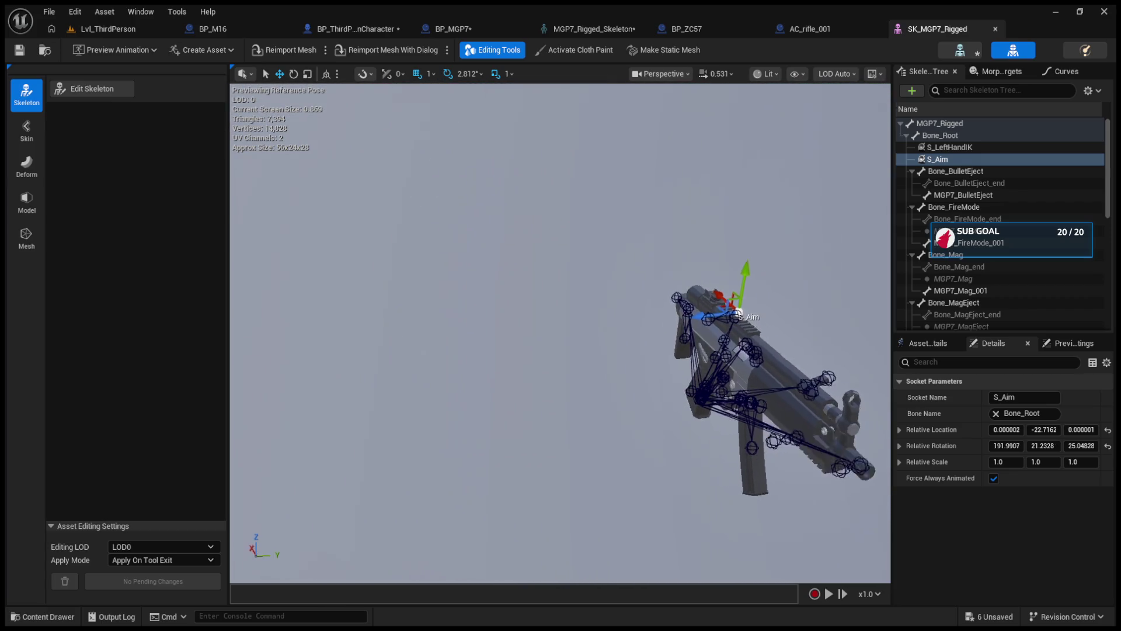
left_click_drag(477, 233, 487, 244)
left_click(106, 28)
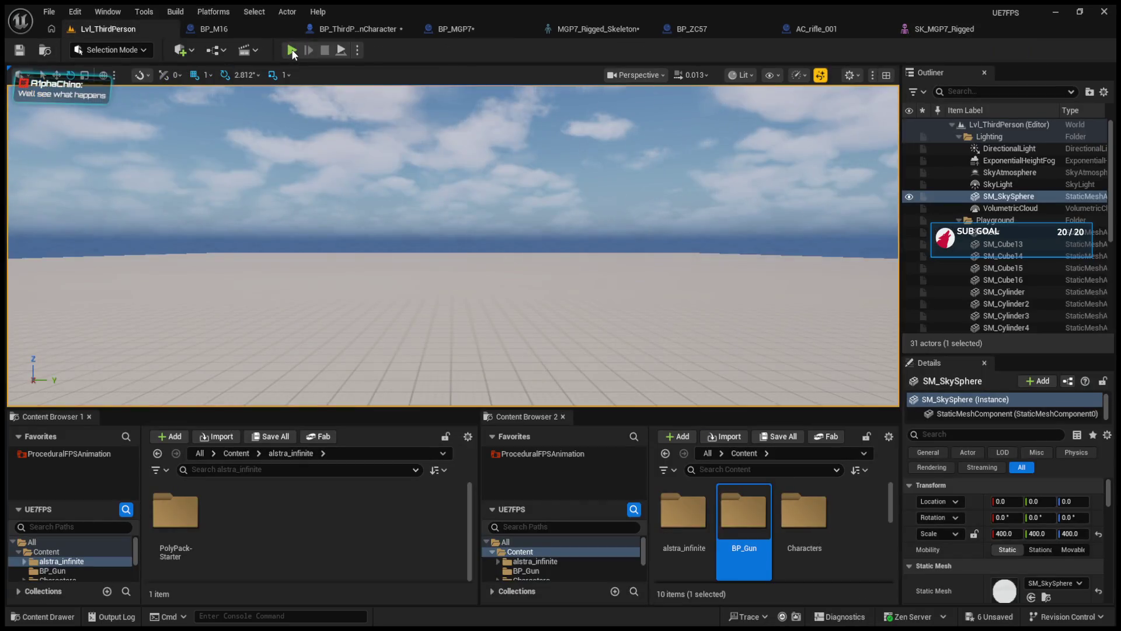
Play-test the level, then go back to SK_MGP7_Rigged and reselect the S_Aim socket.
left_click(325, 226)
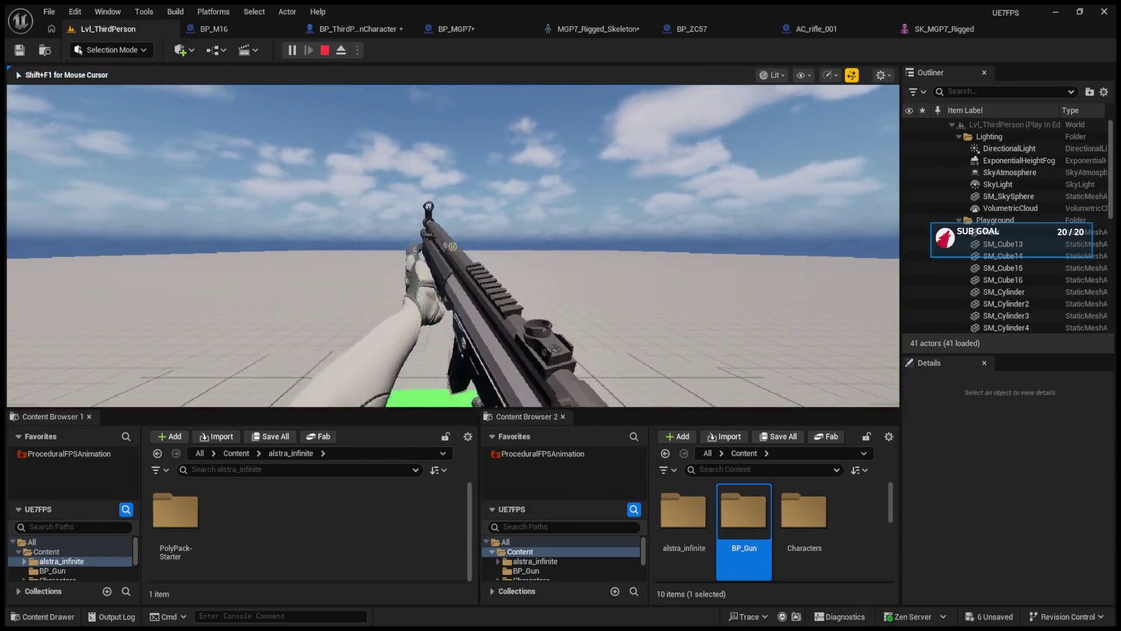
key("shift+F1")
left_click(934, 27)
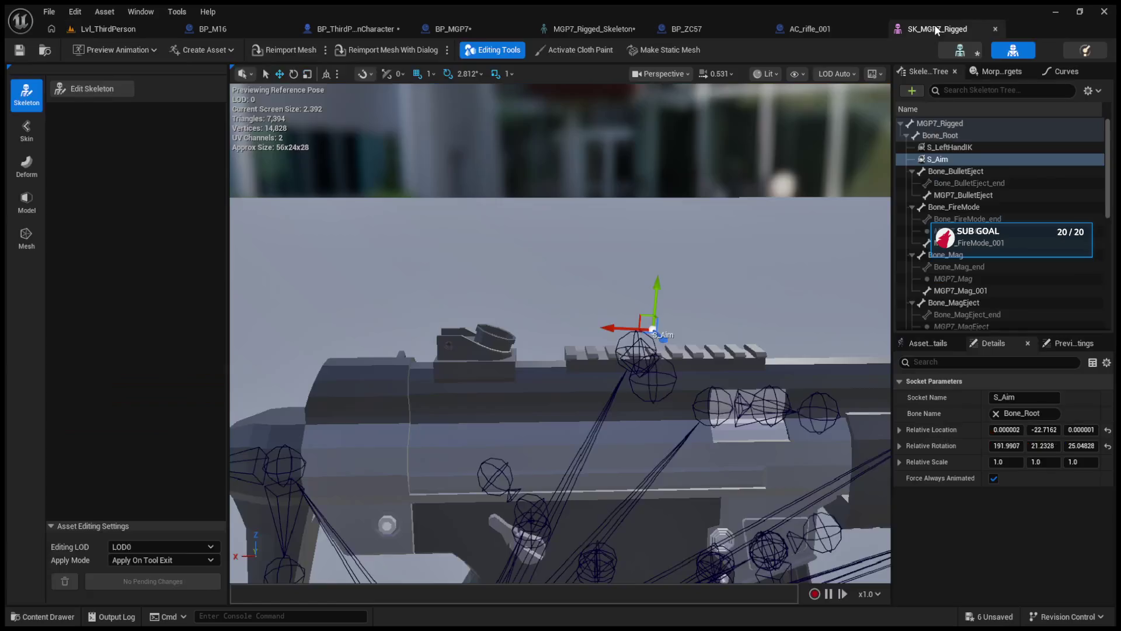
left_click(655, 334)
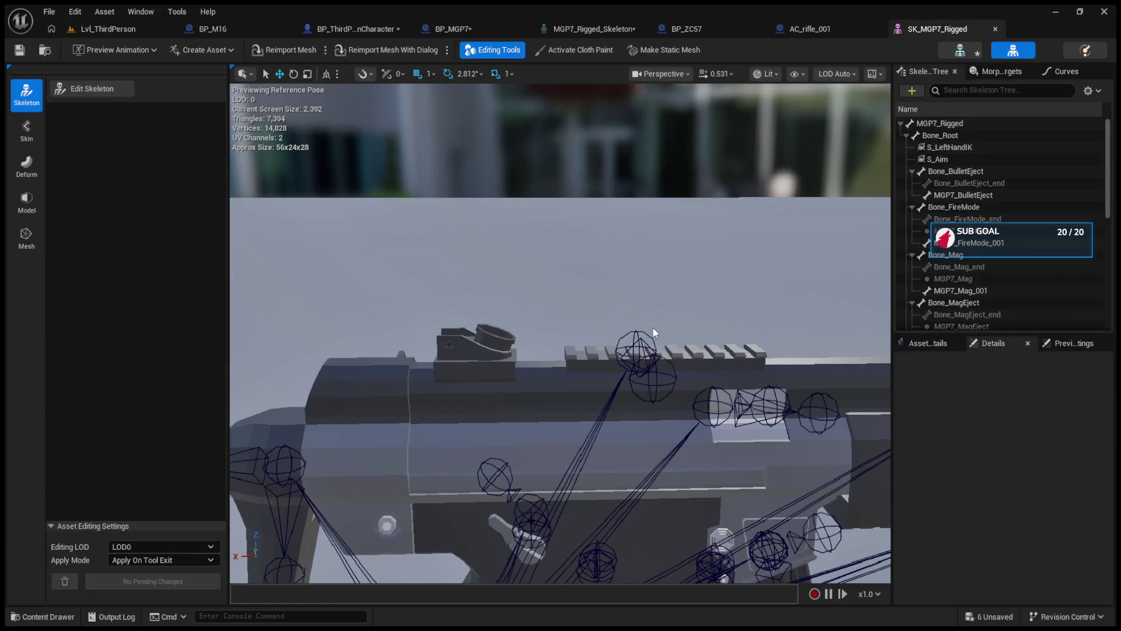
left_click(963, 159)
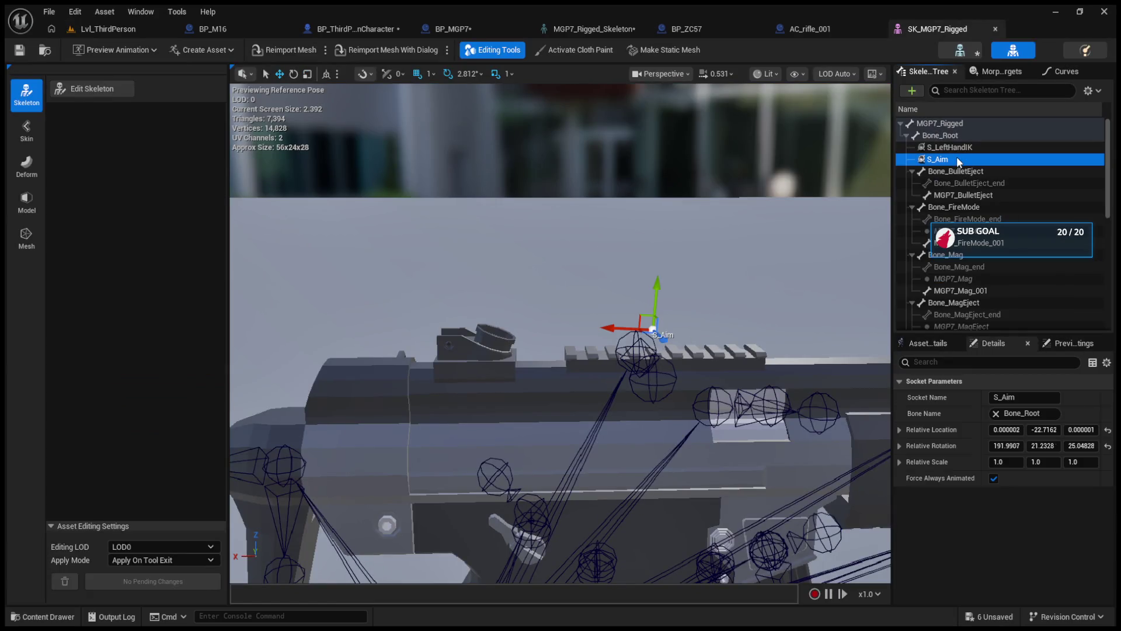
Rotate S_Aim with the rotate gizmo toward about 169, -23, -145 and relaunch play-in-editor.
key("e")
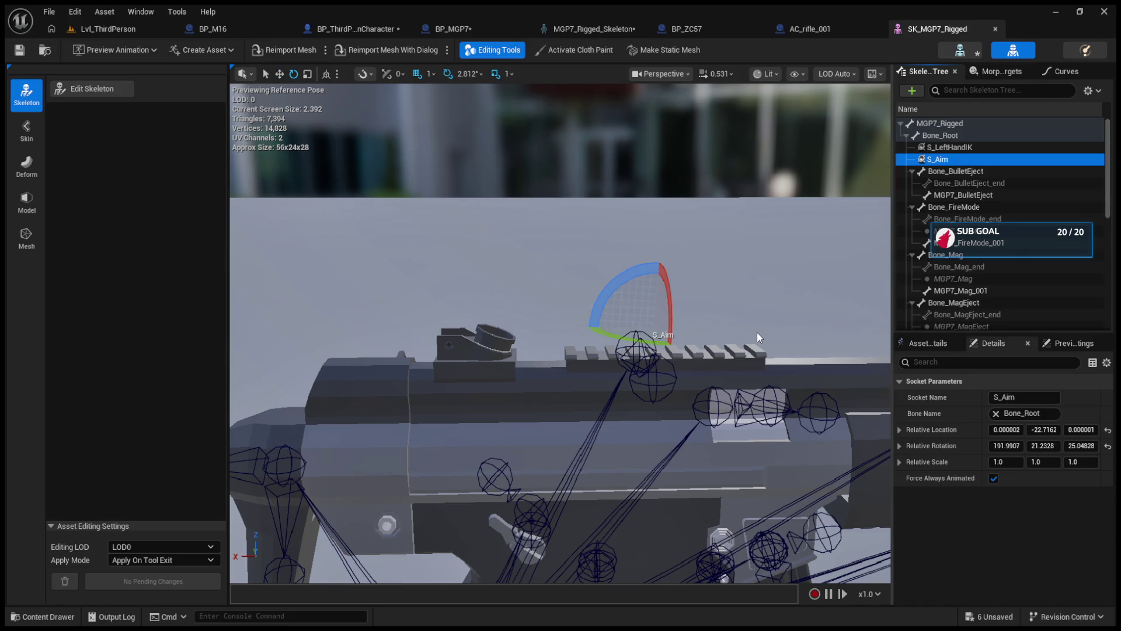
mouse_move(1080, 445)
left_mouse_down()
mouse_move(1113, 446)
mouse_move(1002, 445)
left_mouse_up()
key("w")
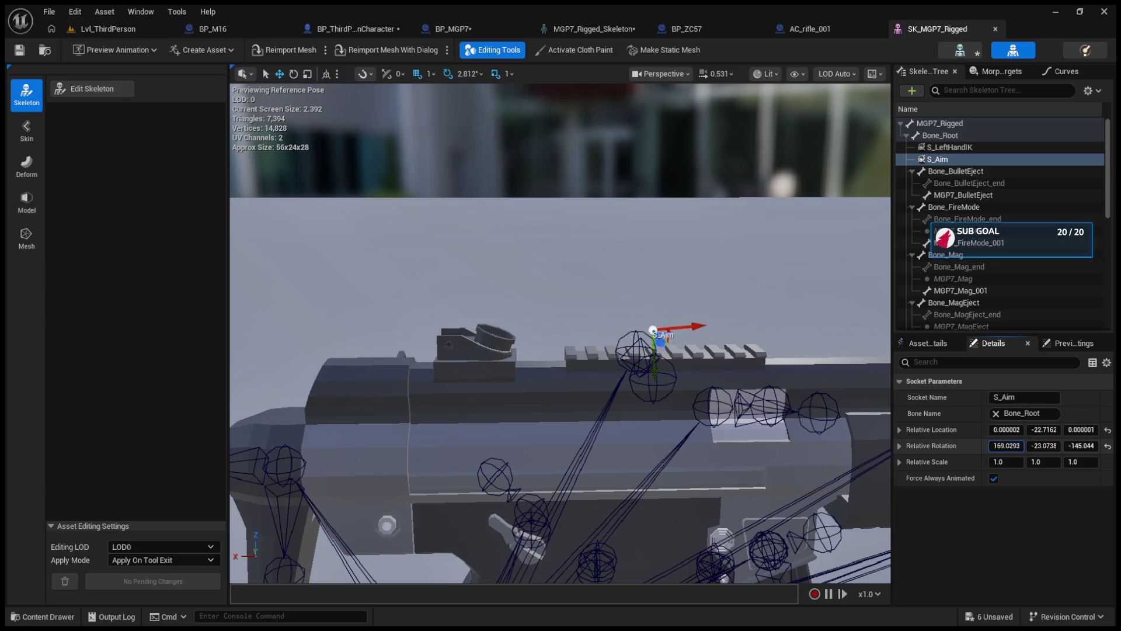
mouse_move(584, 263)
left_mouse_down()
mouse_move(502, 251)
mouse_move(490, 233)
mouse_move(503, 274)
mouse_move(508, 245)
mouse_move(502, 274)
mouse_move(502, 245)
mouse_move(496, 257)
left_mouse_up()
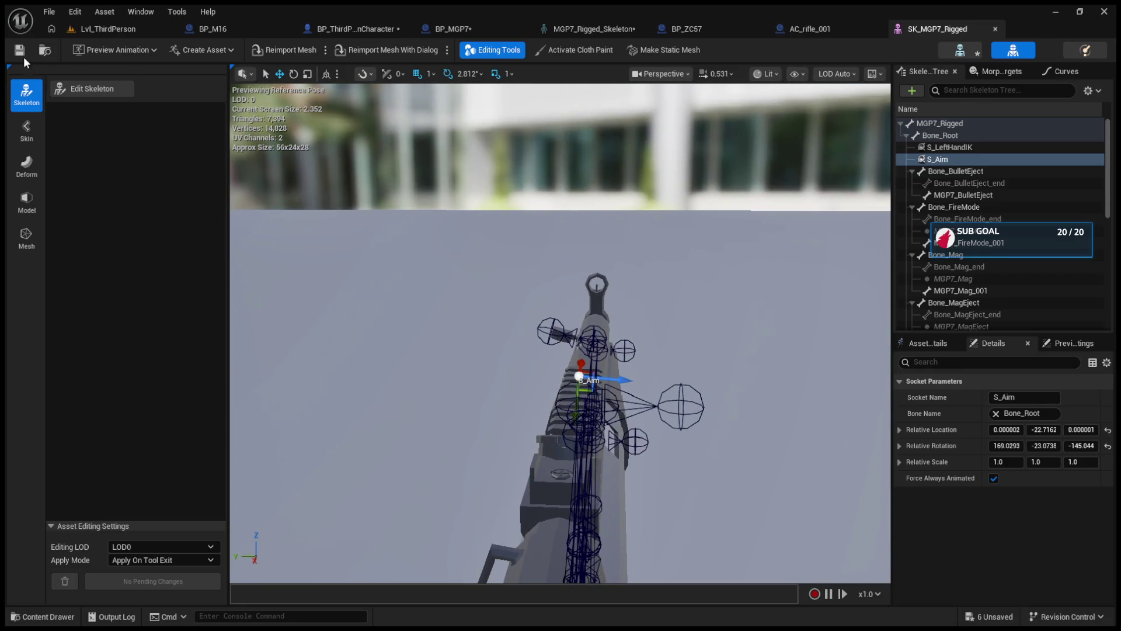
left_click(66, 32)
left_click(291, 50)
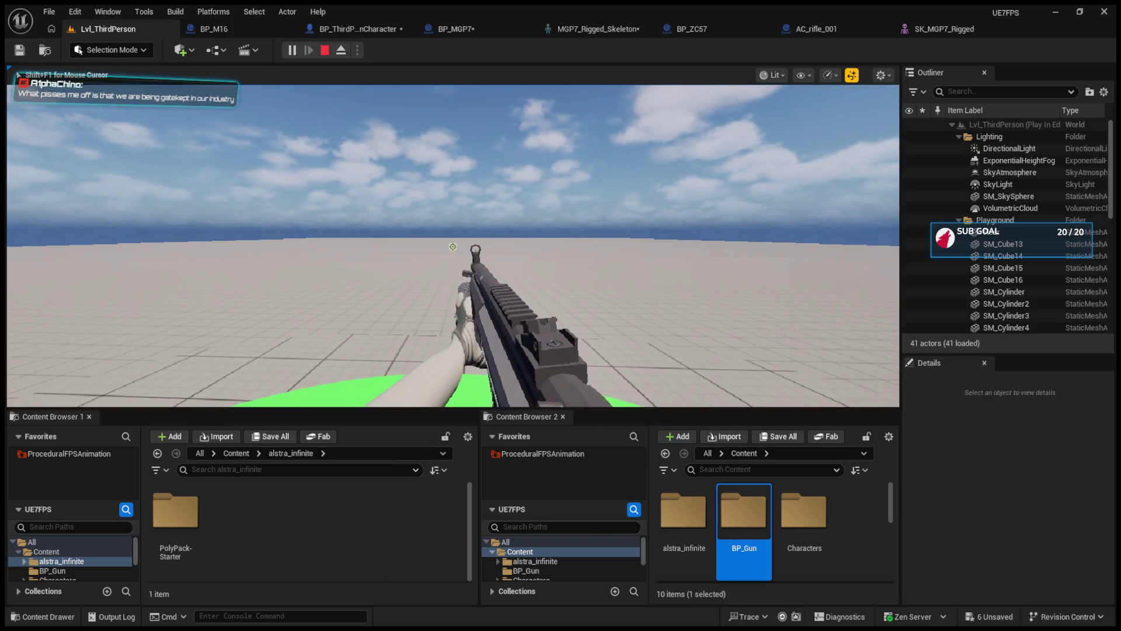
Lower S_Aim's Y rotation to -26.5 and play-test the level.
key("Escape")
left_click(940, 30)
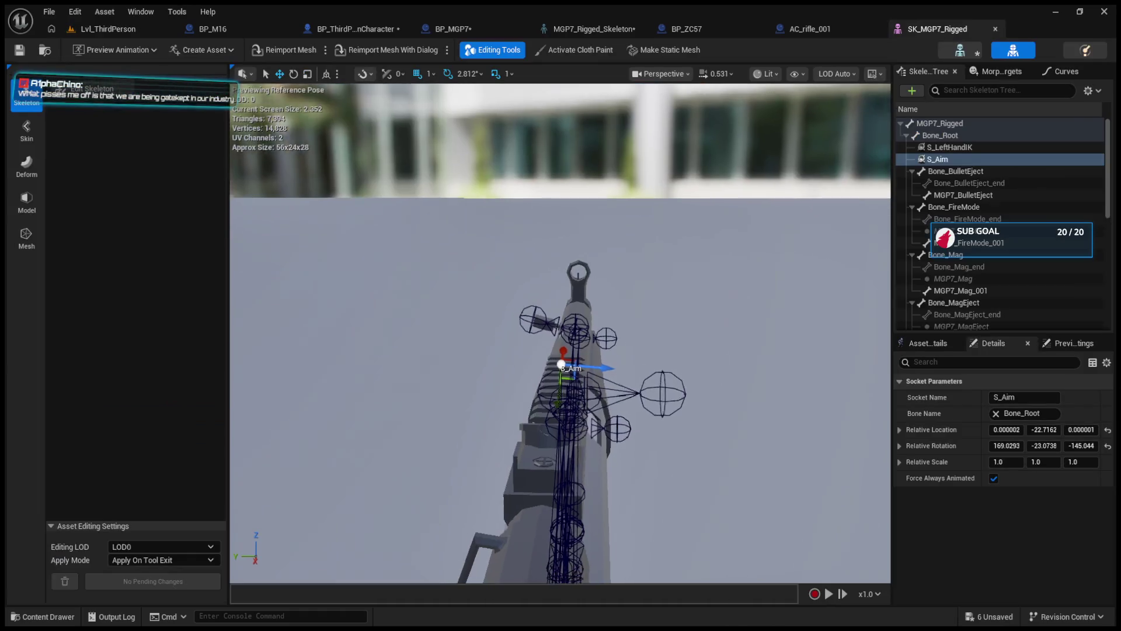
scroll(751, 308, "up", 3)
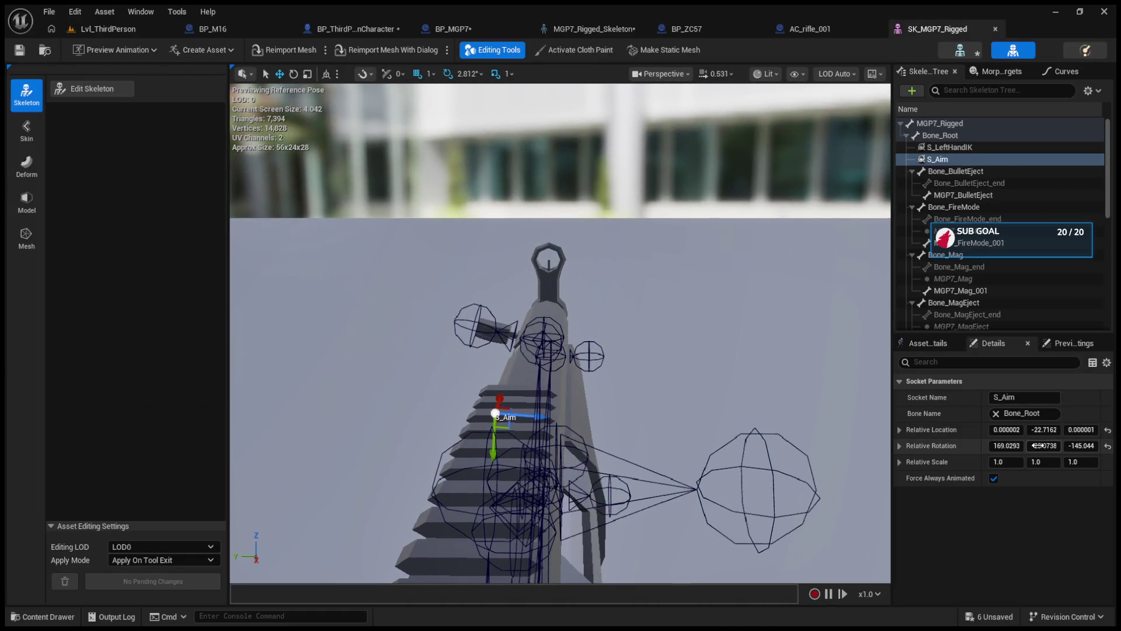
mouse_move(1050, 452)
left_mouse_down()
mouse_move(1046, 433)
mouse_move(1009, 446)
mouse_move(1027, 446)
left_mouse_up()
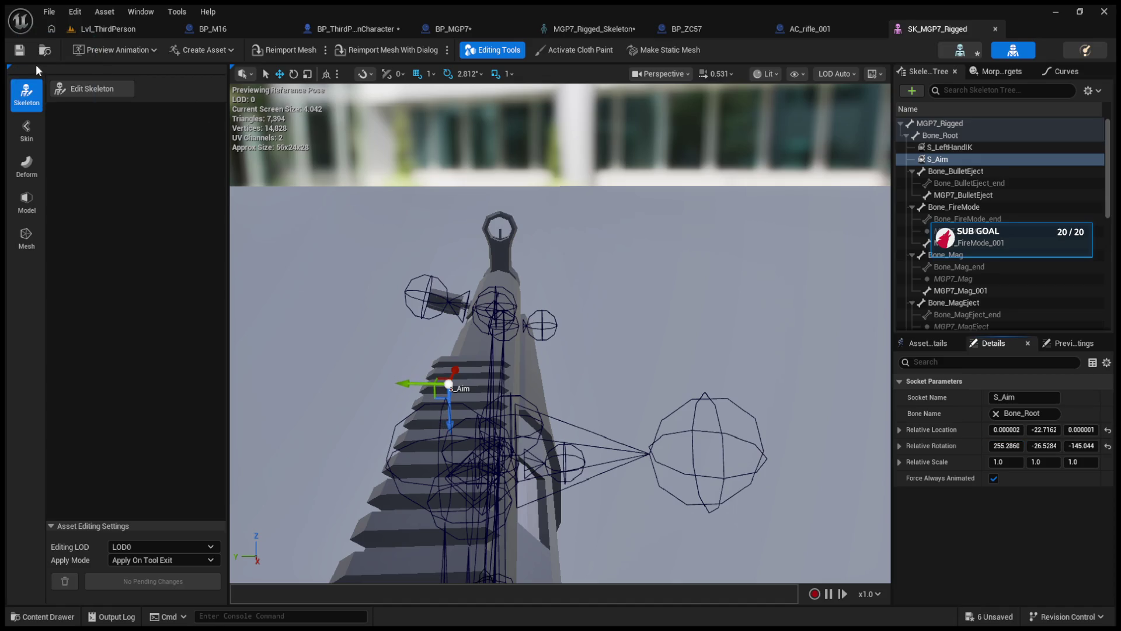
left_click(105, 29)
left_click(301, 51)
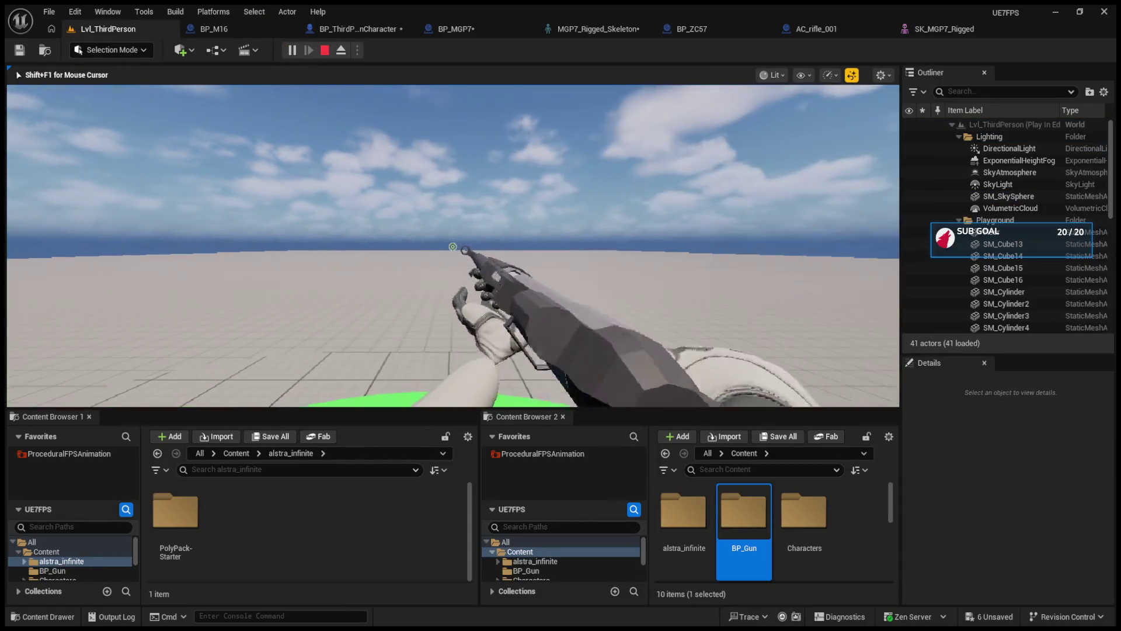
Reduce S_Aim's X rotation to about 164 and play-test again.
key("Escape")
left_click(928, 30)
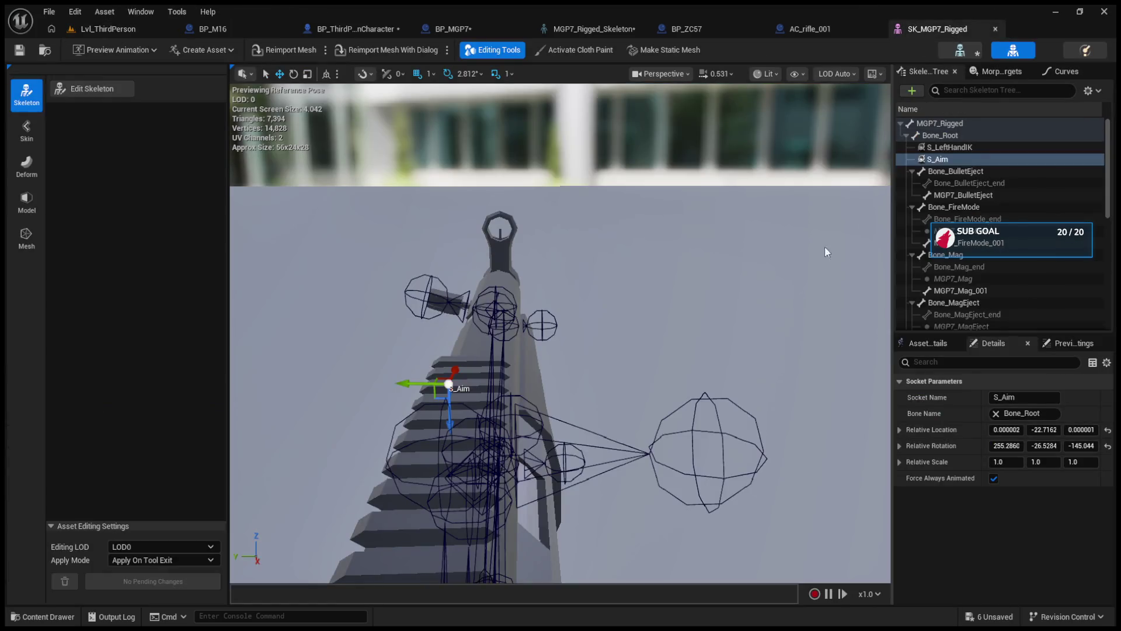
left_click_drag(1006, 446, 969, 445)
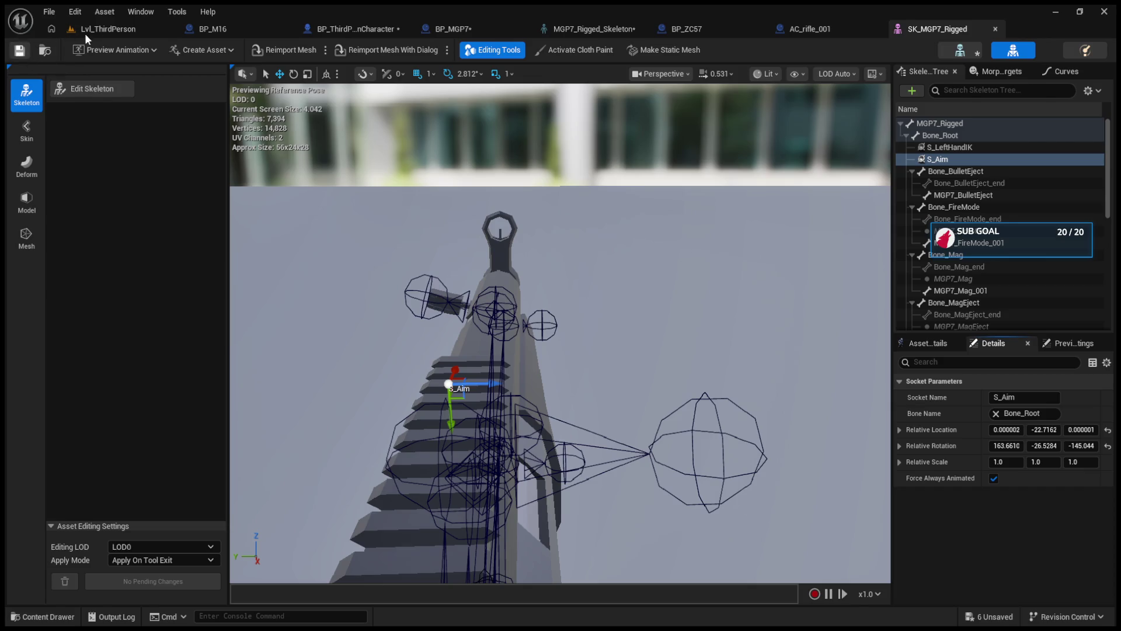
left_click(82, 31)
key("alt+p")
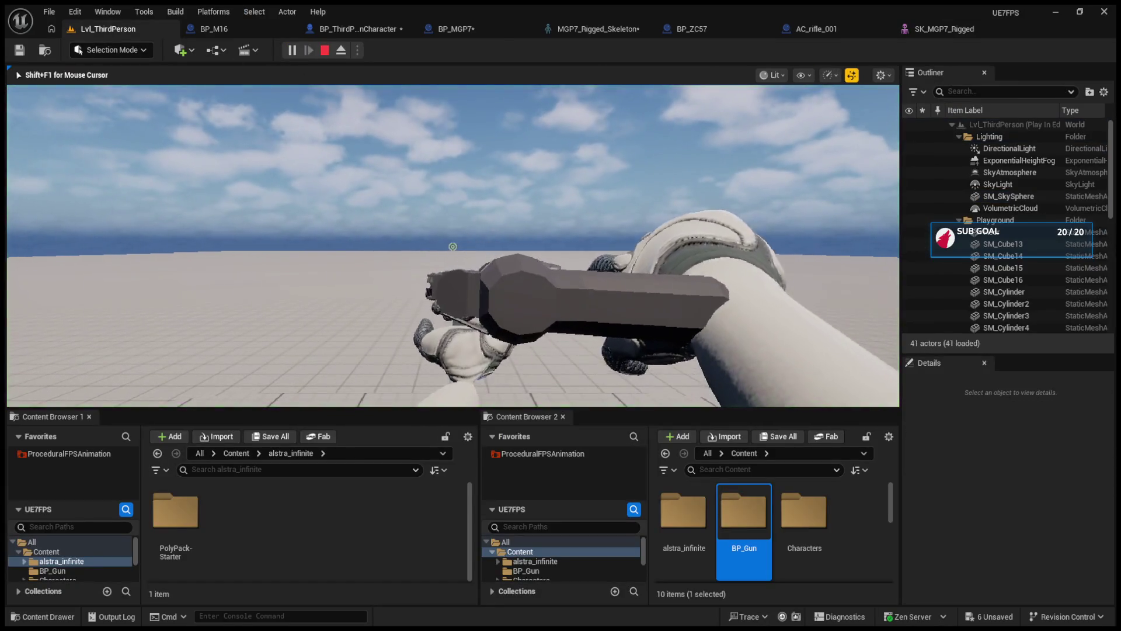
Set S_Aim's X rotation to 80 and run another play test.
key("Escape")
left_click(922, 31)
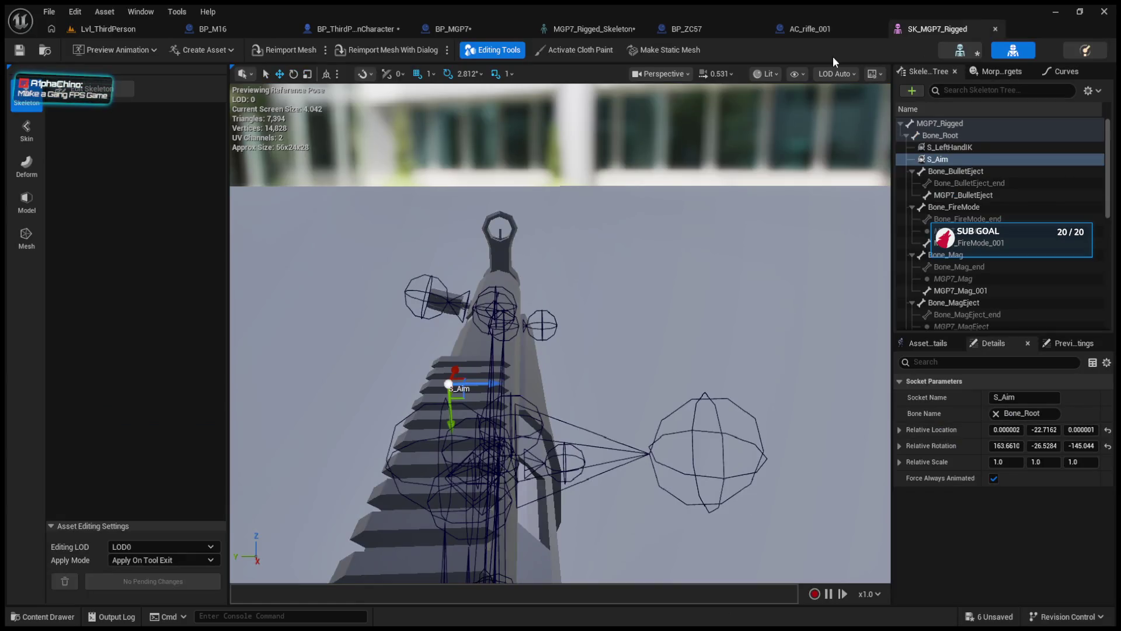
left_click_drag(1006, 446, 976, 446)
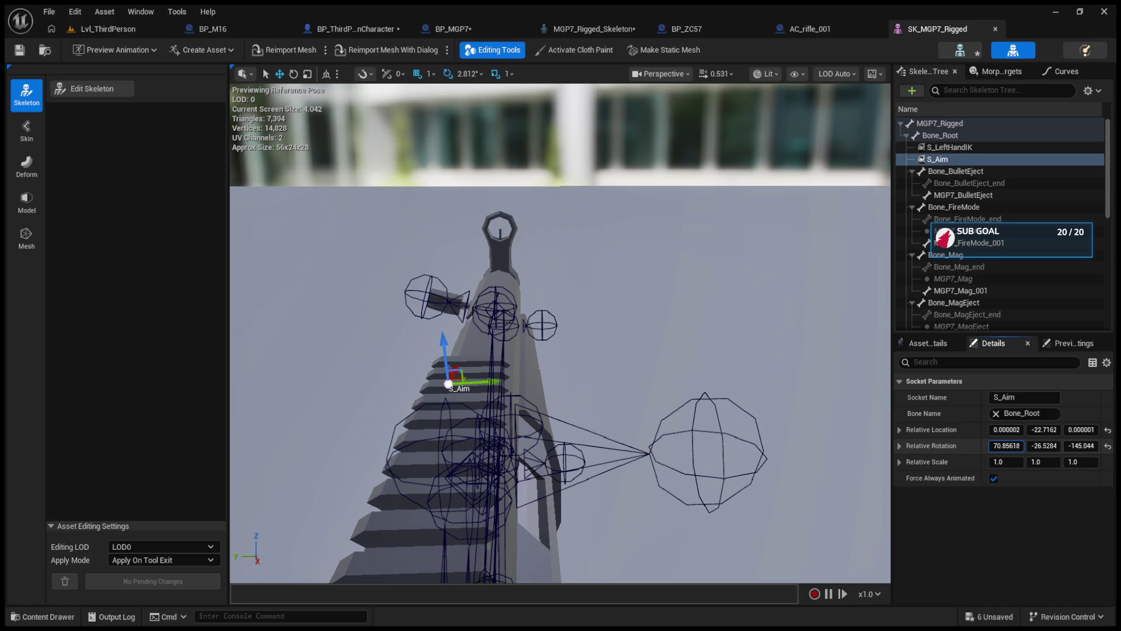
left_click(1007, 446)
type("80")
key("Return")
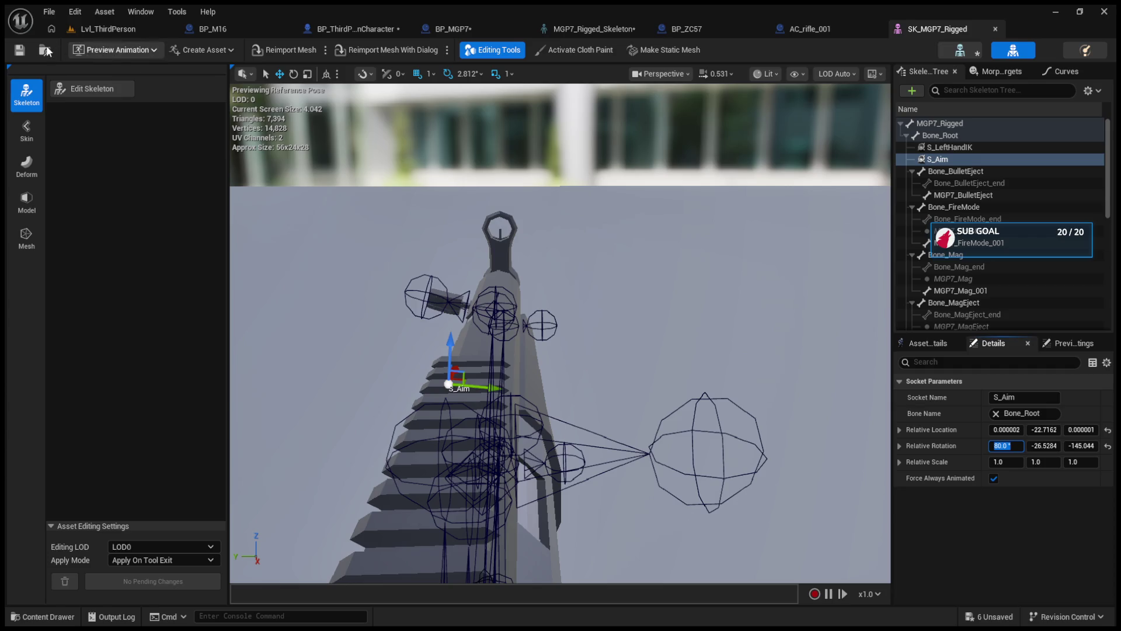
left_click(108, 29)
key("alt+p")
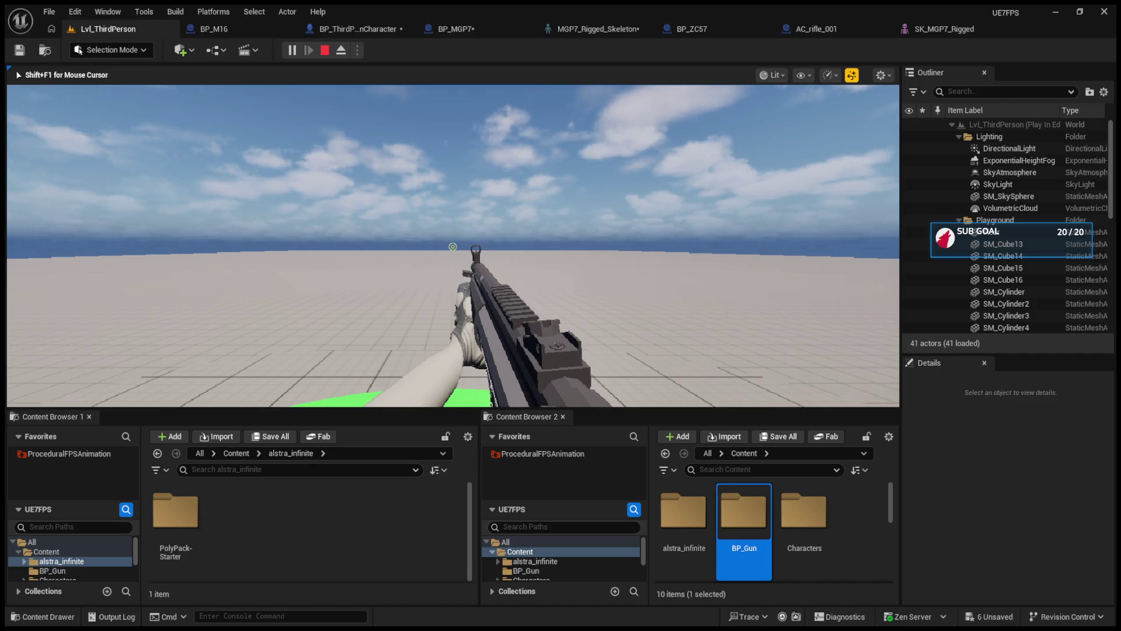
Aim down sights, lower and reload the rifle in play, then stop and tilt the view skyward.
right_click(452, 247)
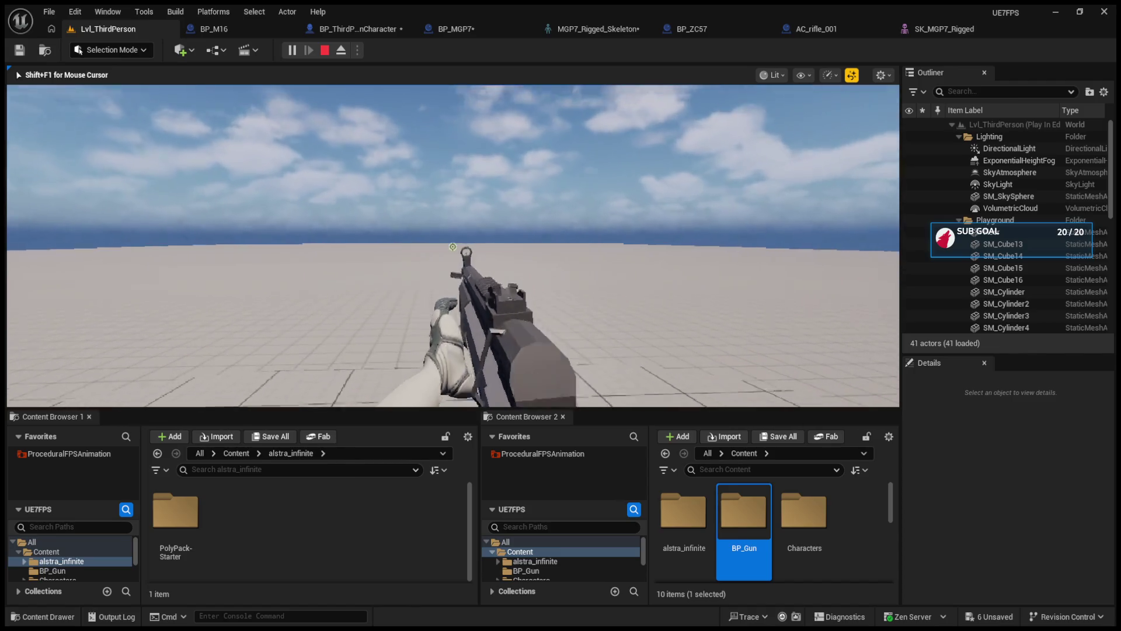
right_click(452, 246)
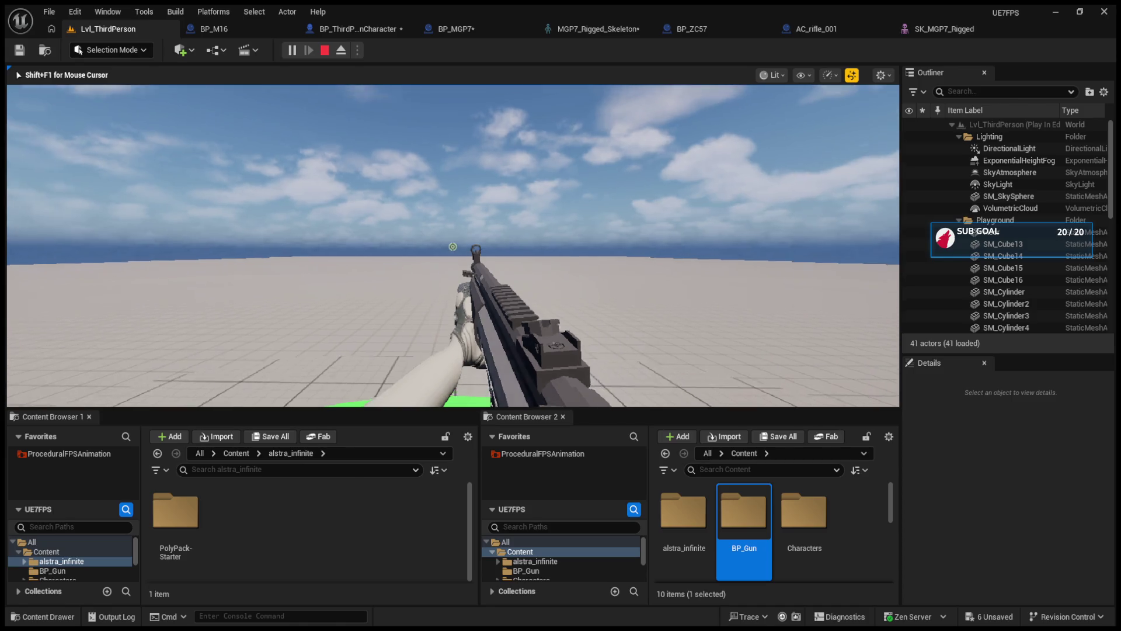
key("r")
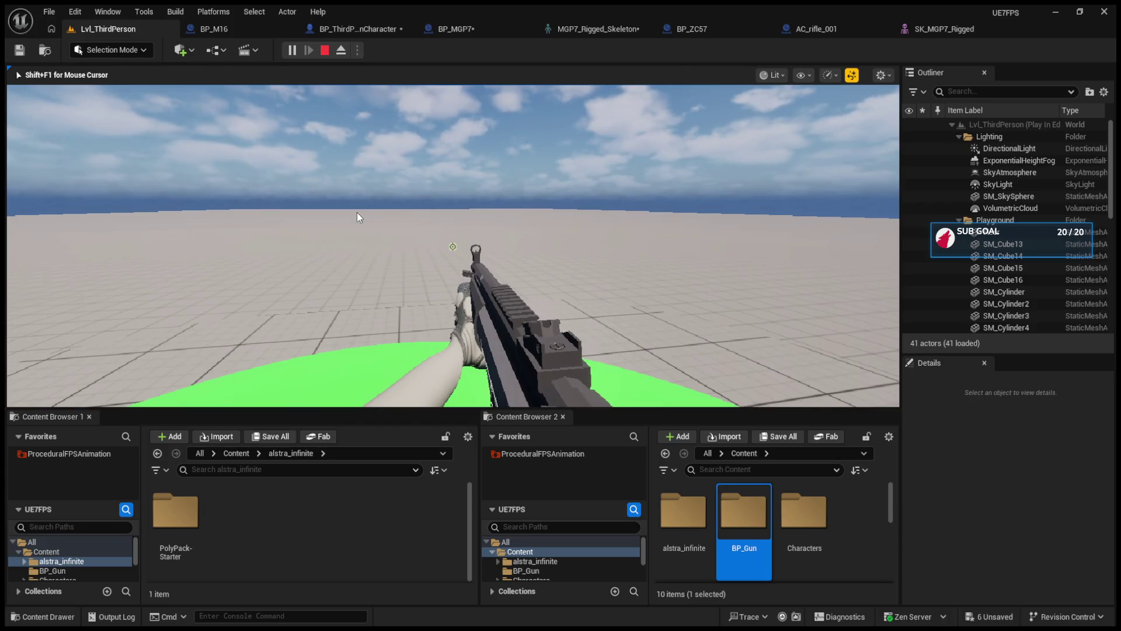
key("Escape")
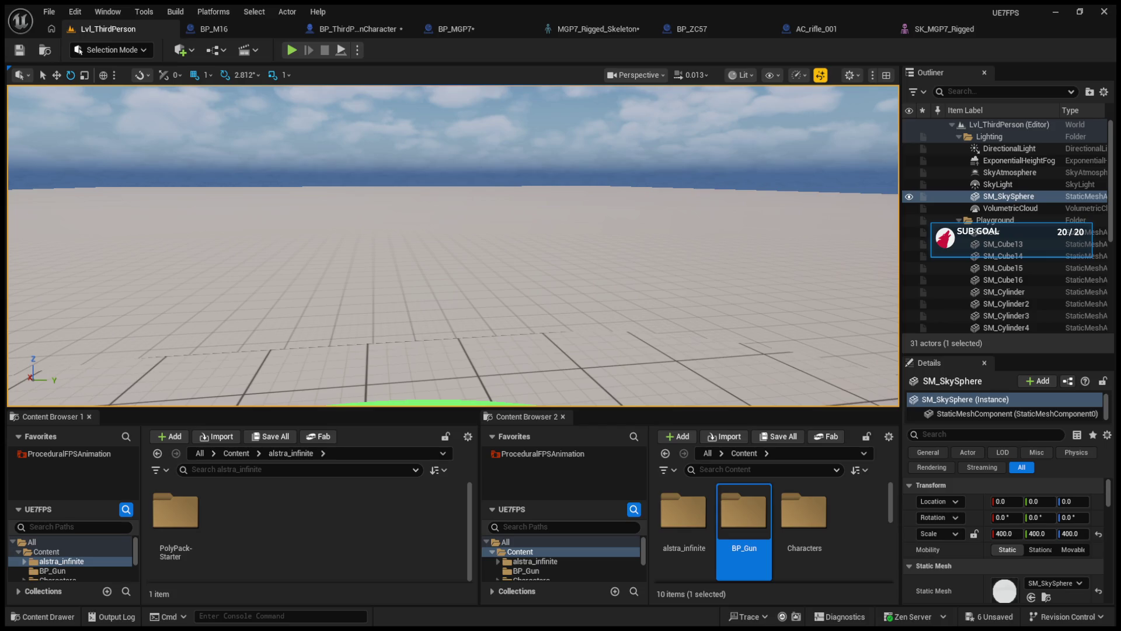
left_click_drag(508, 230, 512, 220)
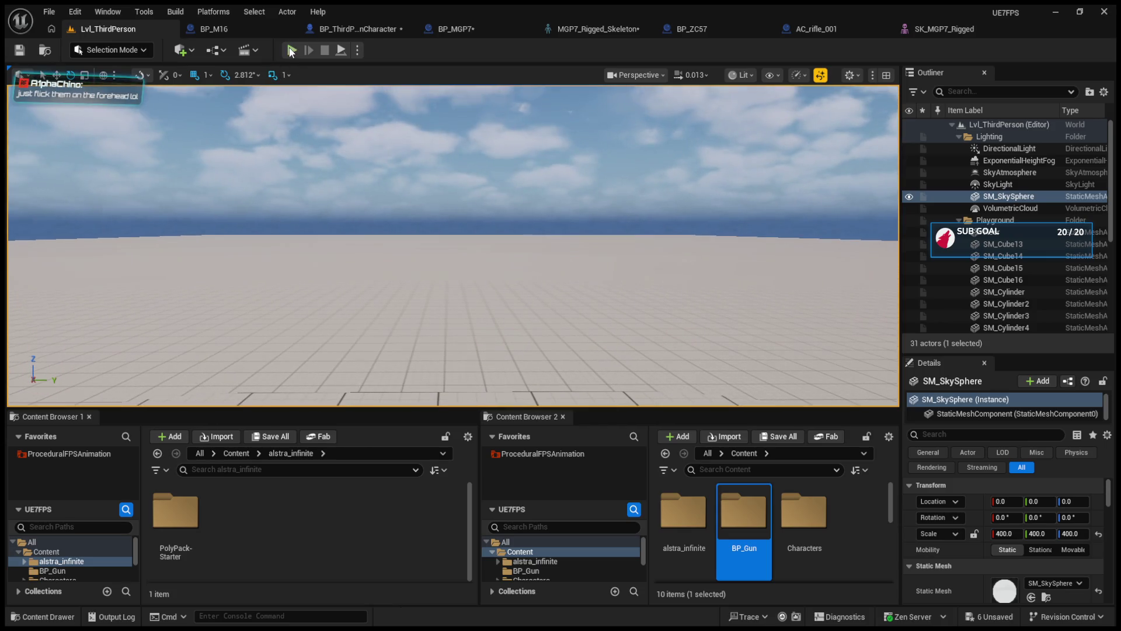
Stop the play test and inspect S_Aim from front, back and perspective views in SK_MGP7_Rigged.
left_click(291, 51)
key("Escape")
left_click(910, 28)
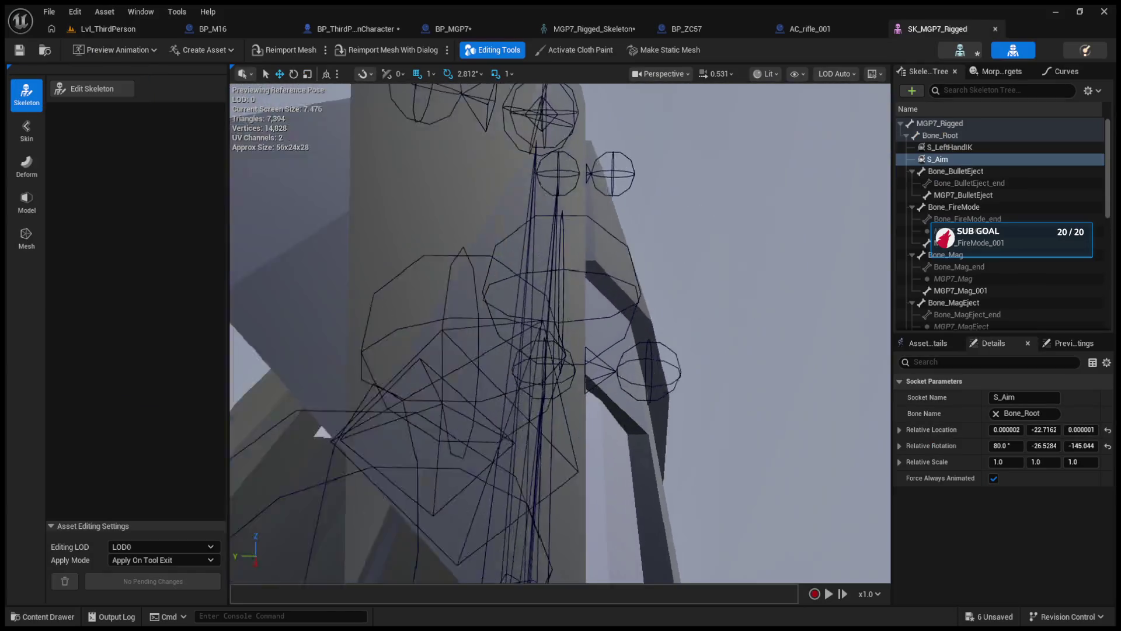
key("f")
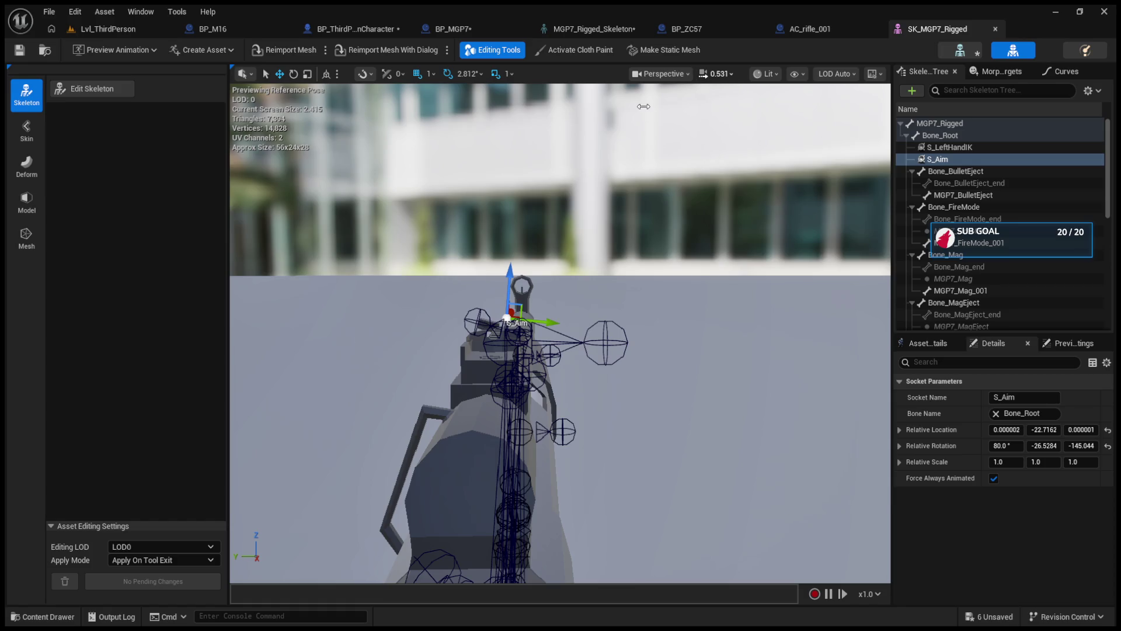
scroll(641, 105, "down", 2)
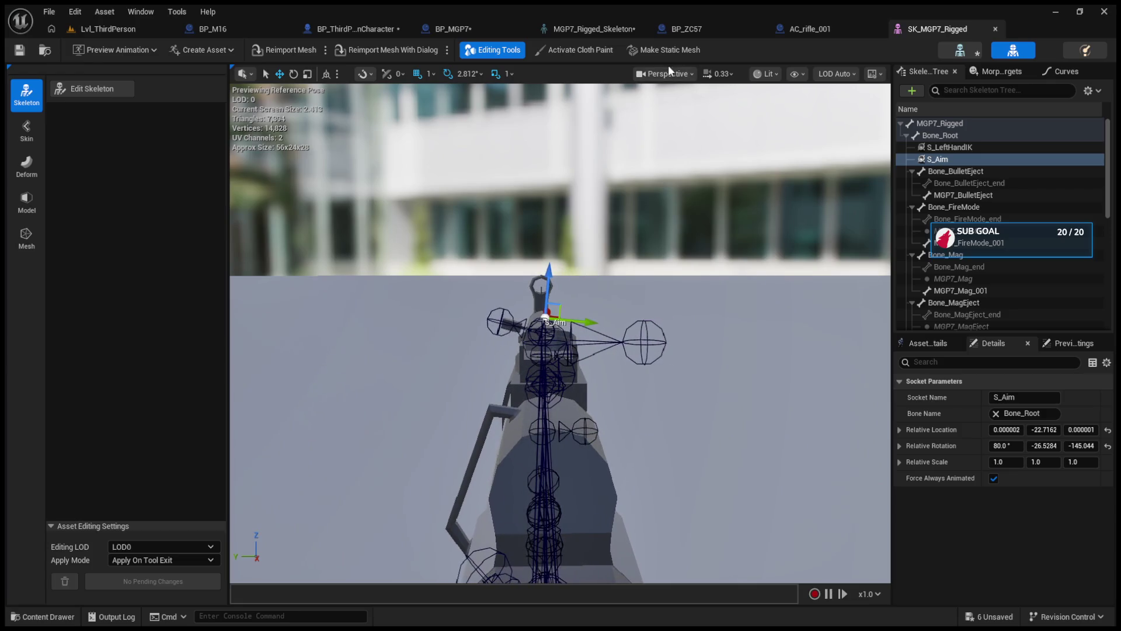
key("alt+h")
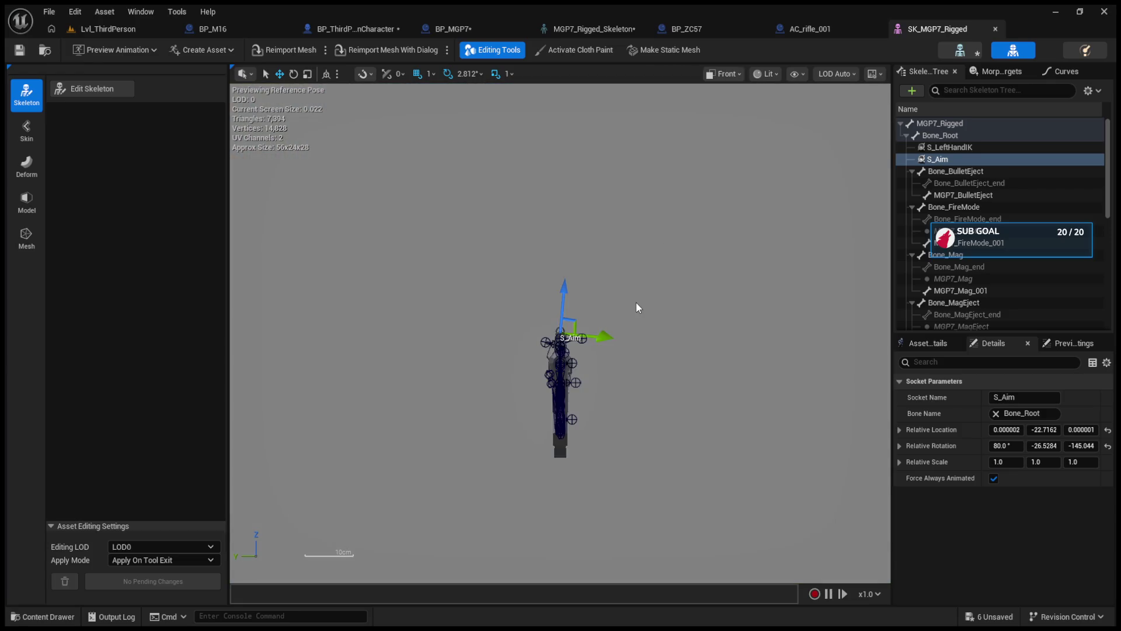
scroll(563, 338, "down", 1)
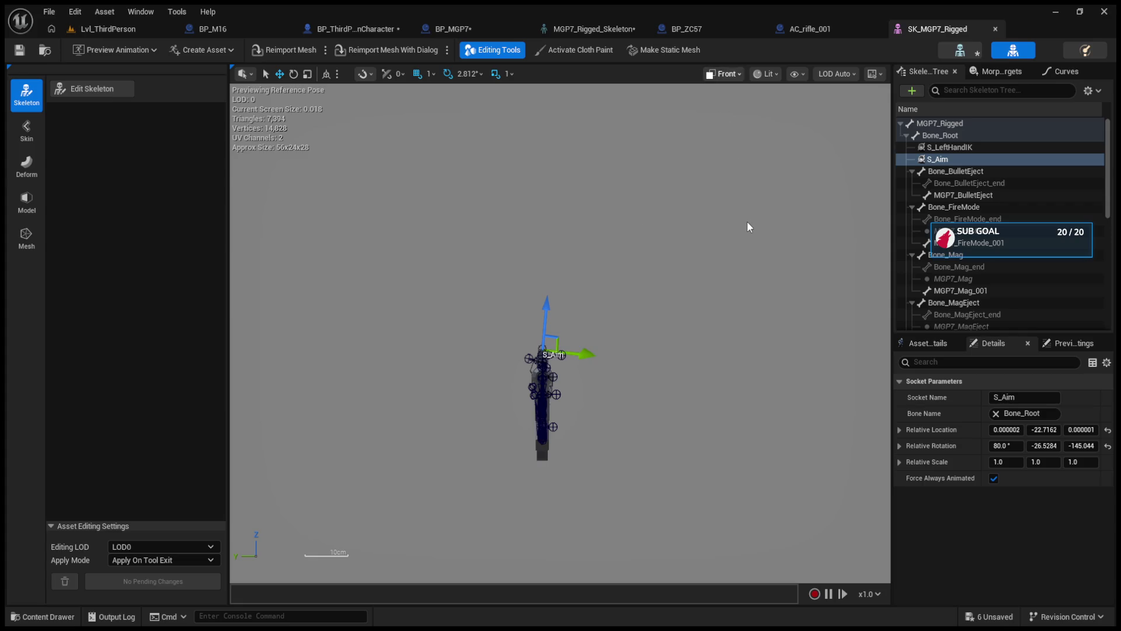
key("alt+shift+h")
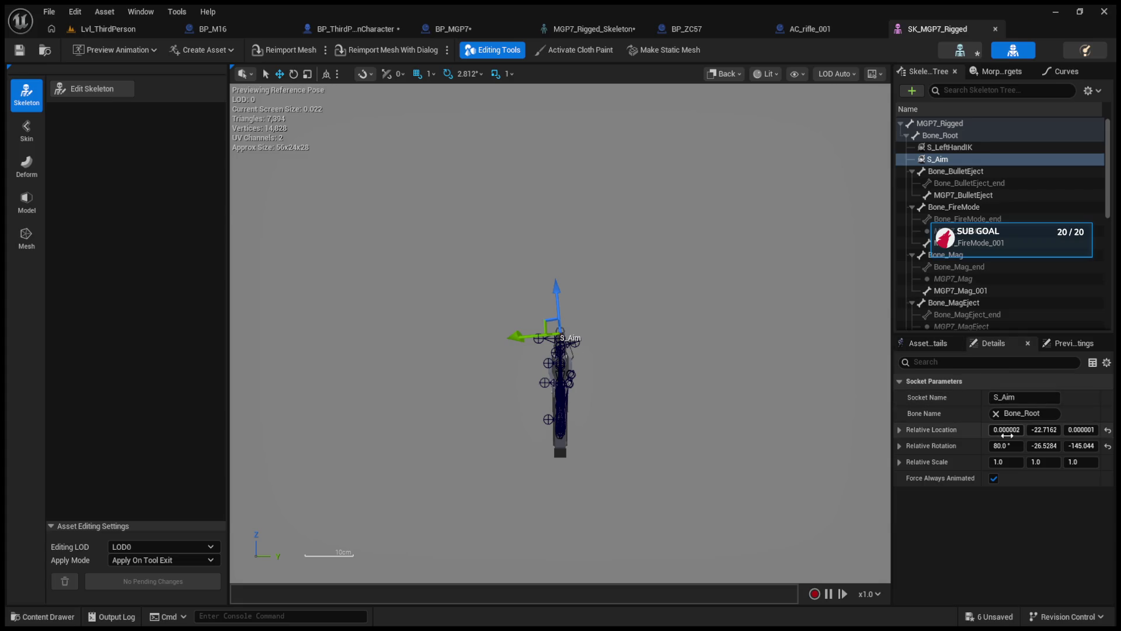
key("alt+g")
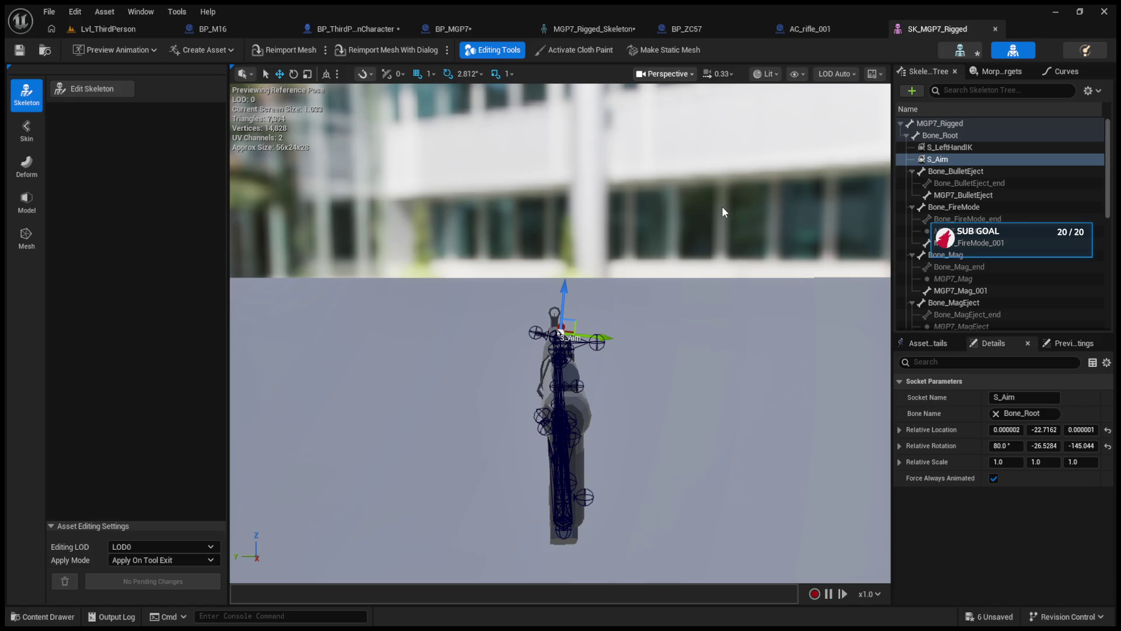
key("alt+h")
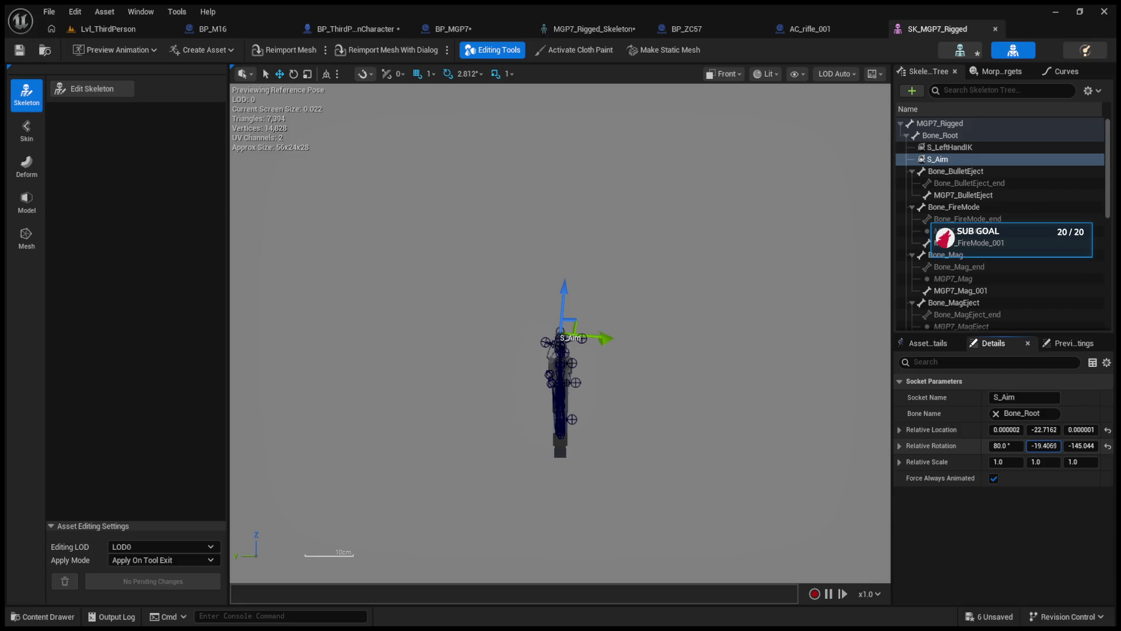
Scrub S_Aim's rotation to about 76.71, -21.41, -146.15 and return to Lvl_ThirdPerson.
left_click_drag(1043, 445, 993, 446)
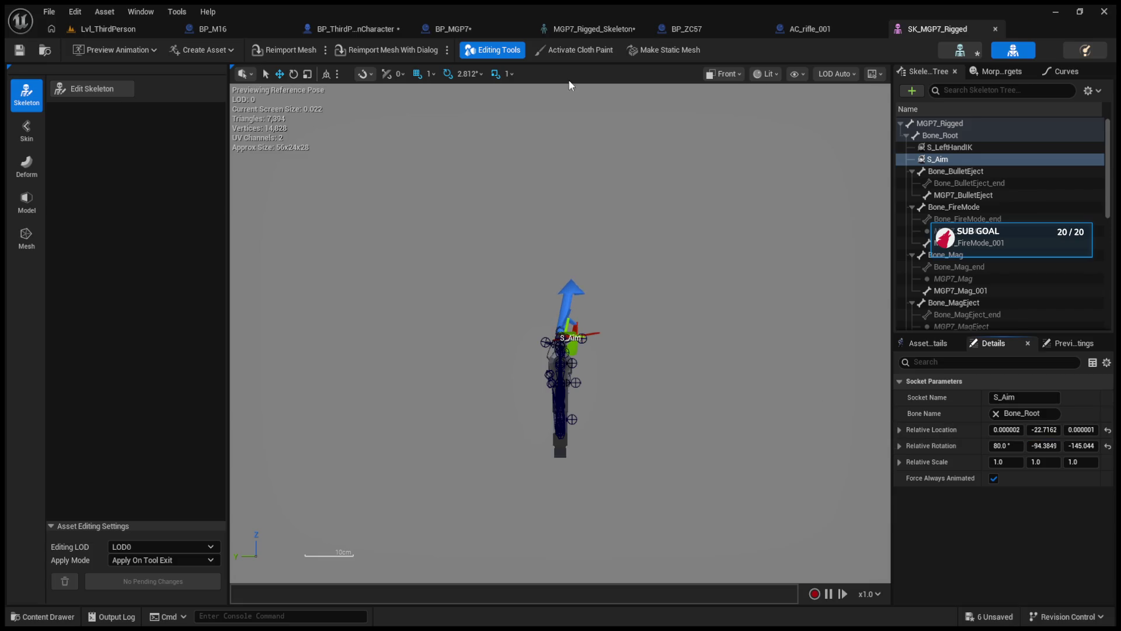
key("ctrl+z")
key("alt+g")
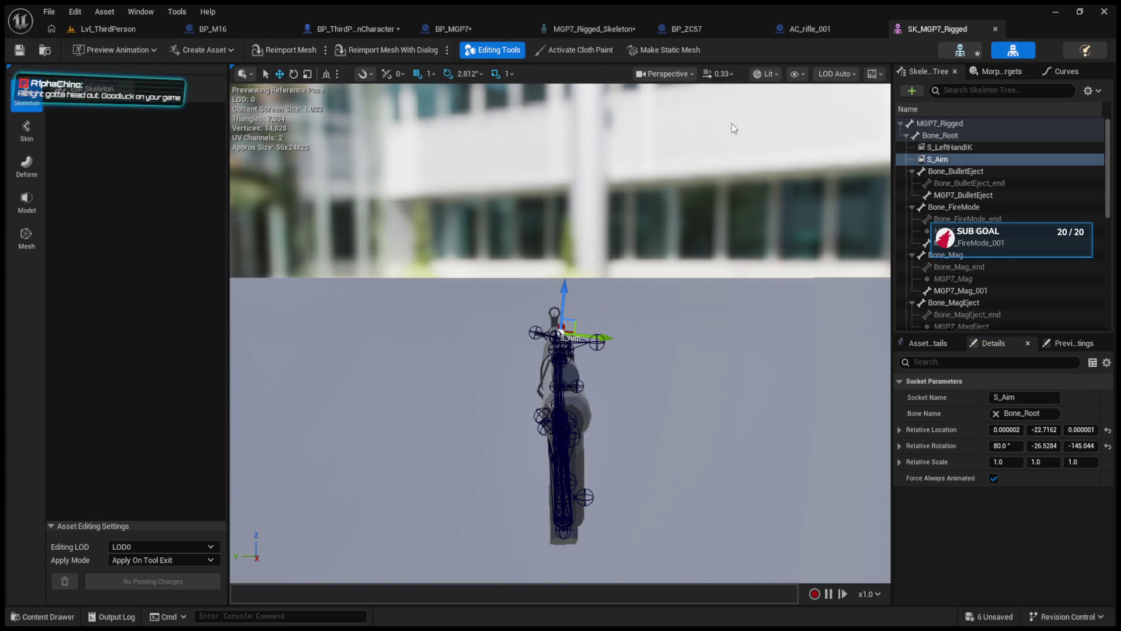
left_click_drag(643, 158, 640, 119)
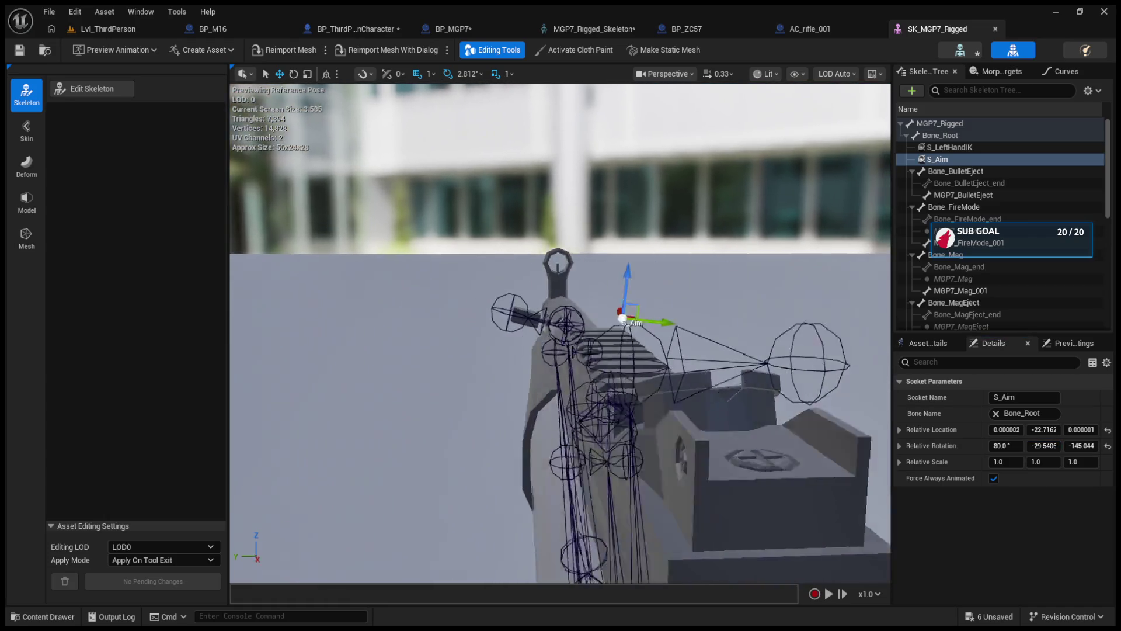
left_click_drag(1079, 446, 1072, 445)
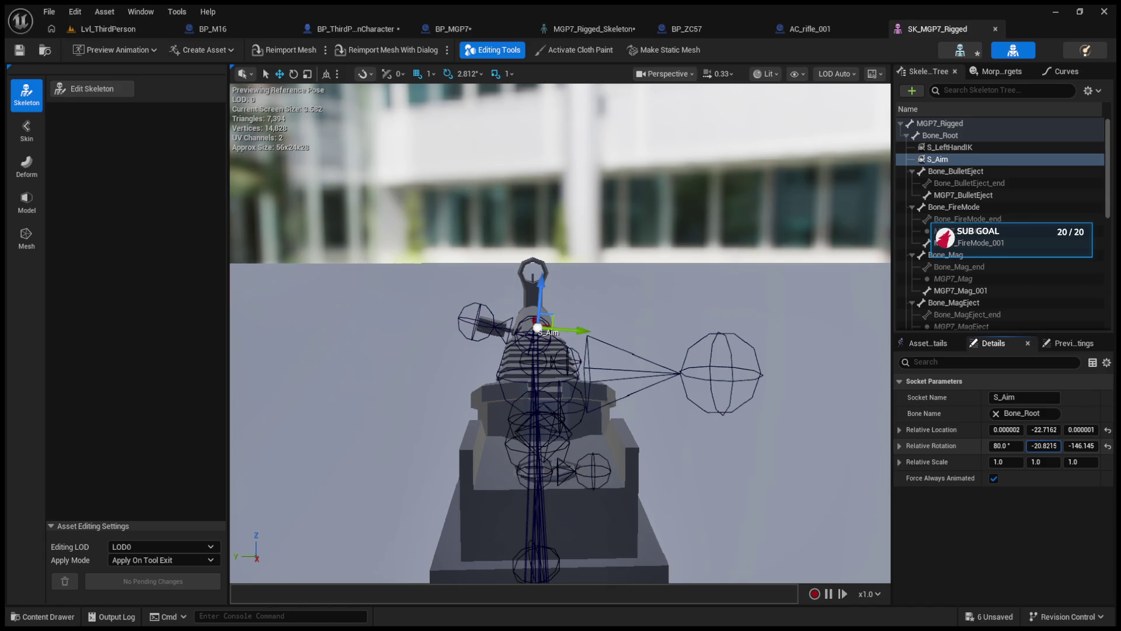
left_click_drag(1006, 446, 1001, 446)
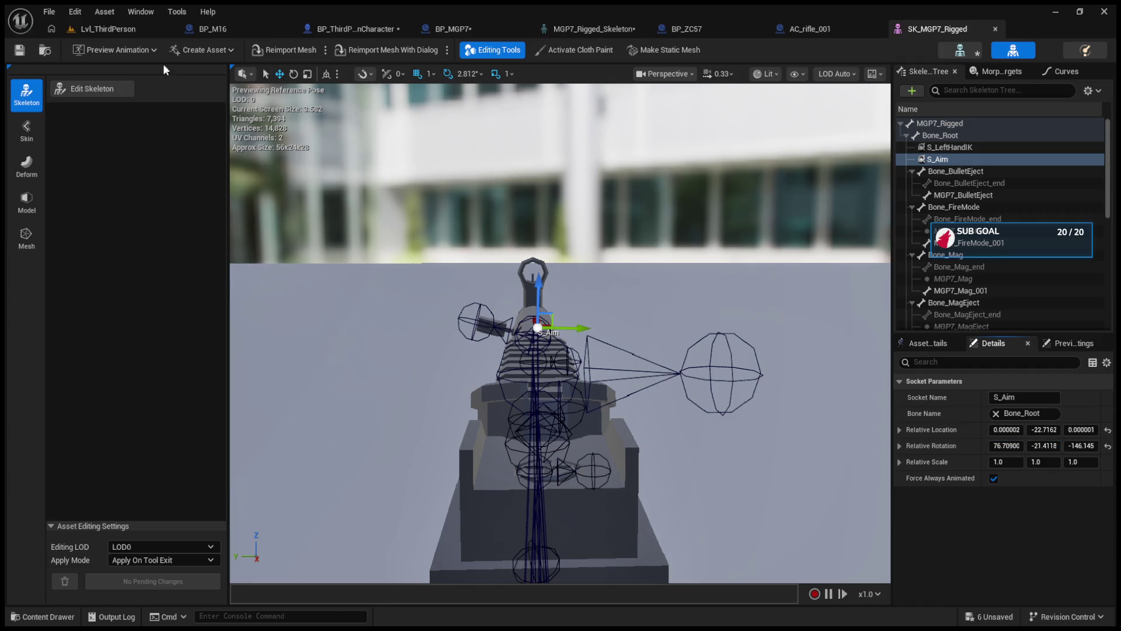
left_click(93, 29)
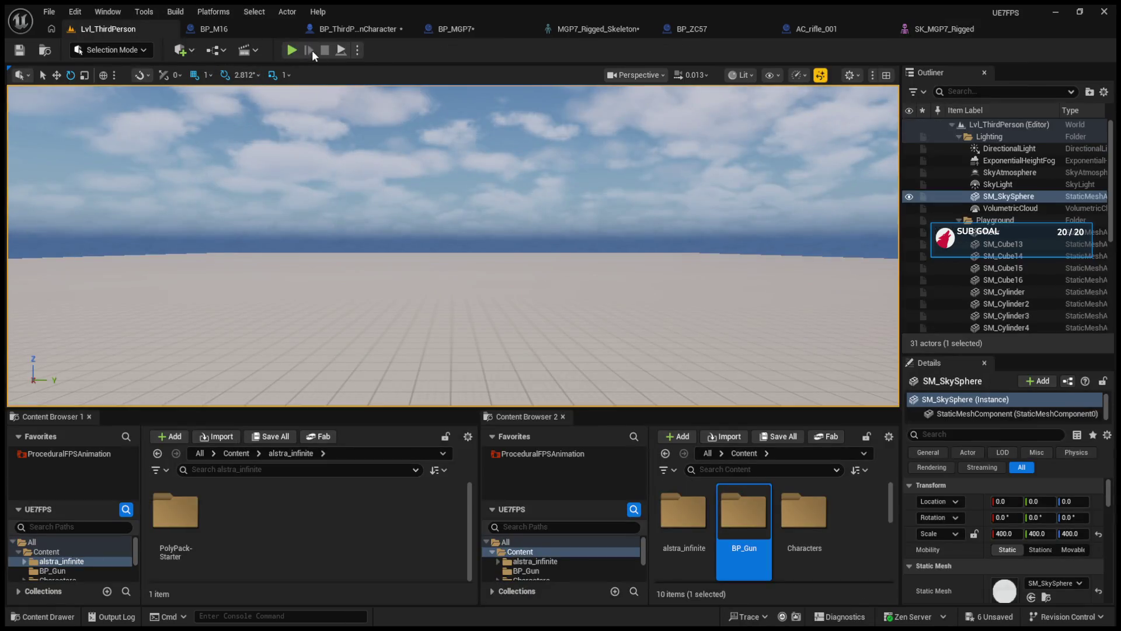
Play-test the level, ejecting with F8 to inspect the held MGP7 and re-possessing the character.
key("alt+p")
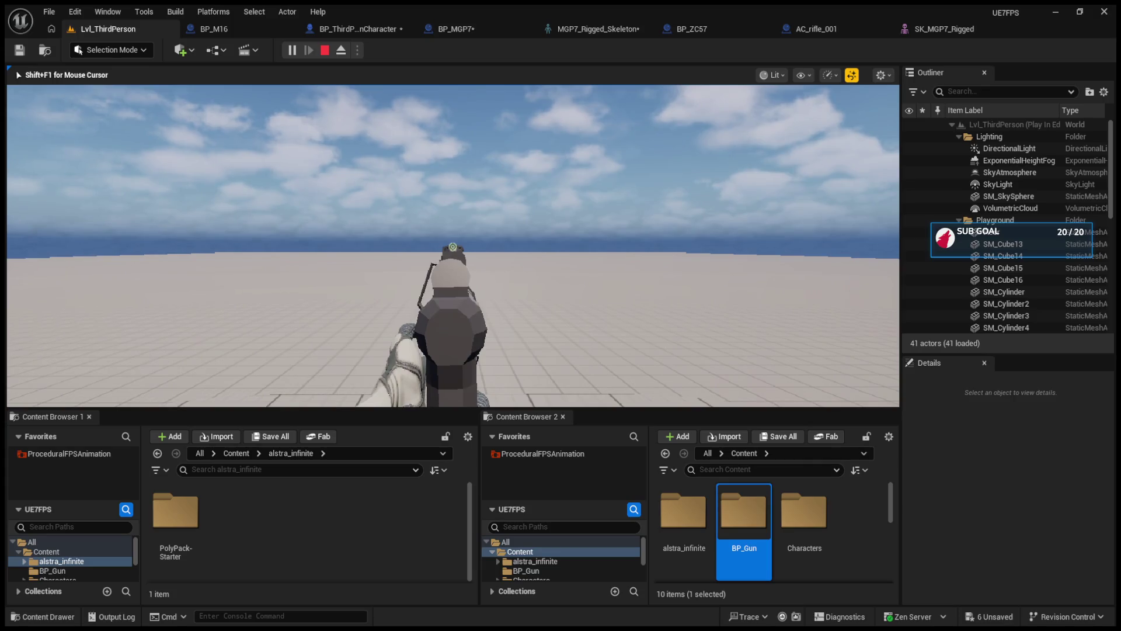
key("F8")
left_click(399, 166)
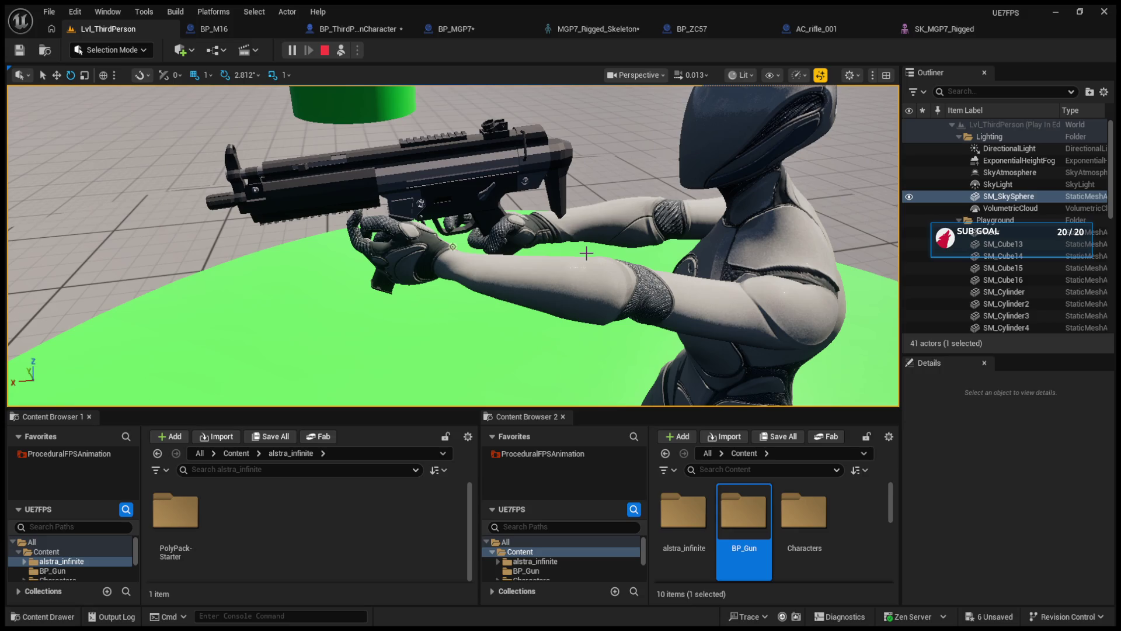
key("F8")
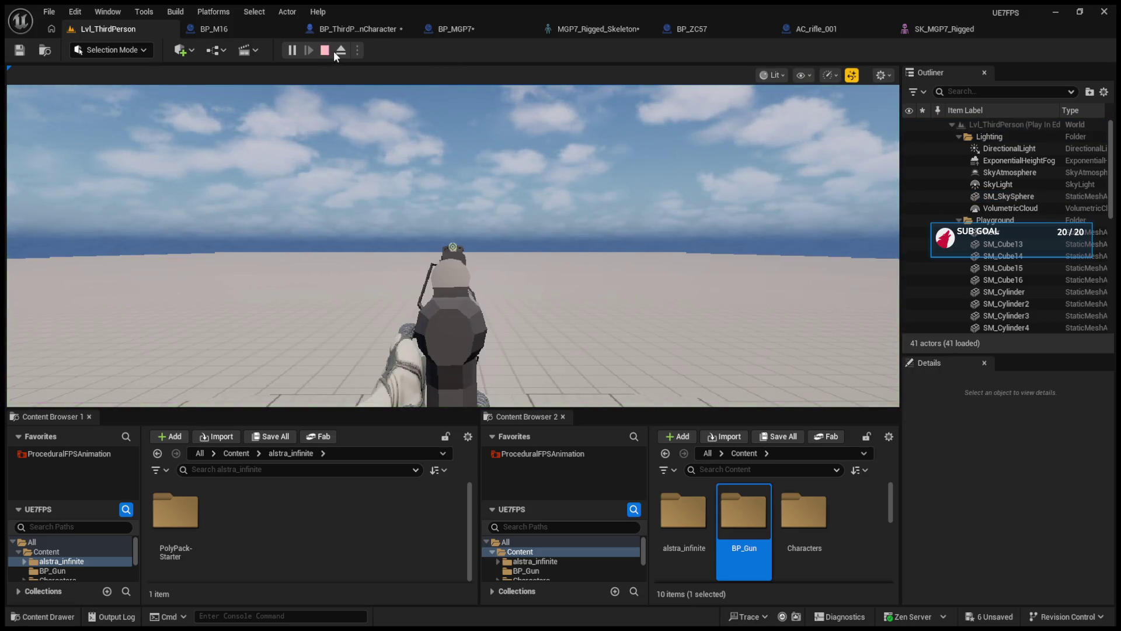
left_click(345, 152)
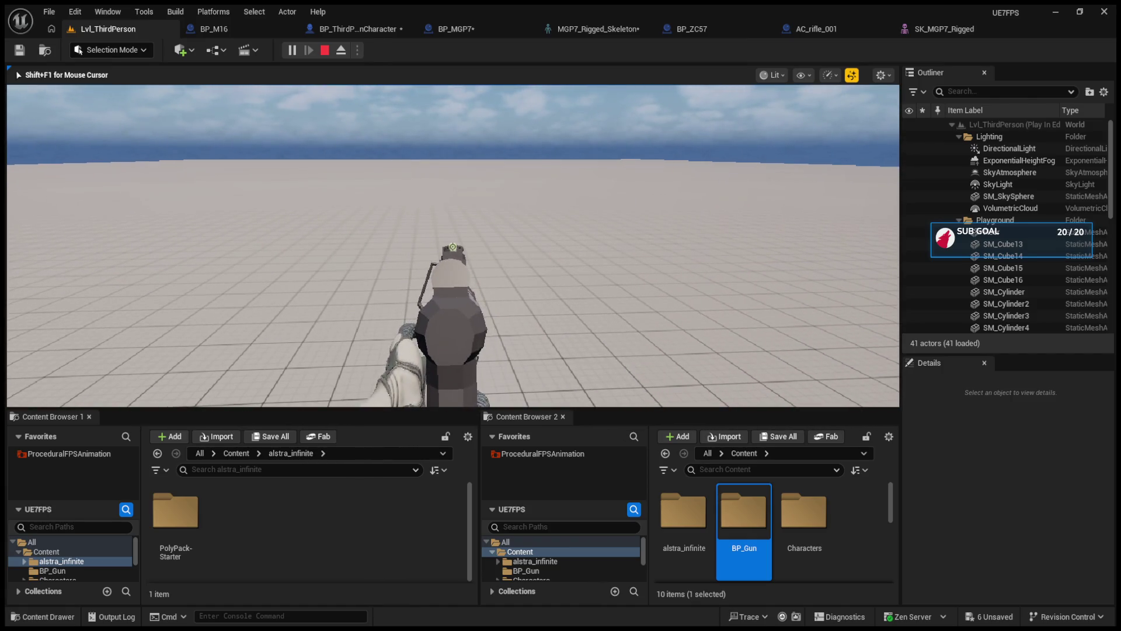
key("F8")
Switch to the MGP7 rigged mesh editor and bring the view in close around the gun.
left_click(706, 30)
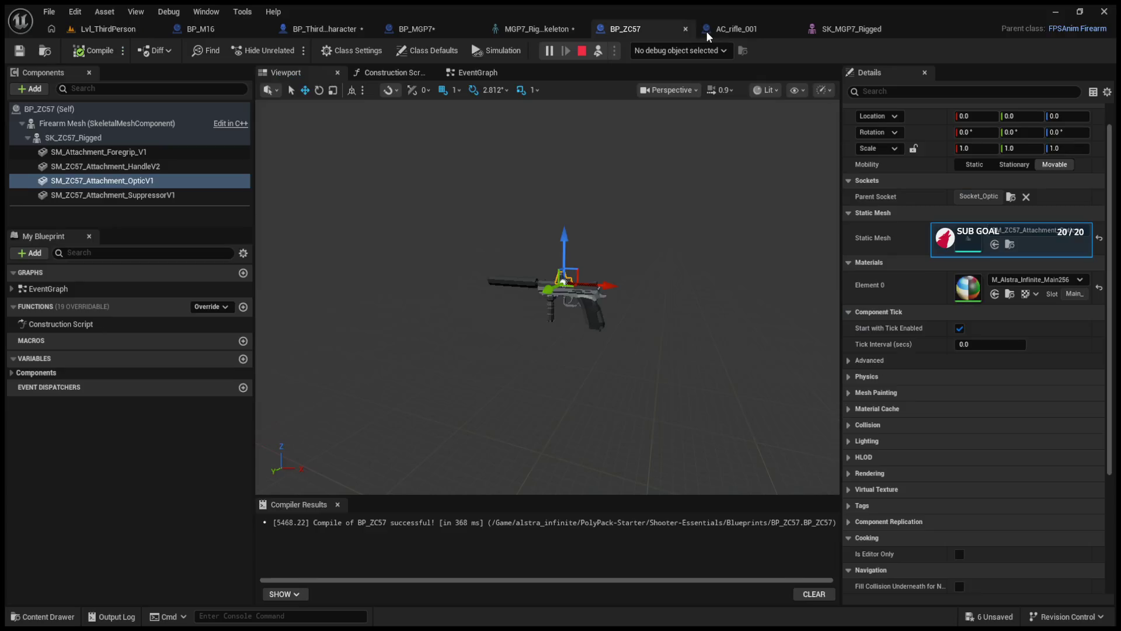
left_click(826, 28)
mouse_move(712, 151)
left_mouse_down()
mouse_move(759, 134)
mouse_move(777, 176)
mouse_move(726, 109)
left_mouse_up()
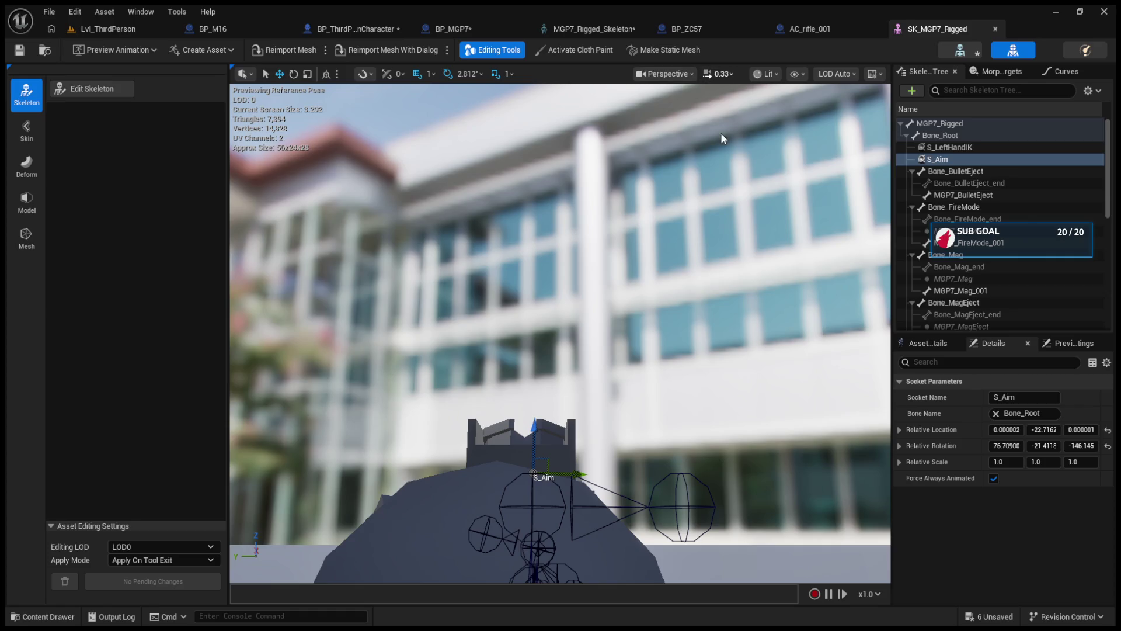
scroll(654, 279, "up", 3)
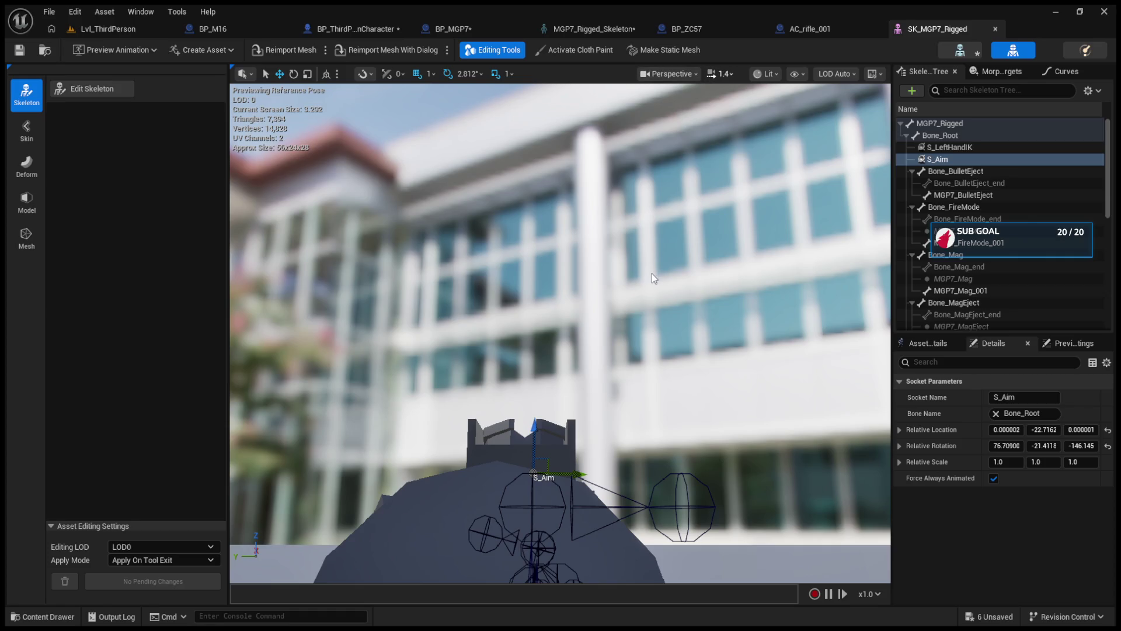
left_click(633, 277)
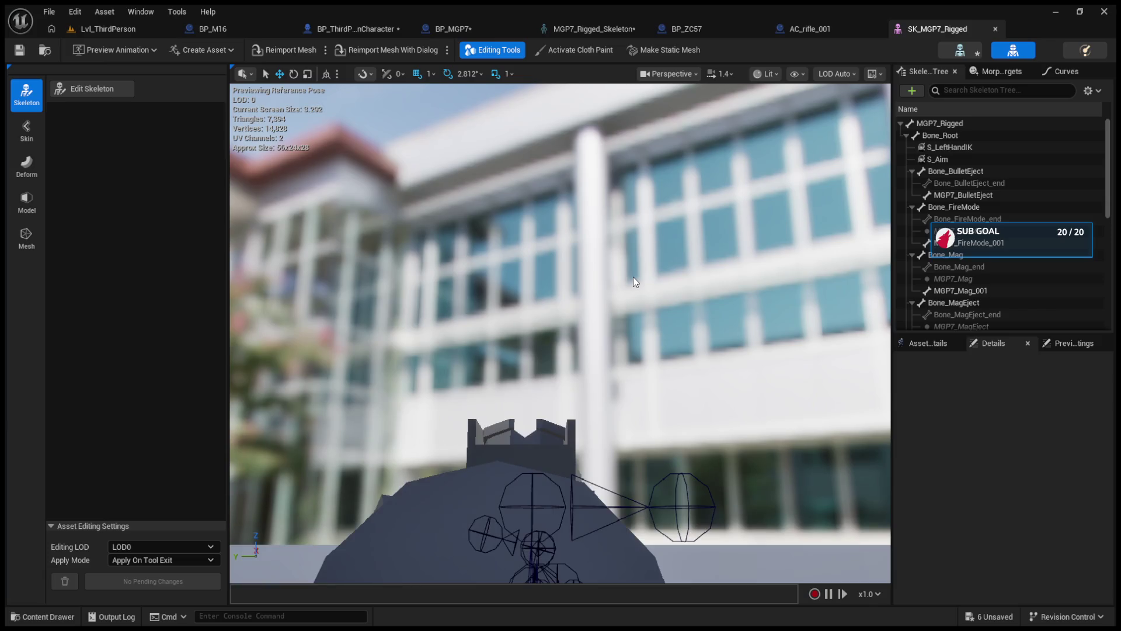
mouse_move(633, 277)
left_mouse_down()
mouse_move(633, 216)
mouse_move(619, 205)
mouse_move(584, 187)
mouse_move(560, 193)
mouse_move(549, 204)
mouse_move(560, 234)
mouse_move(572, 222)
mouse_move(522, 185)
left_mouse_up()
scroll(633, 245, "down", 1)
scroll(633, 230, "down", 2)
scroll(607, 196, "down", 3)
scroll(548, 216, "down", 2)
scroll(564, 215, "up", 1)
scroll(558, 211, "up", 3)
Reselect S_Aim from a view over the top rail and fine-tune its Z rotation.
left_click_drag(871, 190, 871, 190)
left_click(969, 159)
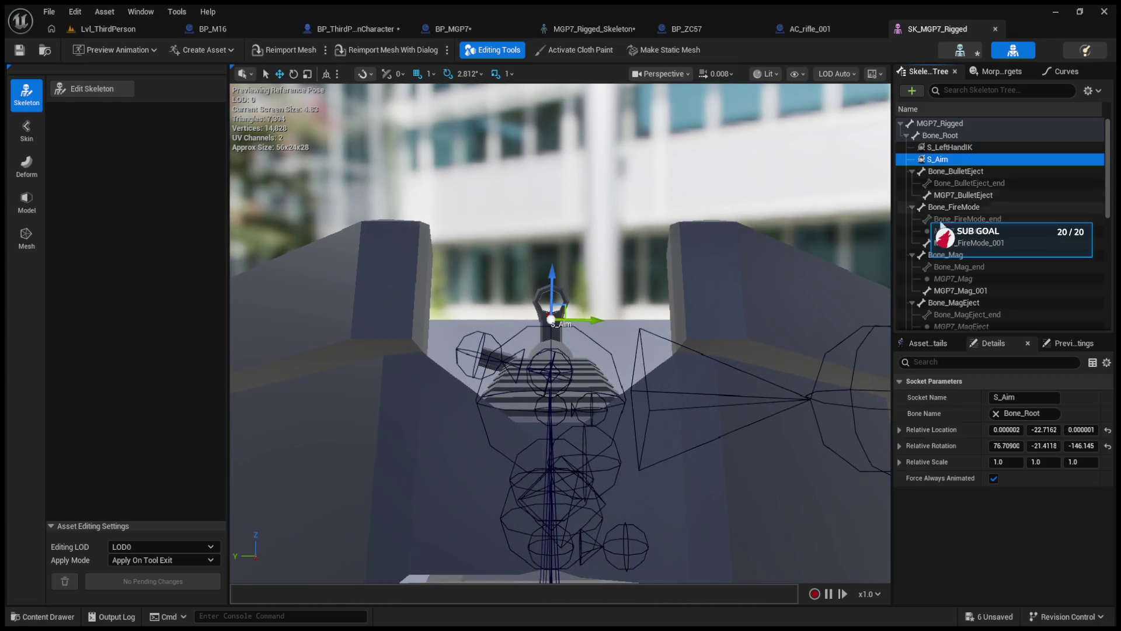
left_click_drag(746, 300, 720, 314)
left_click_drag(718, 375, 718, 376)
left_click(718, 375)
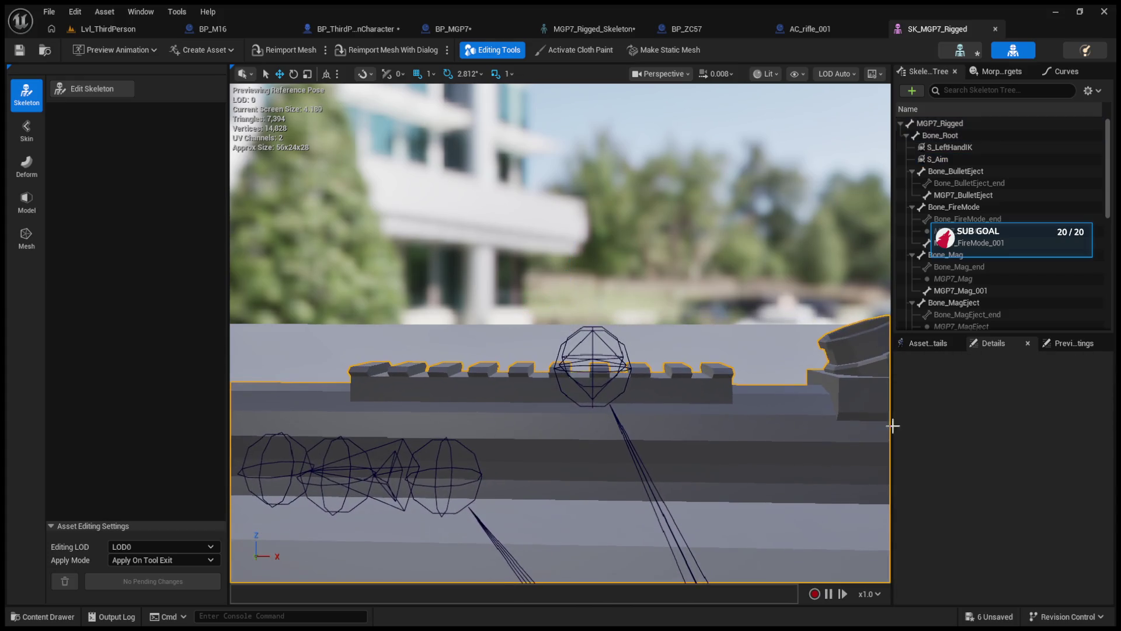
left_click(941, 162)
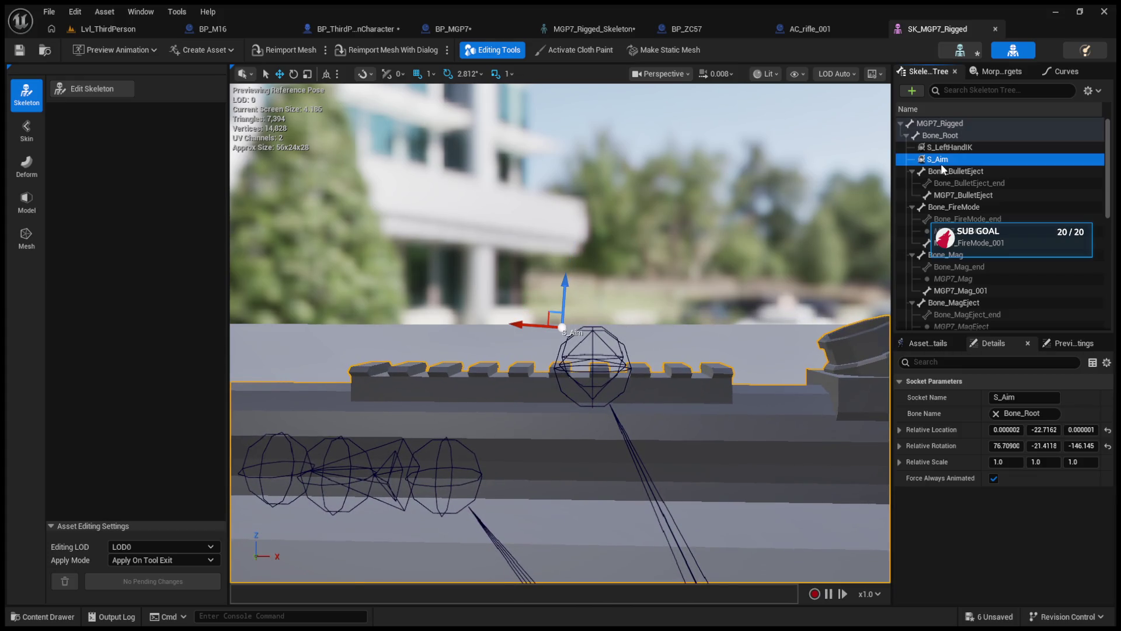
left_click(1006, 445)
type("70")
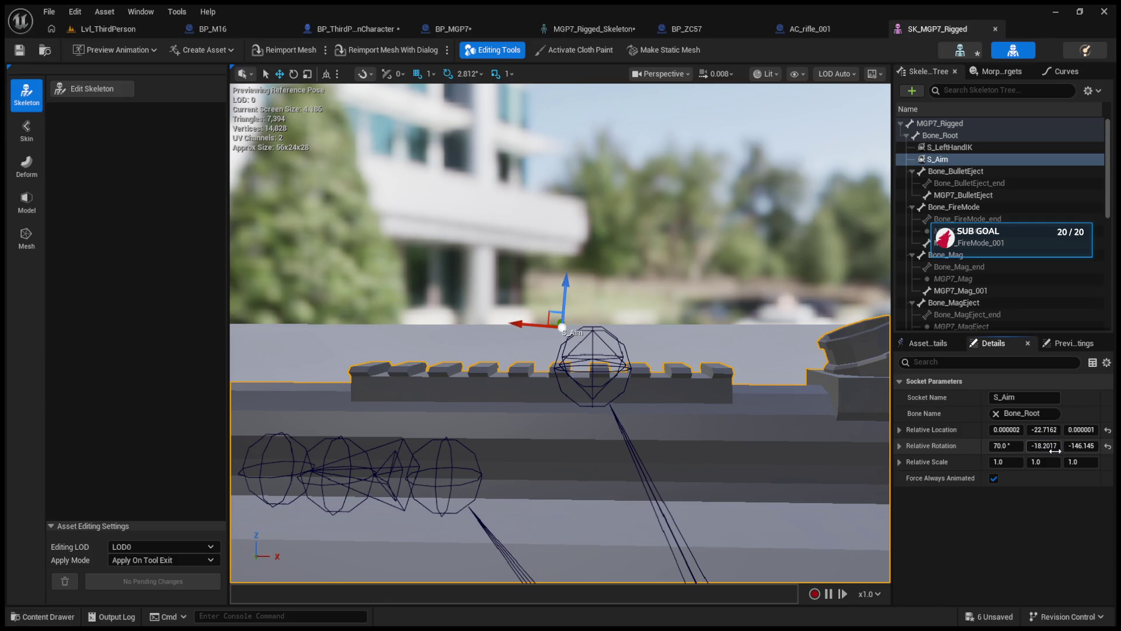
left_click_drag(1081, 446, 1082, 446)
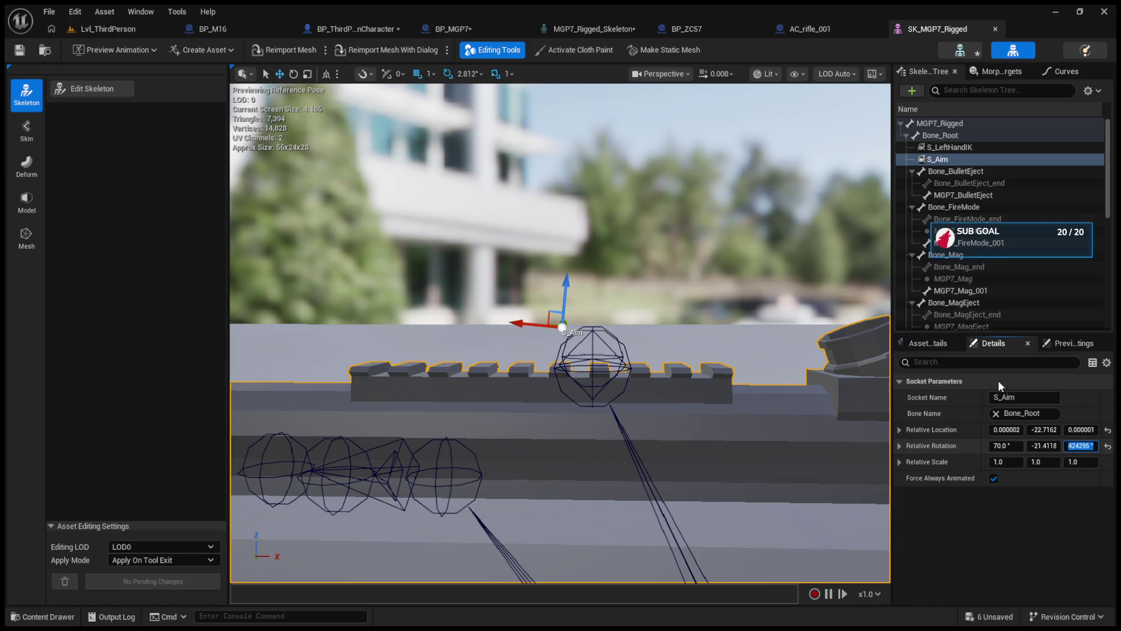
Commit S_Aim's Z rotation of -145 and launch a quick play test.
left_click(800, 270)
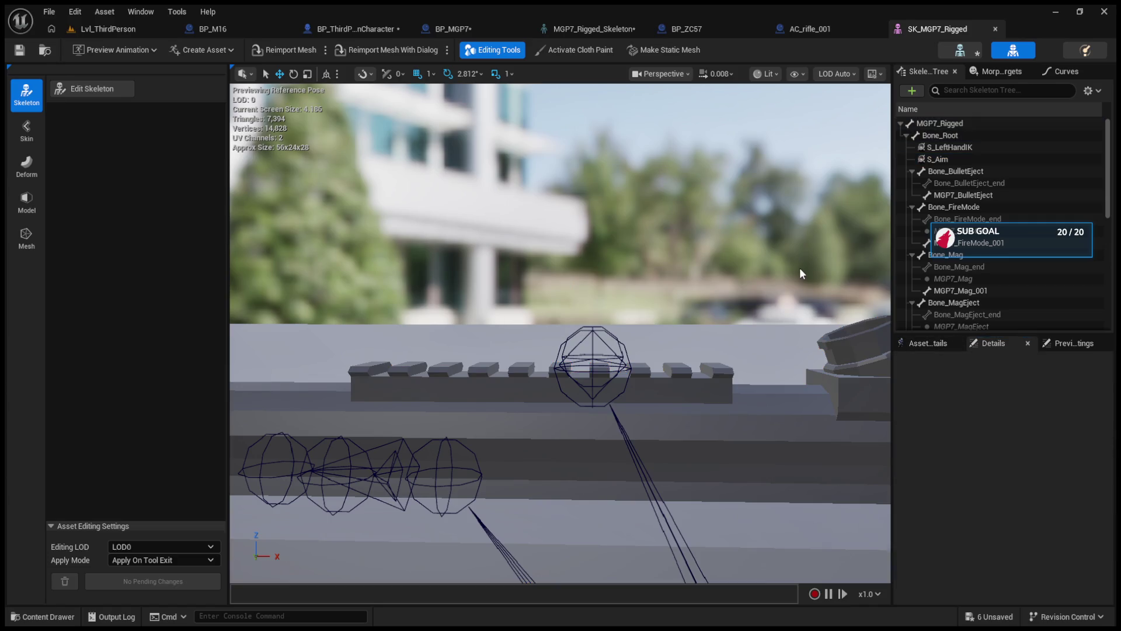
left_click(956, 158)
left_click(1080, 446)
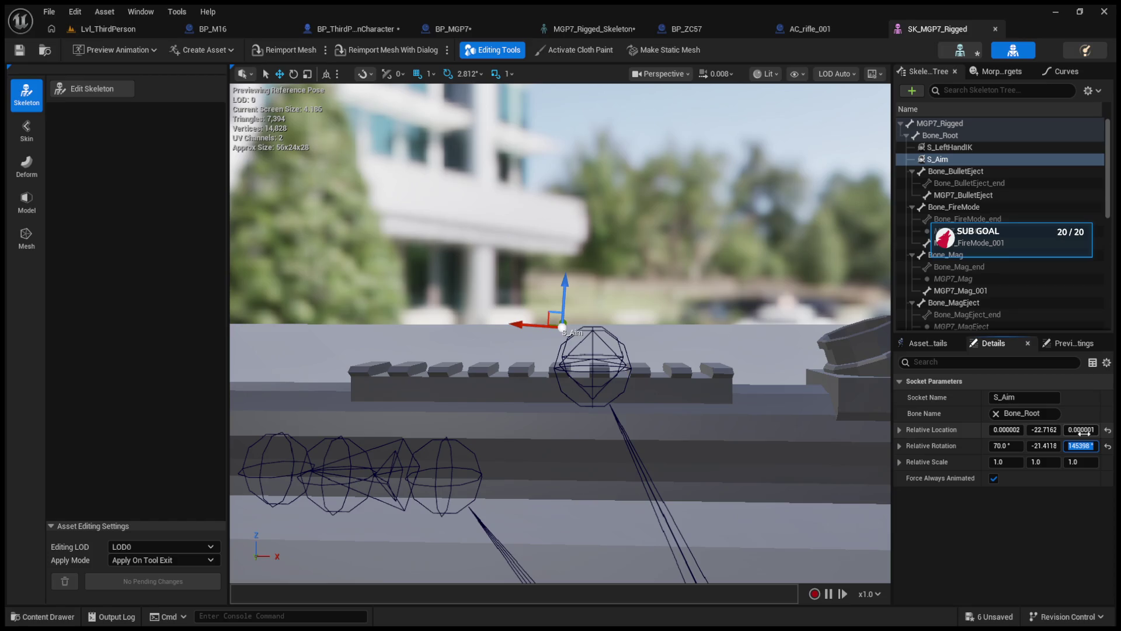
type("-145")
key("Return")
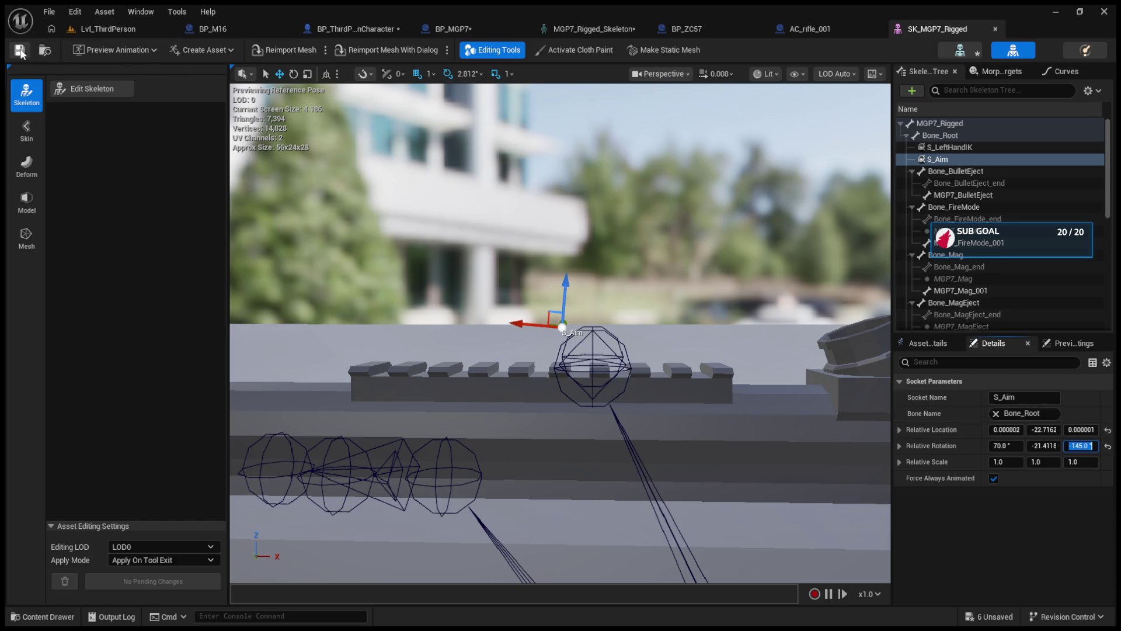
key("alt+p")
left_click(323, 50)
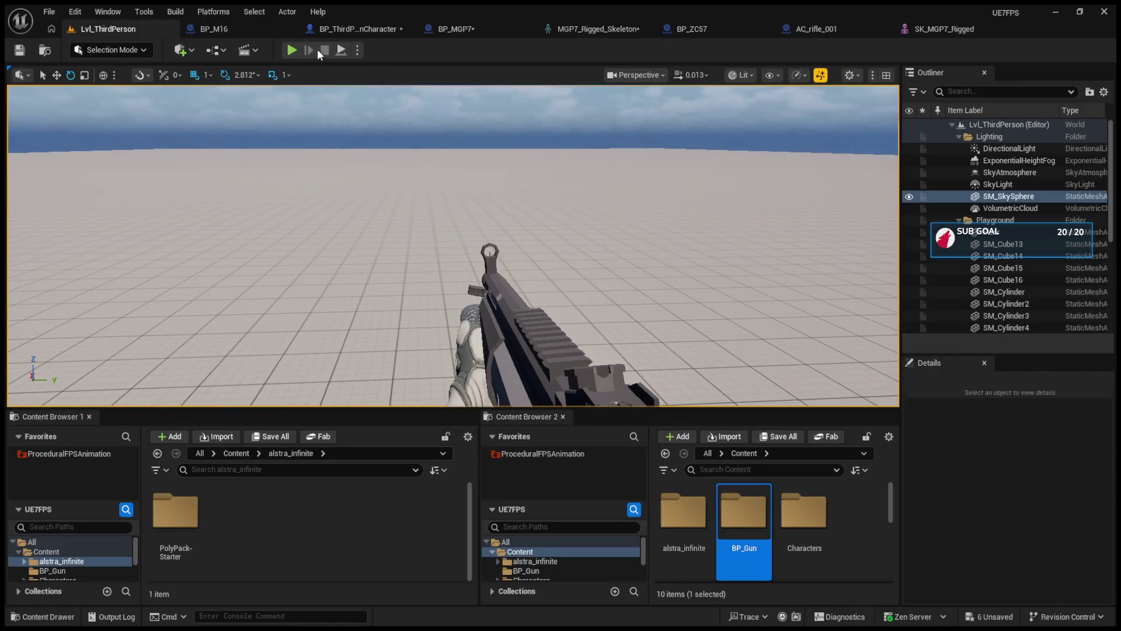
Restart the play session, then return to SK_MGP7_Rigged and reselect S_Aim.
left_click(294, 49)
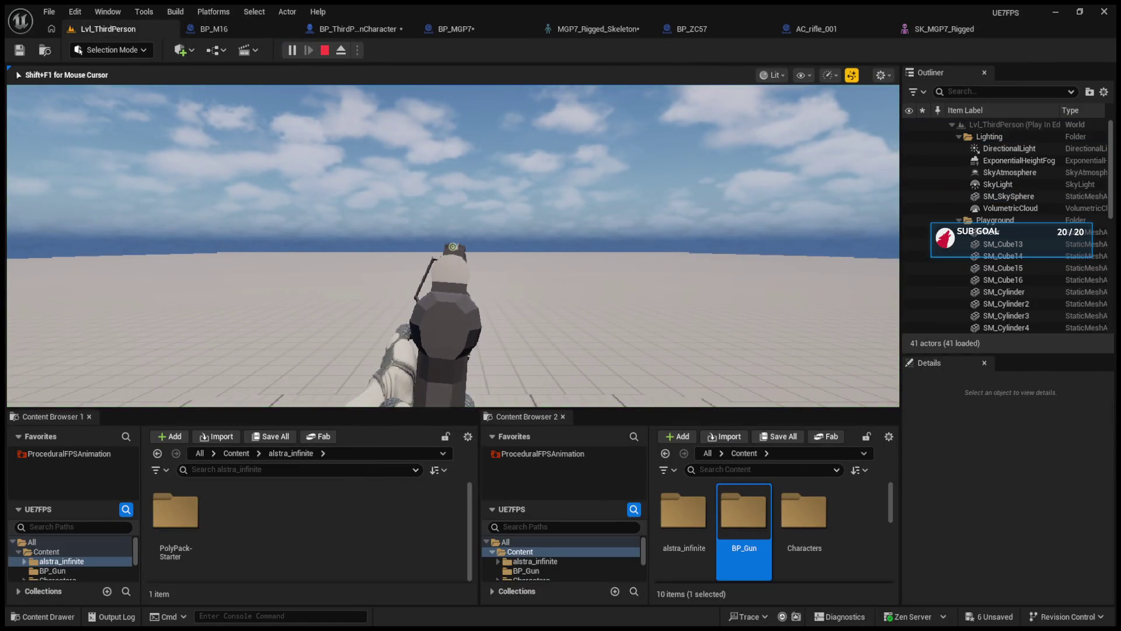
key("shift+F1")
left_click(940, 28)
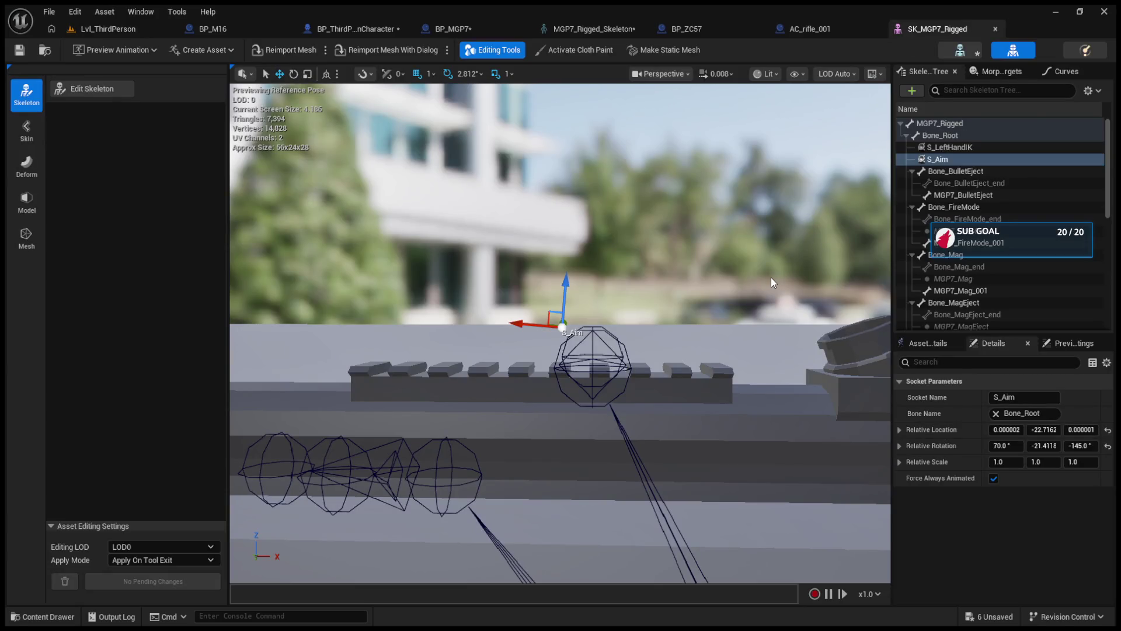
left_click_drag(770, 278, 651, 257)
left_click(457, 254)
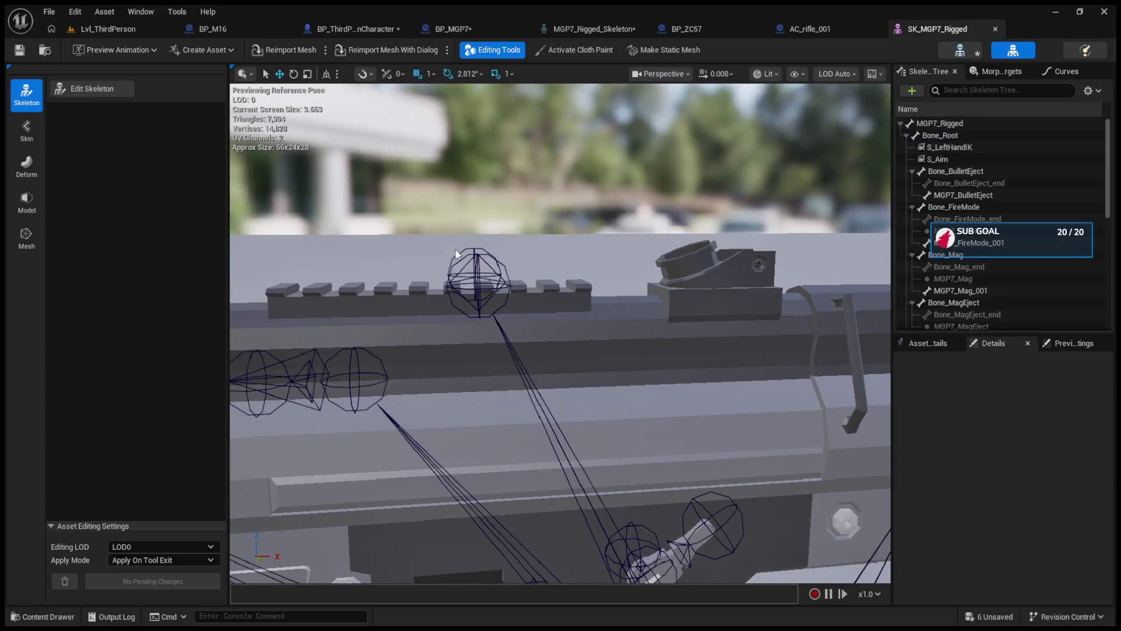
left_click(954, 157)
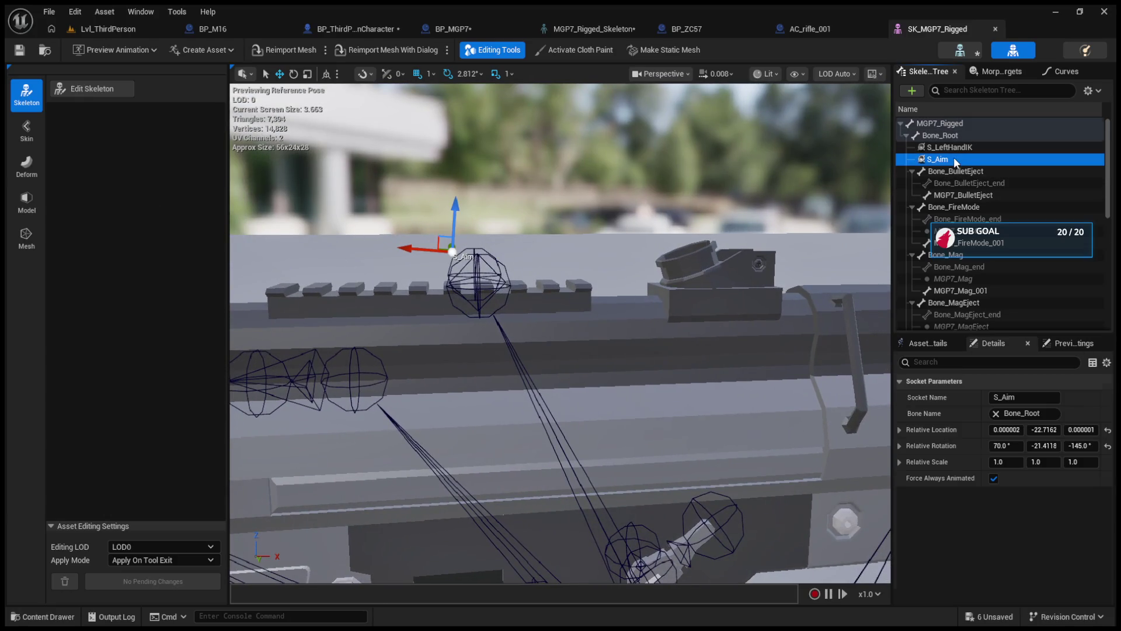
Set S_Aim's X location to 0.0, check it along the barrel, and return to Lvl_ThirdPerson.
left_click_drag(1011, 435, 1028, 435)
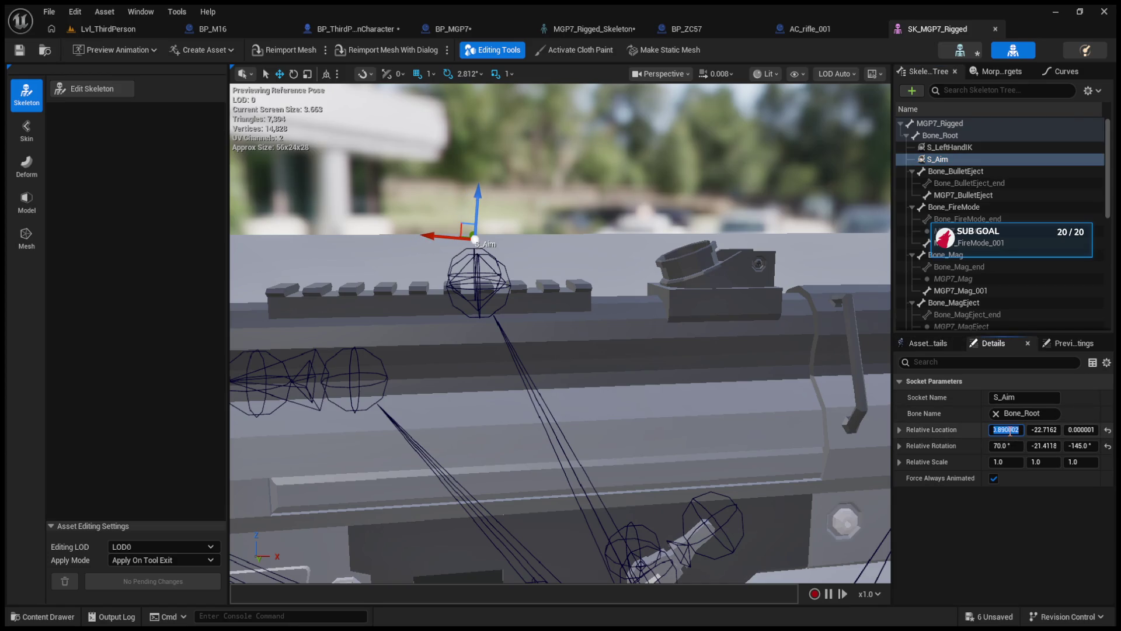
type("0.0")
key("Return")
left_click_drag(1043, 429, 1080, 431)
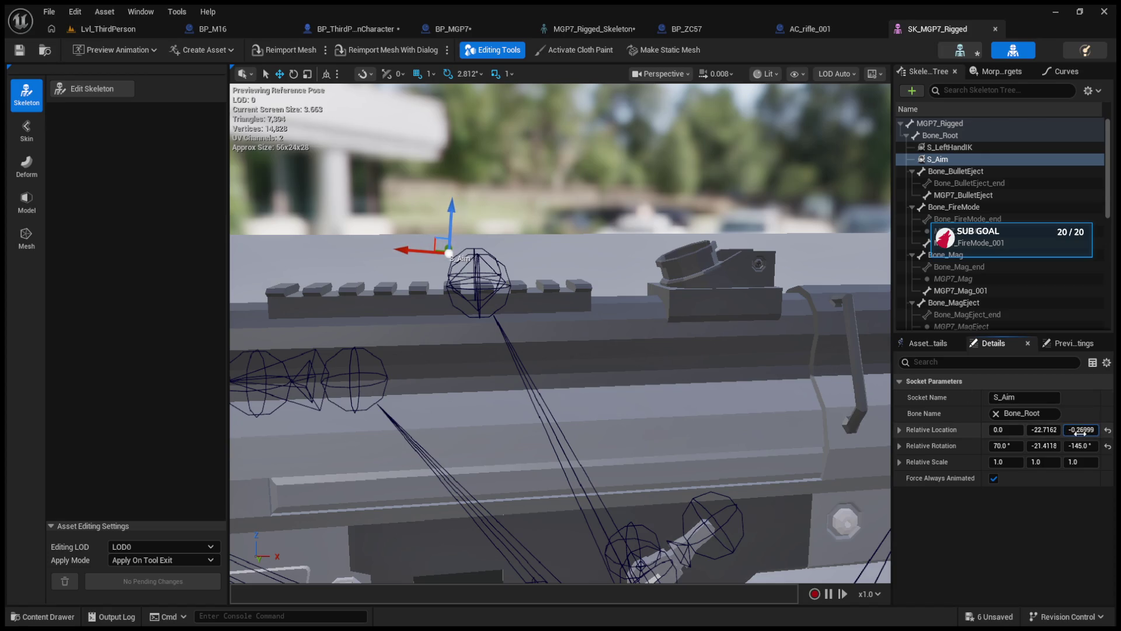
mouse_move(538, 310)
left_mouse_down()
mouse_move(569, 295)
mouse_move(607, 299)
left_mouse_up()
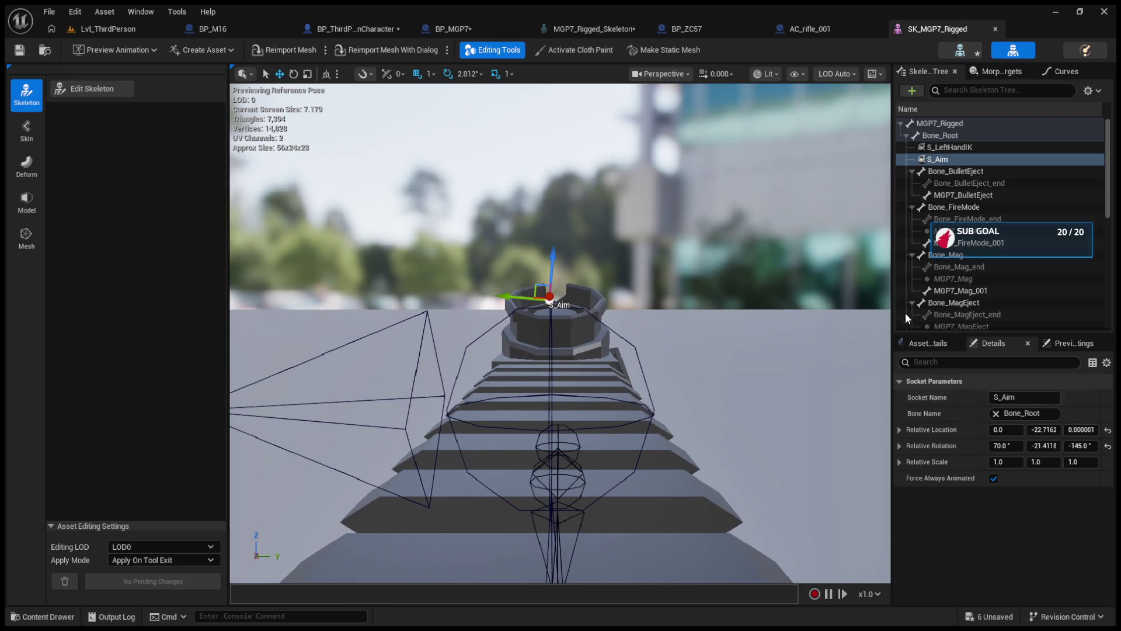
left_click(117, 28)
left_click(325, 51)
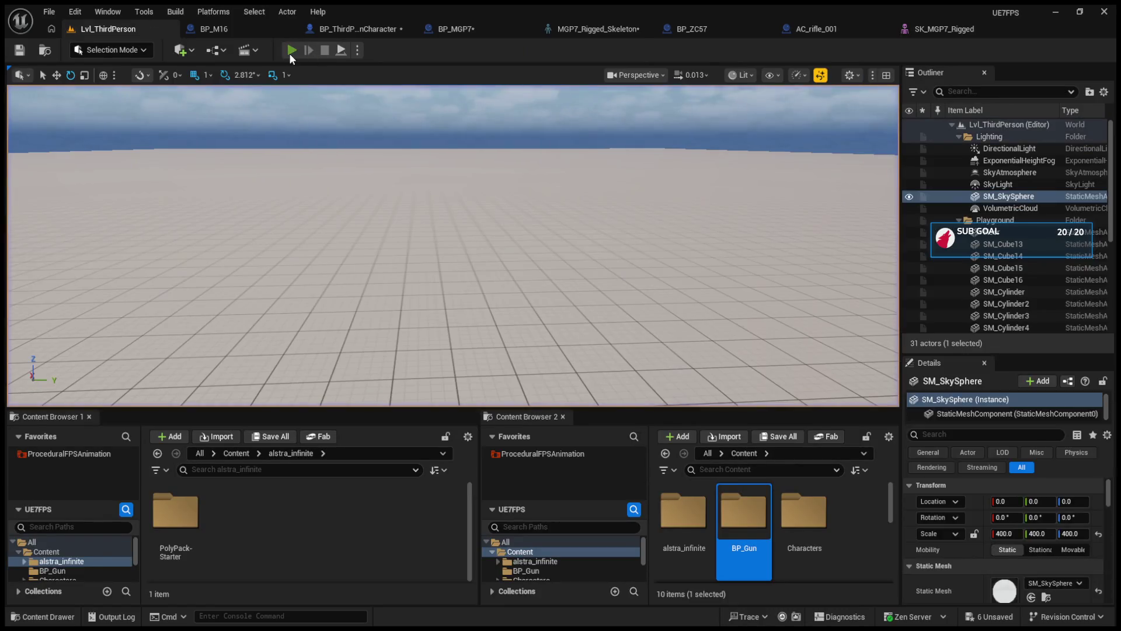
Start a fresh play test and eject to a free camera near the character's gun.
left_click(291, 51)
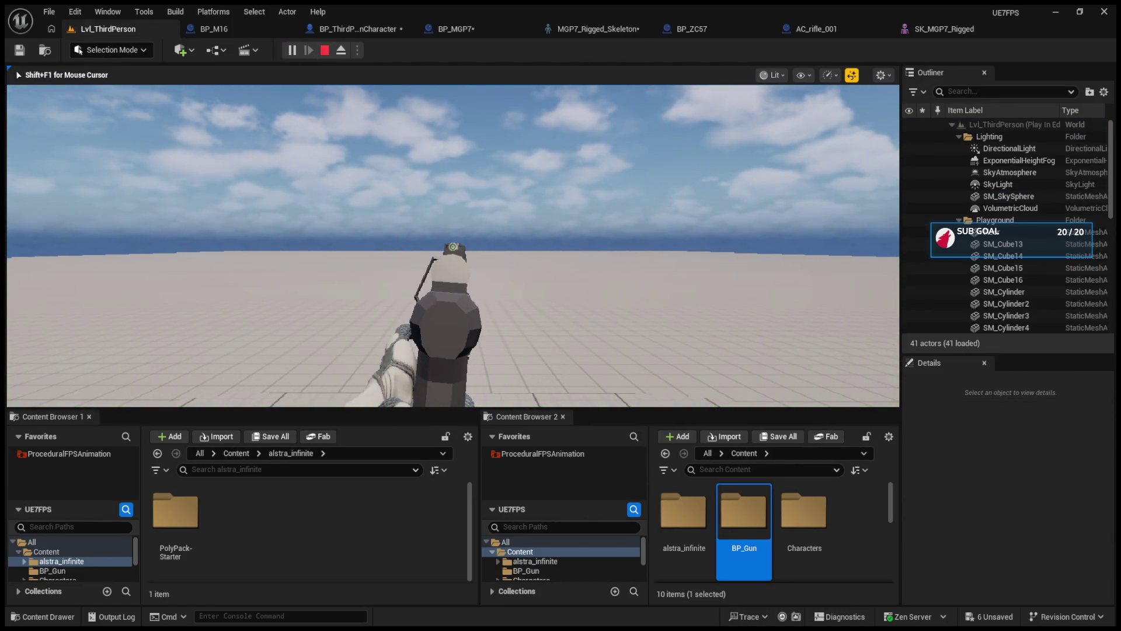
key("F8")
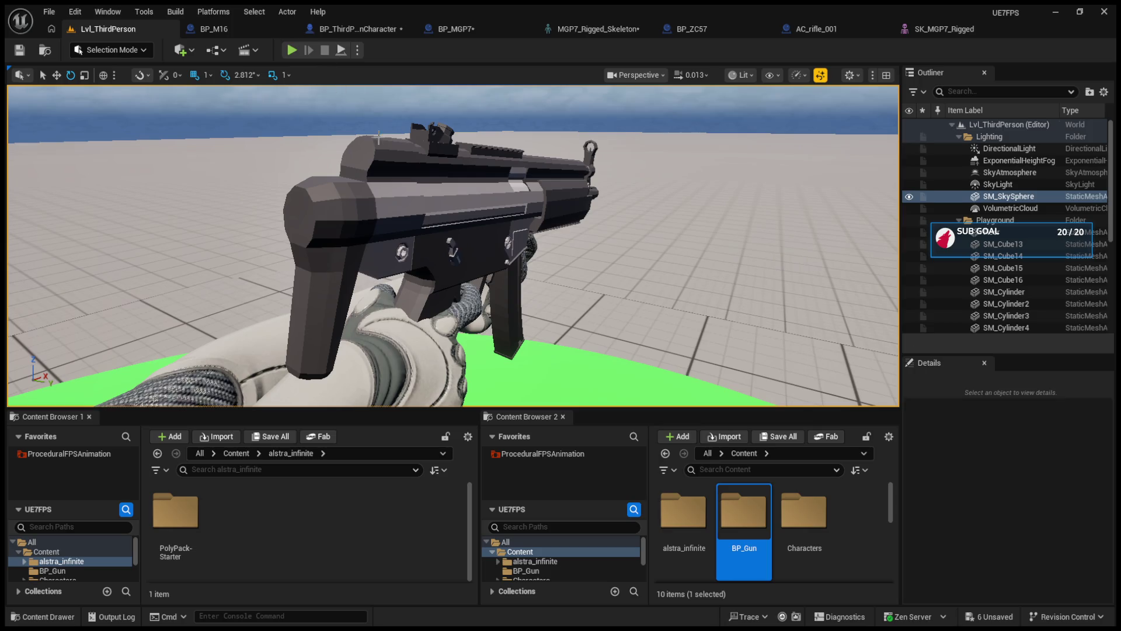
key("F8")
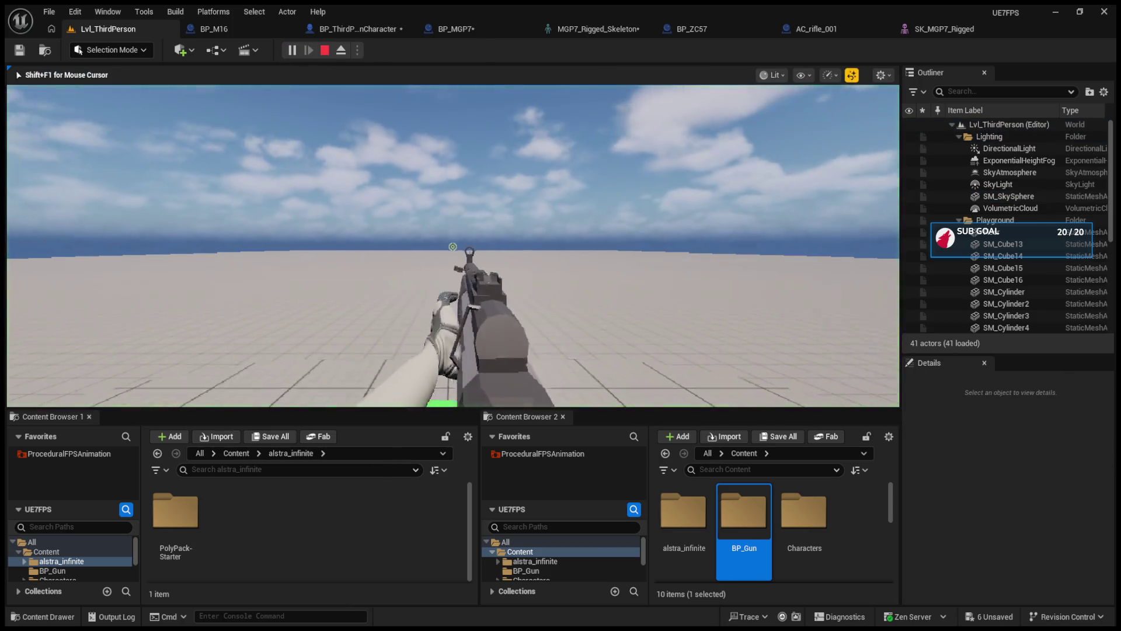
key("F8")
left_click(557, 236)
mouse_move(557, 236)
left_mouse_down()
mouse_move(540, 169)
mouse_move(479, 181)
mouse_move(467, 251)
mouse_move(550, 236)
left_mouse_up()
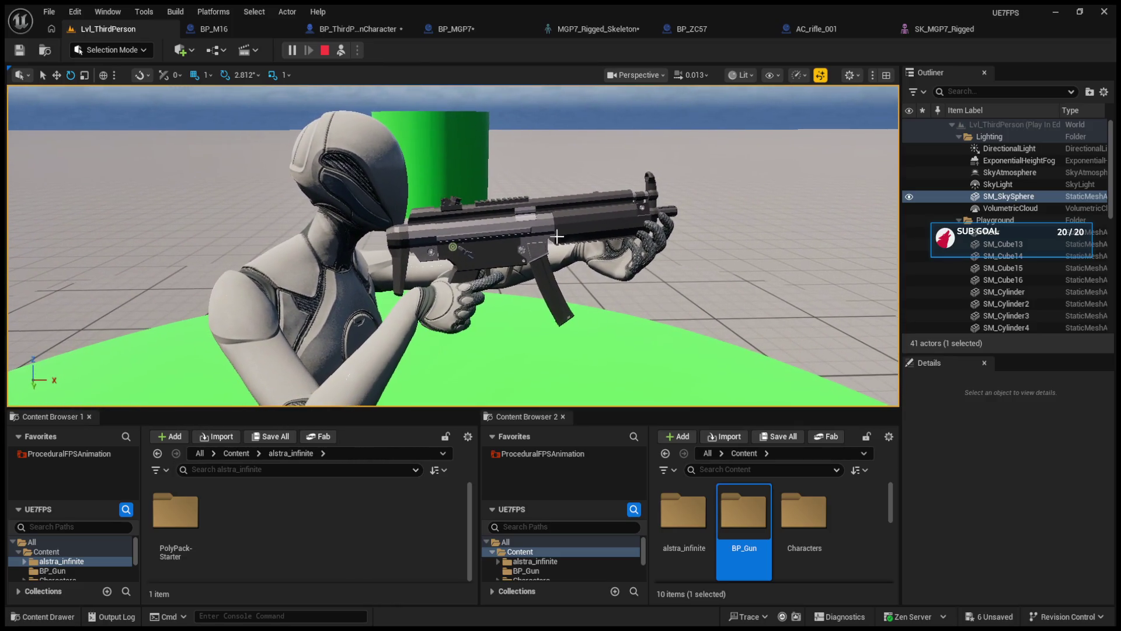
Rotate the BP_MGP70 gun to -45, -12, -13 and preview it from the first-person view.
left_click(535, 274)
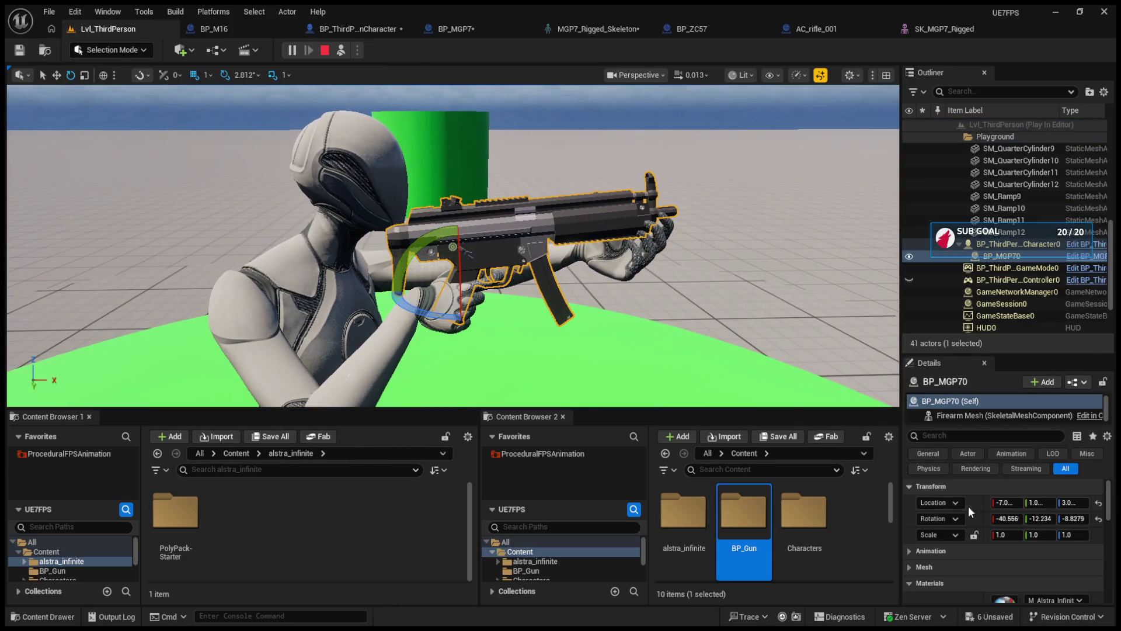
mouse_move(1072, 519)
left_mouse_down()
mouse_move(998, 519)
mouse_move(1071, 518)
left_mouse_up()
left_click(1073, 519)
left_click(1040, 518)
left_click(1073, 518)
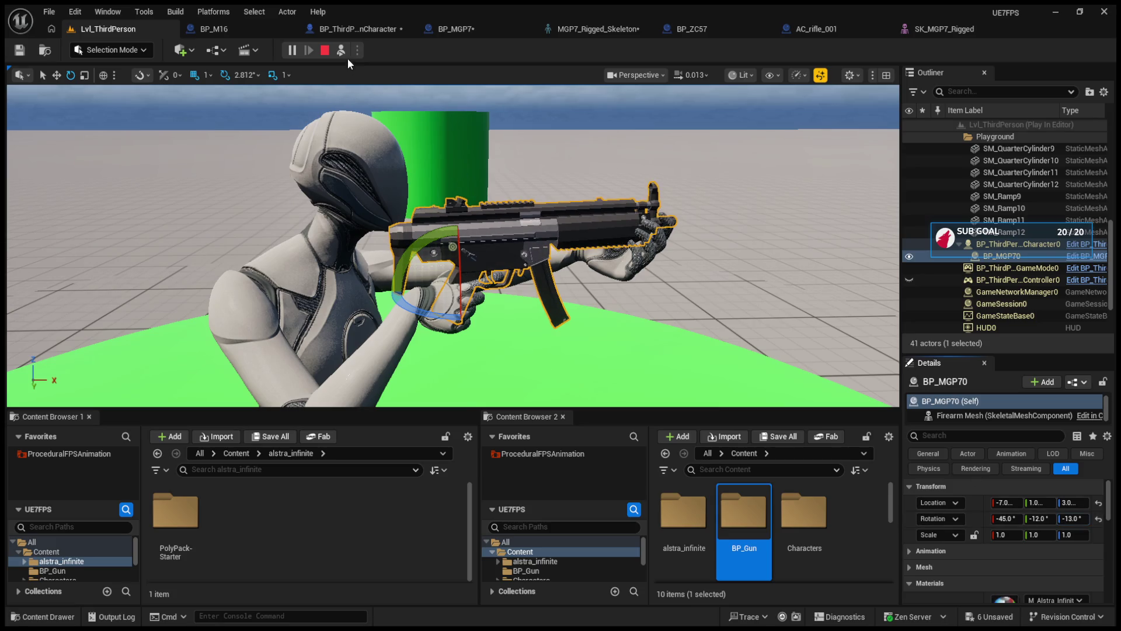
left_click(341, 50)
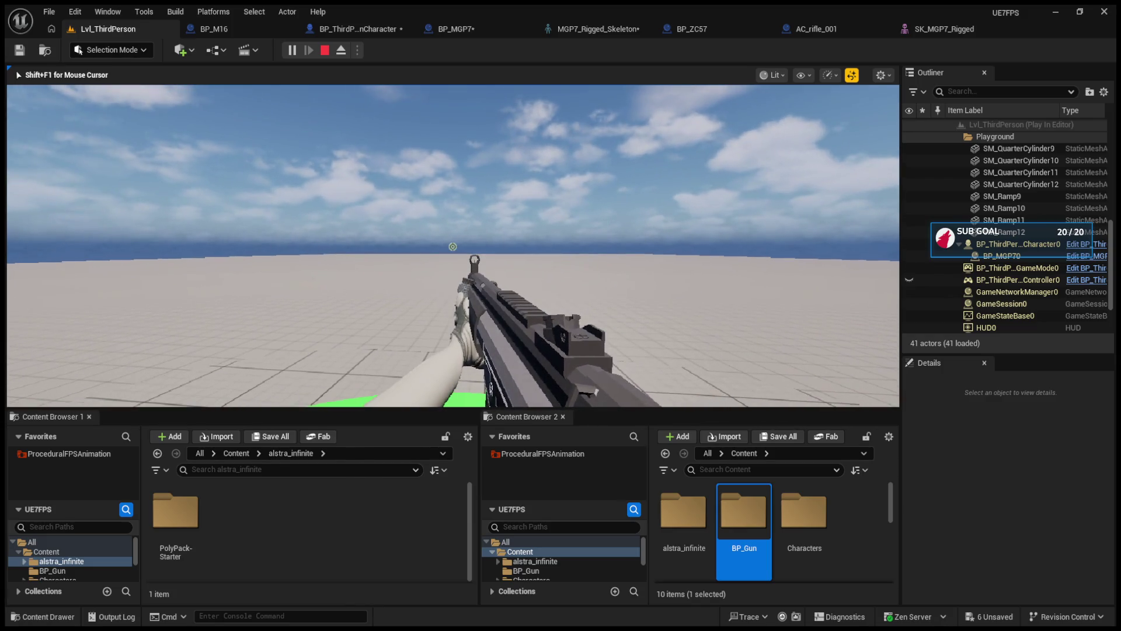
Select BP_MGP70 from the free camera and bring up the BP_MGP7 blueprint's class defaults.
key("F8")
left_click(1002, 256)
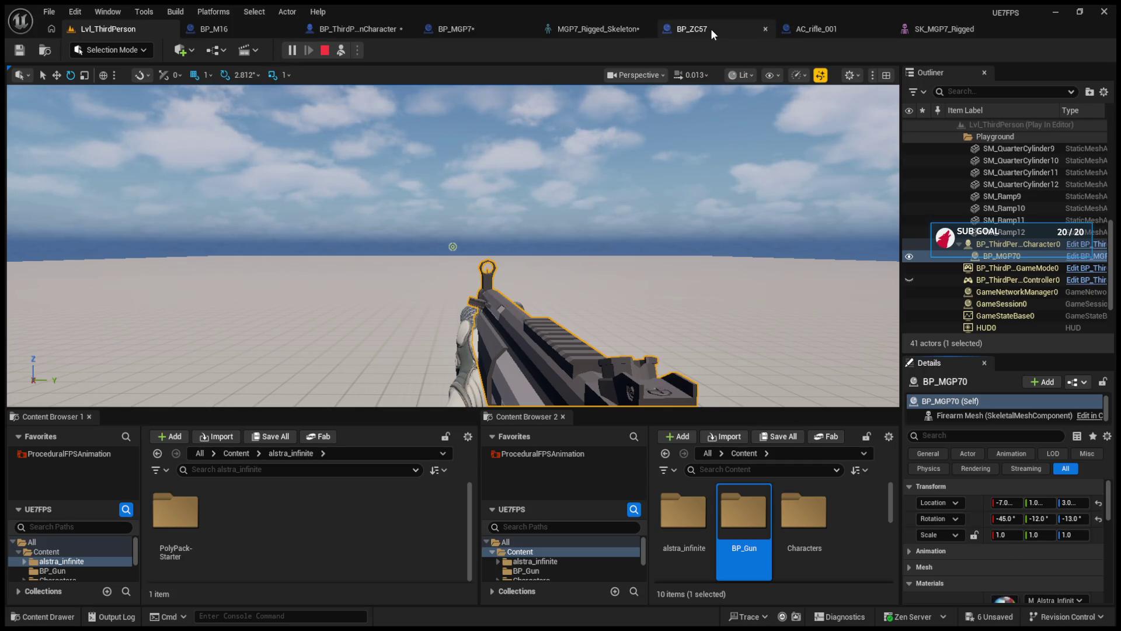
left_click(467, 29)
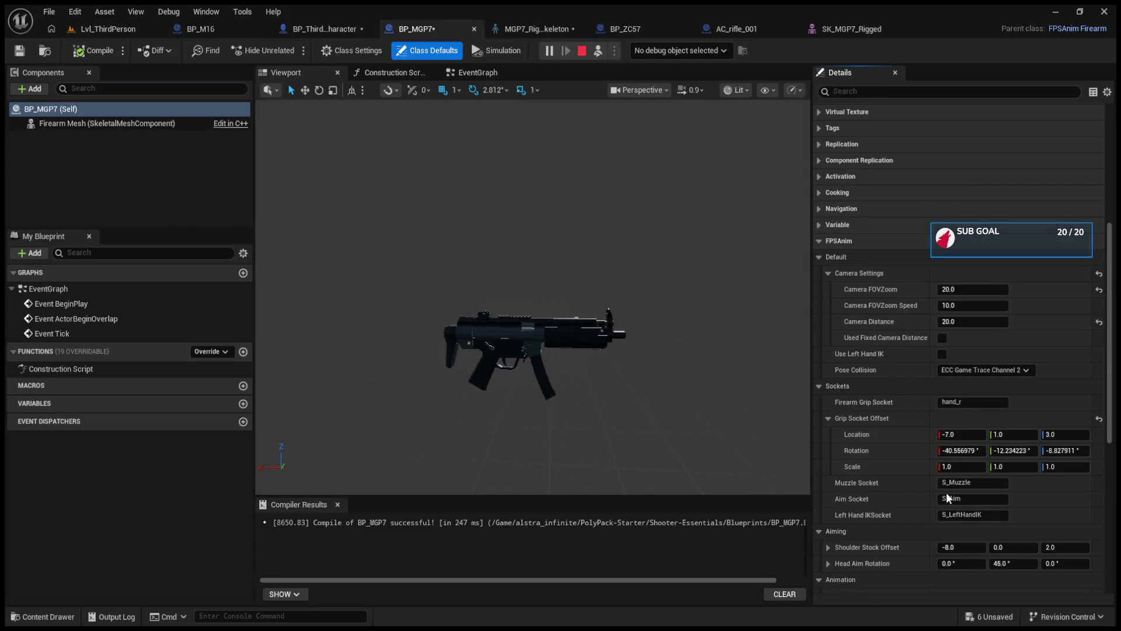
Stop and restart the Lvl_ThirdPerson play test, then release the mouse with Shift+F1.
left_click(97, 28)
left_click(326, 50)
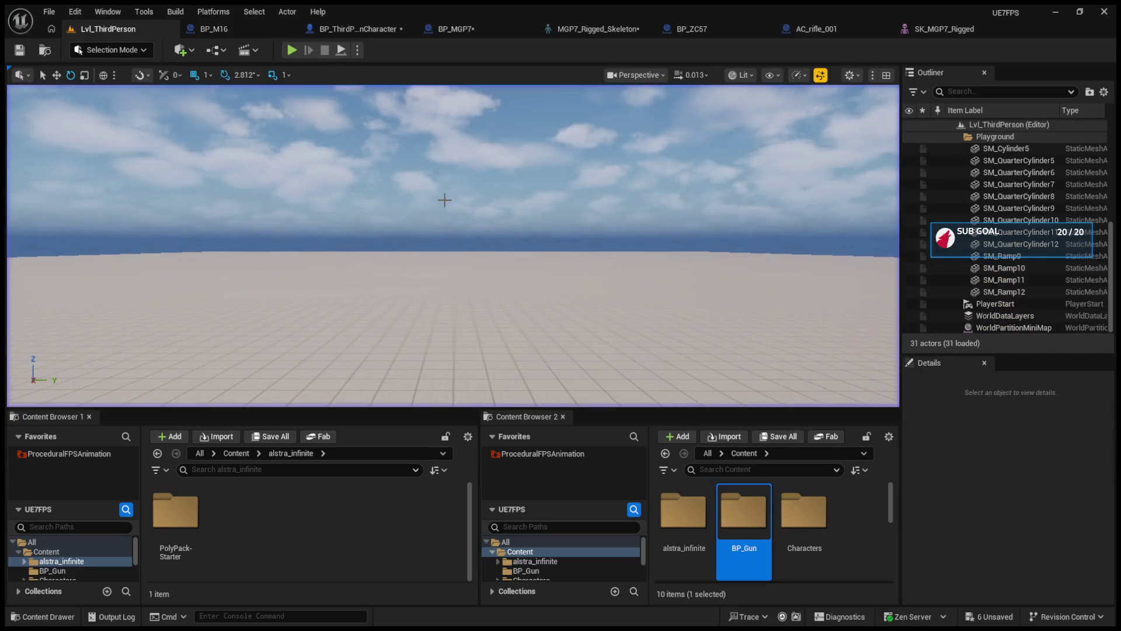
left_click(291, 50)
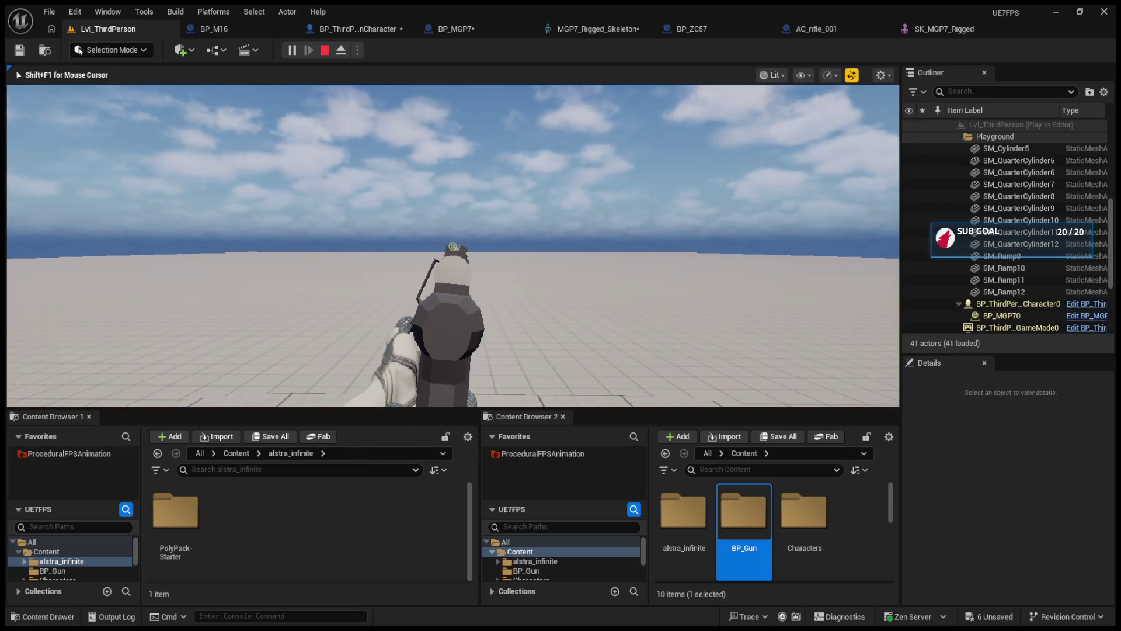
key("shift+F1")
Close the SK_MGP7_Rigged editor and return to the Lvl_ThirdPerson level.
left_click(916, 28)
left_click(995, 28)
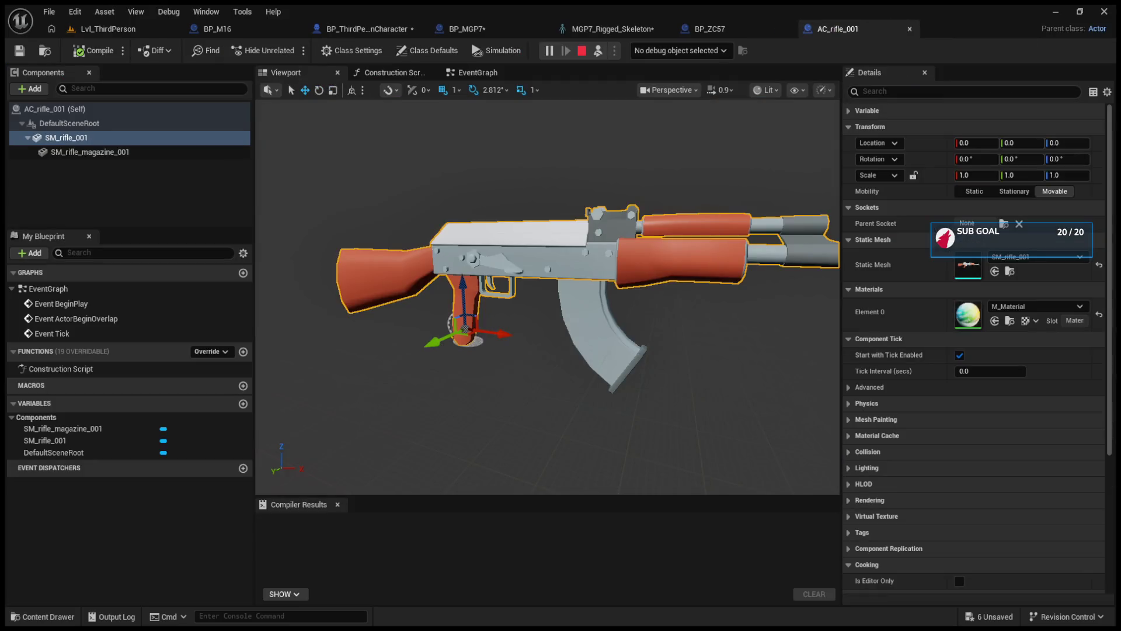
left_click(97, 29)
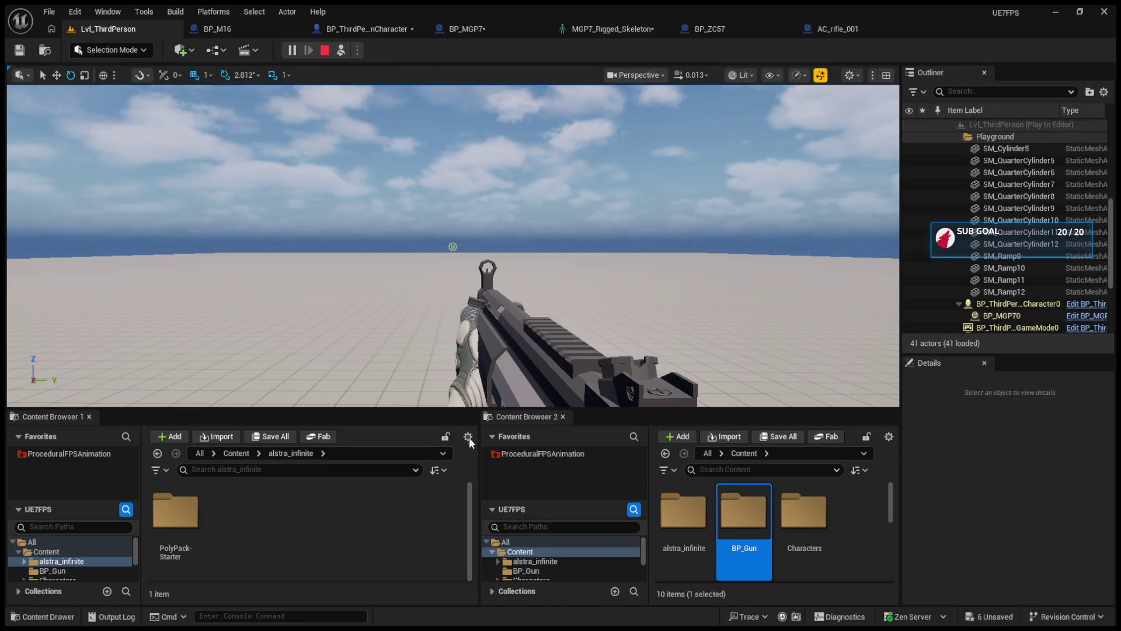
Make the content browsers taller and show the LevelPrototyping folder.
left_click_drag(447, 408, 446, 401)
left_click_drag(372, 234, 380, 243)
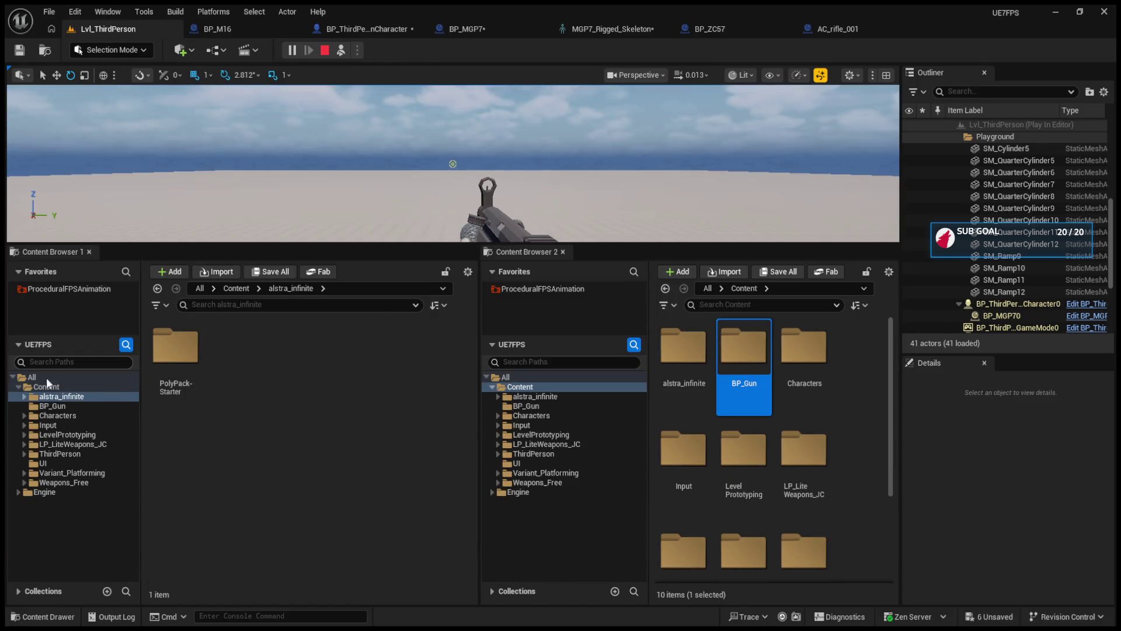
left_click(65, 435)
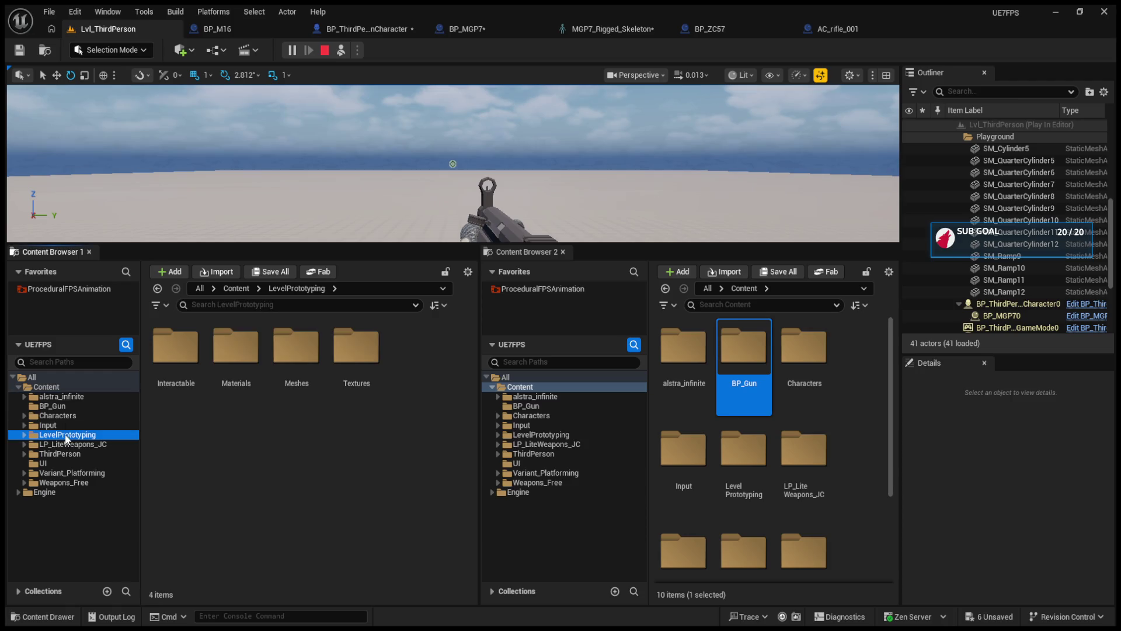